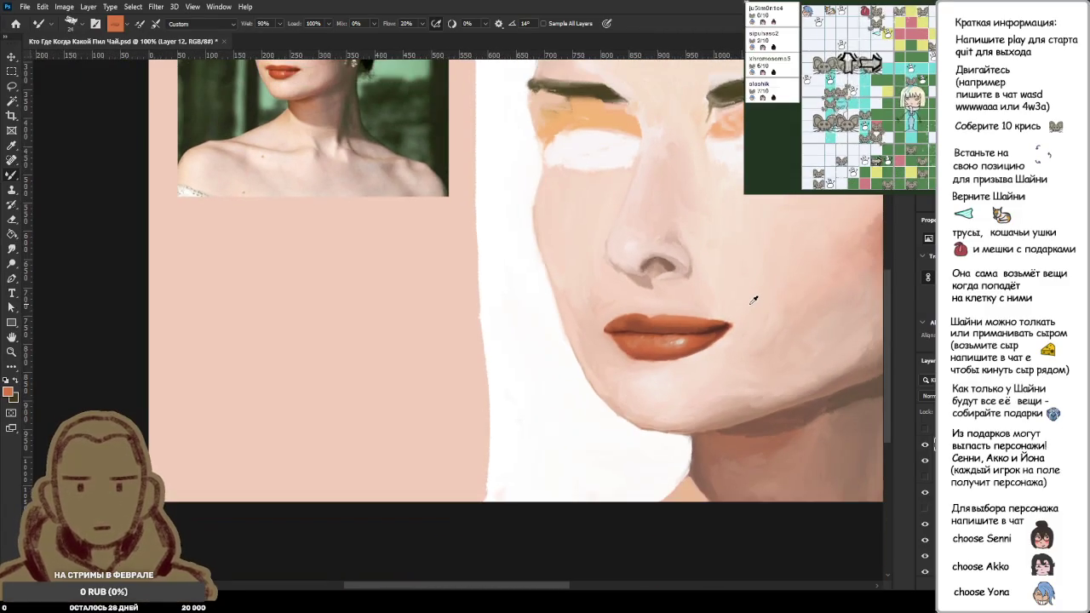
alt+scroll(755, 300, down, 1)
Step: Sample the dark red-brown lip colour and try a stroke on the upper lip edge, then undo it
alt+scroll(753, 299, up, 3)
alt+scroll(742, 258, up, 3)
alt+scroll(647, 290, up, 3)
alt+click(592, 283)
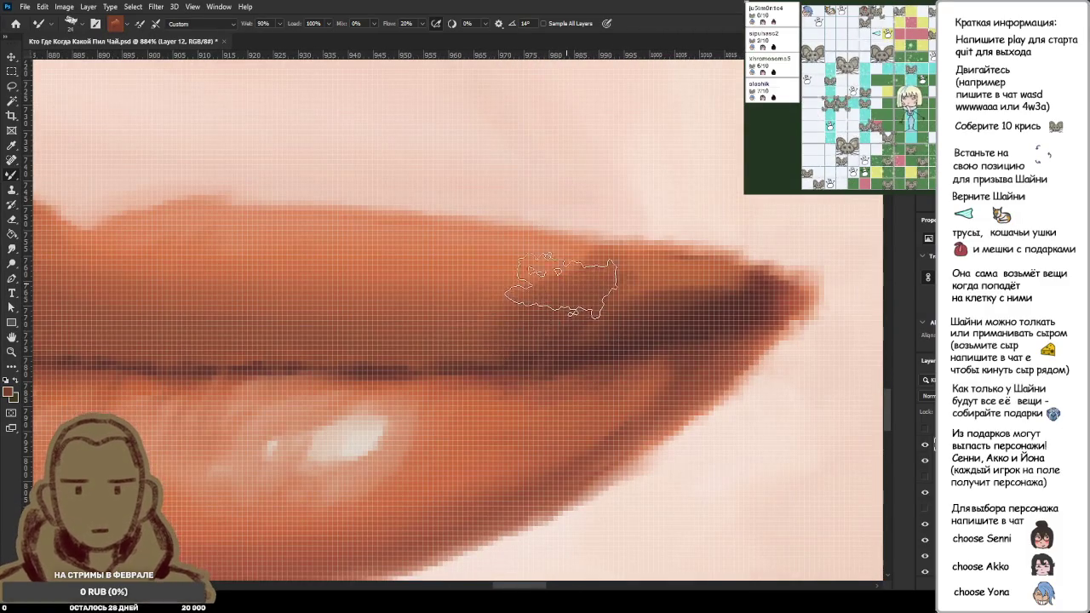
drag(711, 256, 733, 242)
key(ctrl+z)
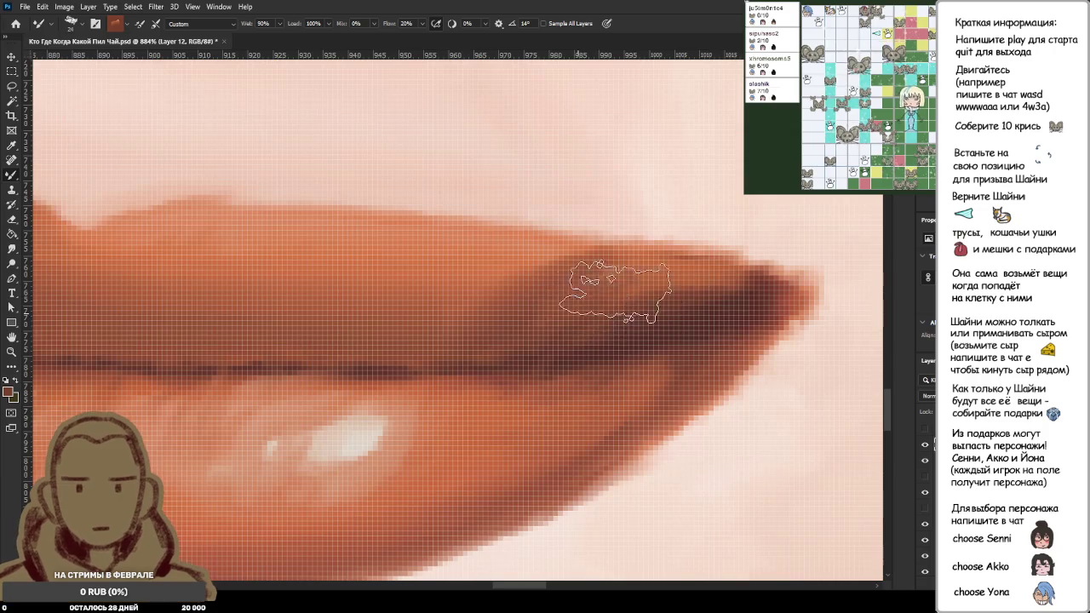
Step: Sample lighter orange and darker brown tones from the upper lip to refine its edge
alt+scroll(545, 298, down, 5)
alt+scroll(545, 315, up, 2)
alt+scroll(543, 325, up, 3)
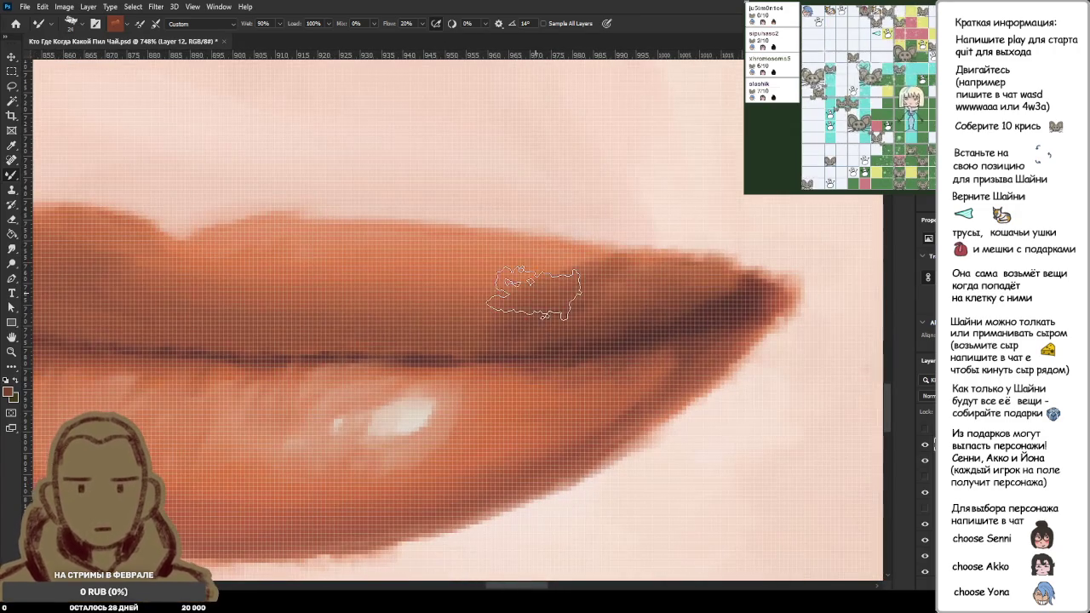
alt+click(502, 288)
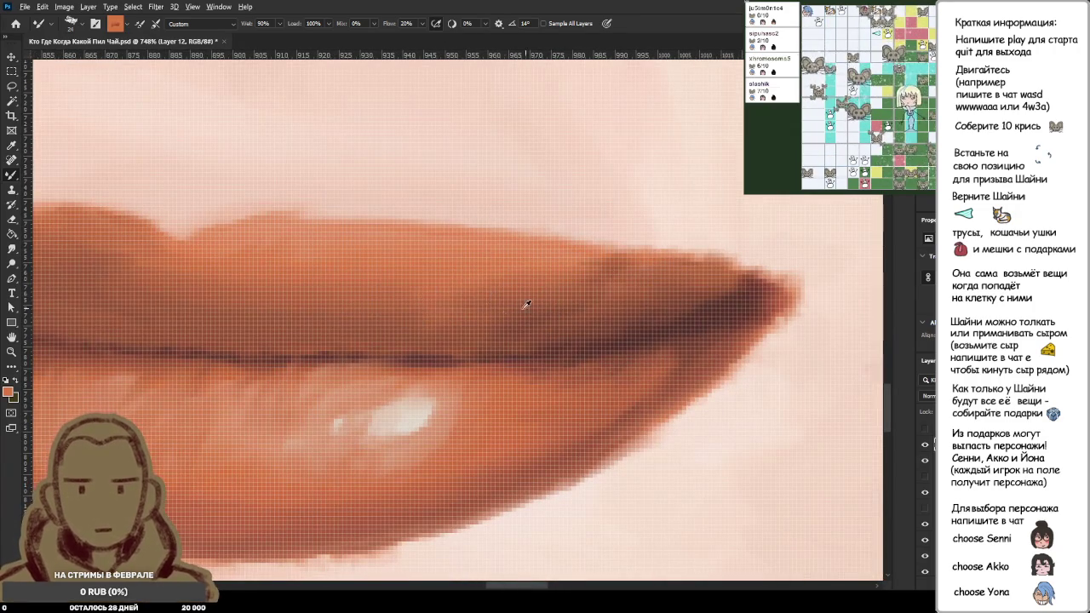
alt+click(450, 303)
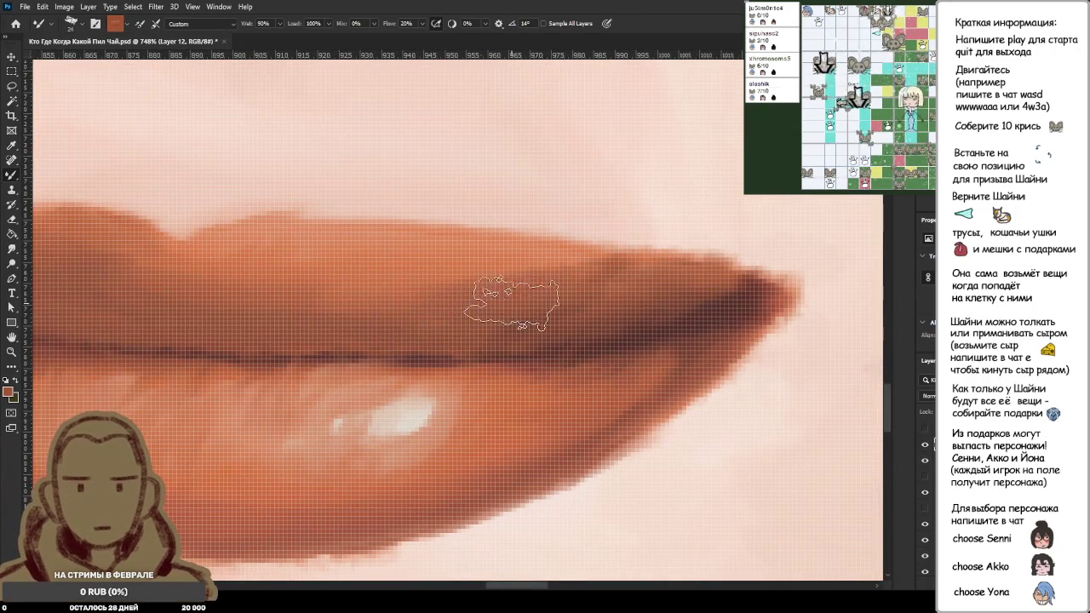
alt+click(527, 273)
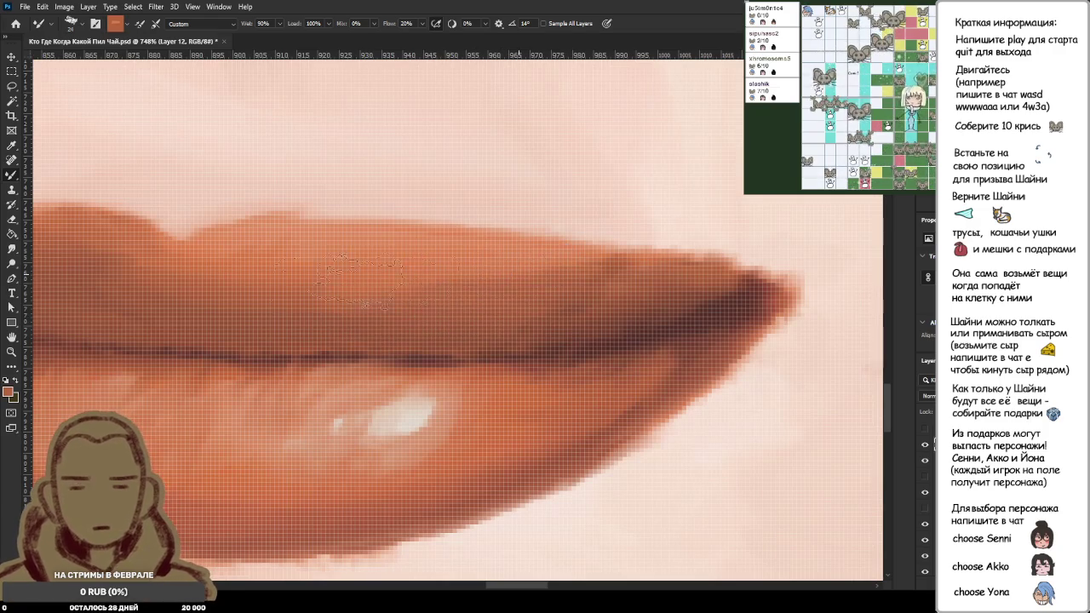
scroll(526, 313, down, 5)
scroll(526, 313, down, 4)
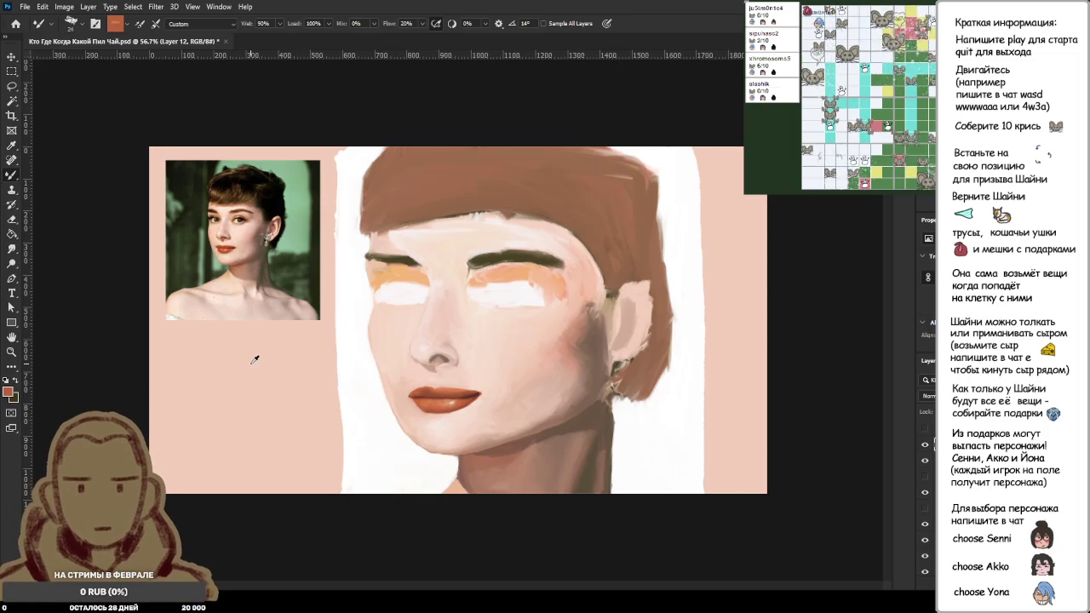
scroll(443, 357, up, 3)
scroll(443, 357, up, 5)
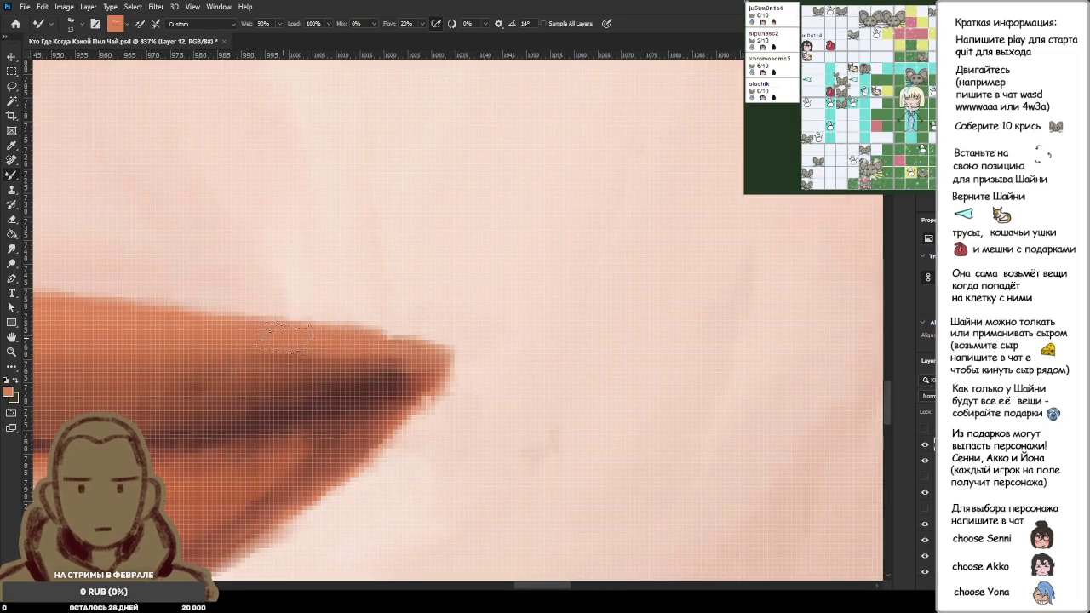
scroll(443, 358, down, 2)
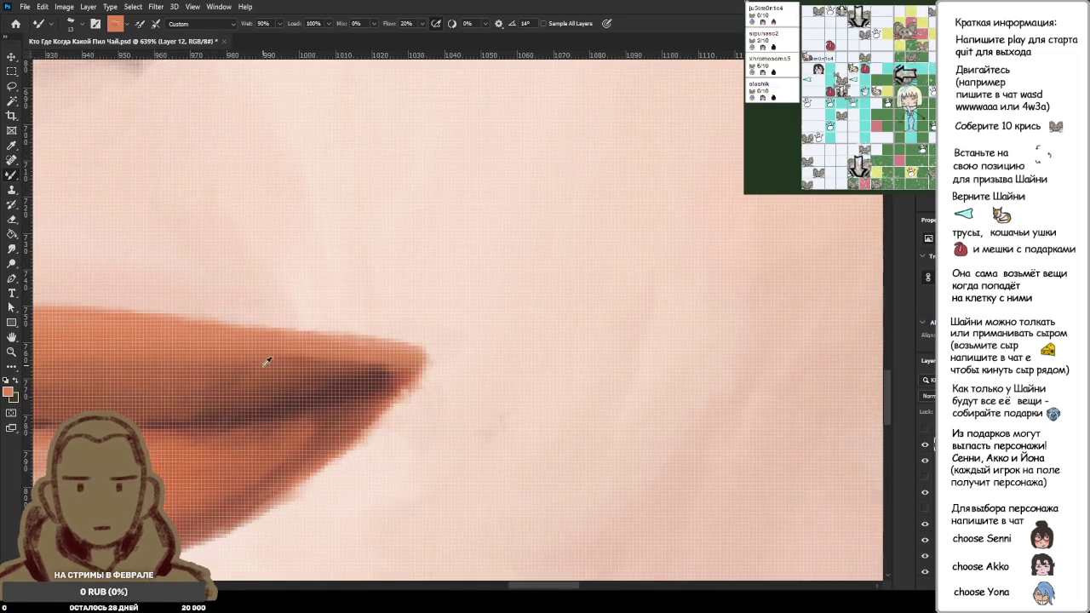
Step: Sample a darker brown near the lip corner to deepen the outer corner
alt+click(247, 375)
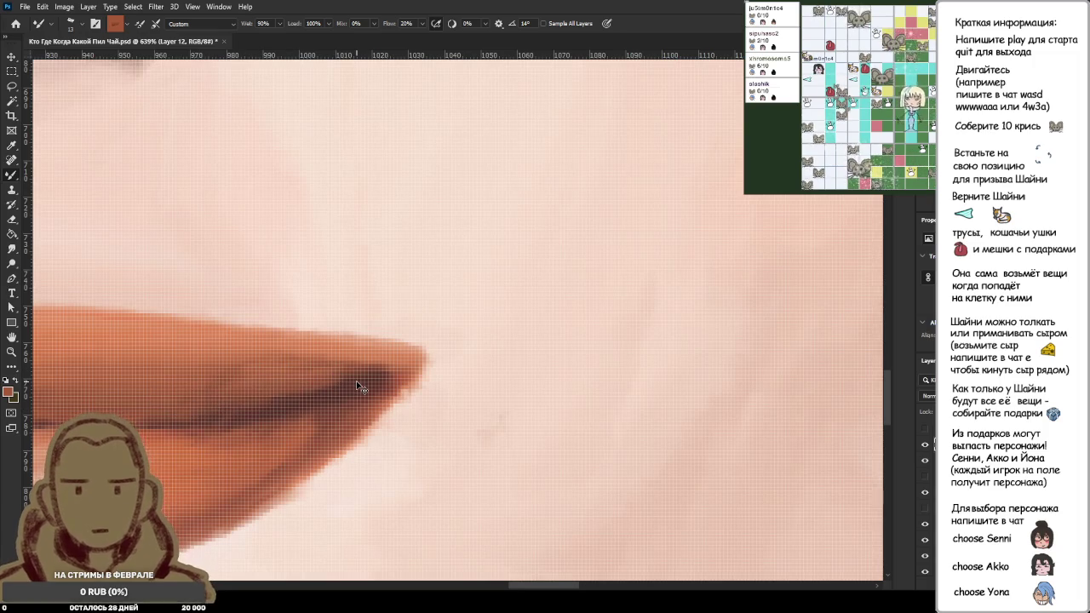
scroll(356, 380, down, 5)
scroll(374, 378, down, 2)
scroll(394, 376, up, 3)
scroll(394, 376, up, 4)
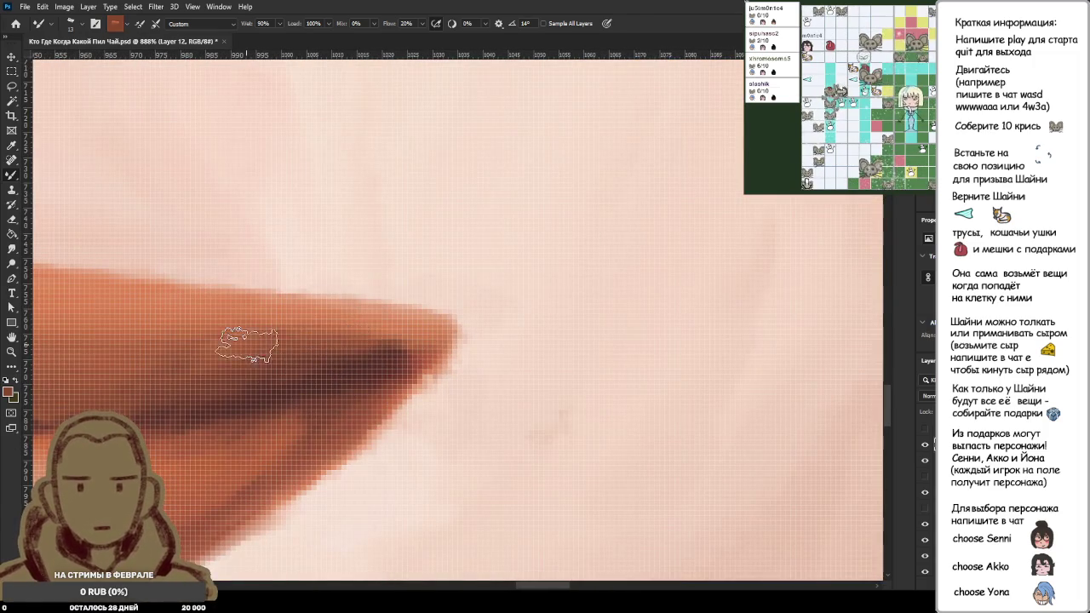
scroll(408, 353, down, 2)
scroll(407, 353, down, 2)
scroll(407, 354, down, 1)
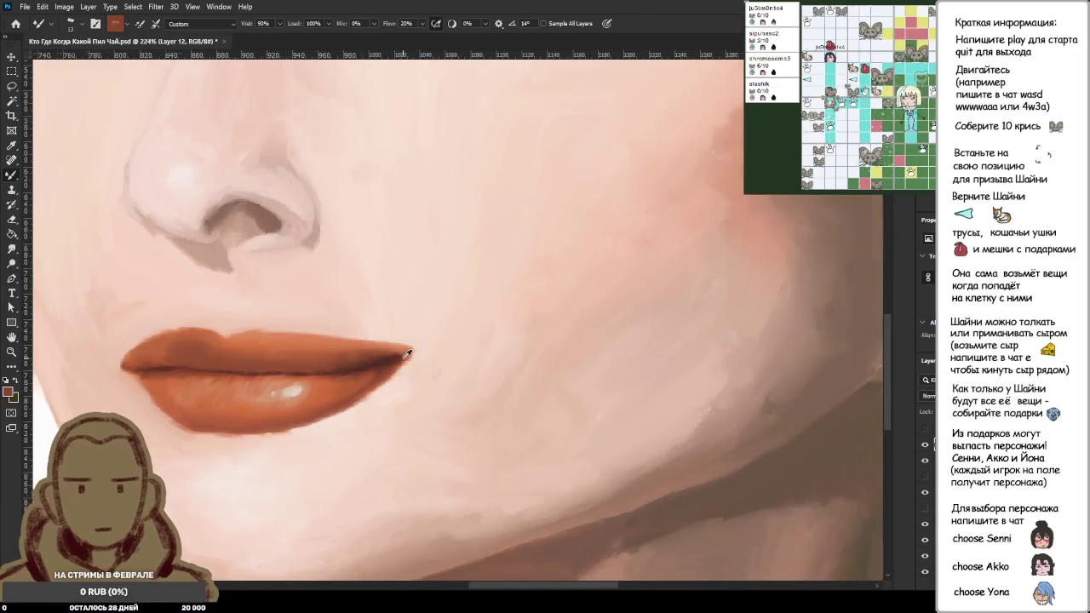
scroll(408, 353, down, 2)
scroll(407, 354, down, 1)
scroll(407, 353, down, 1)
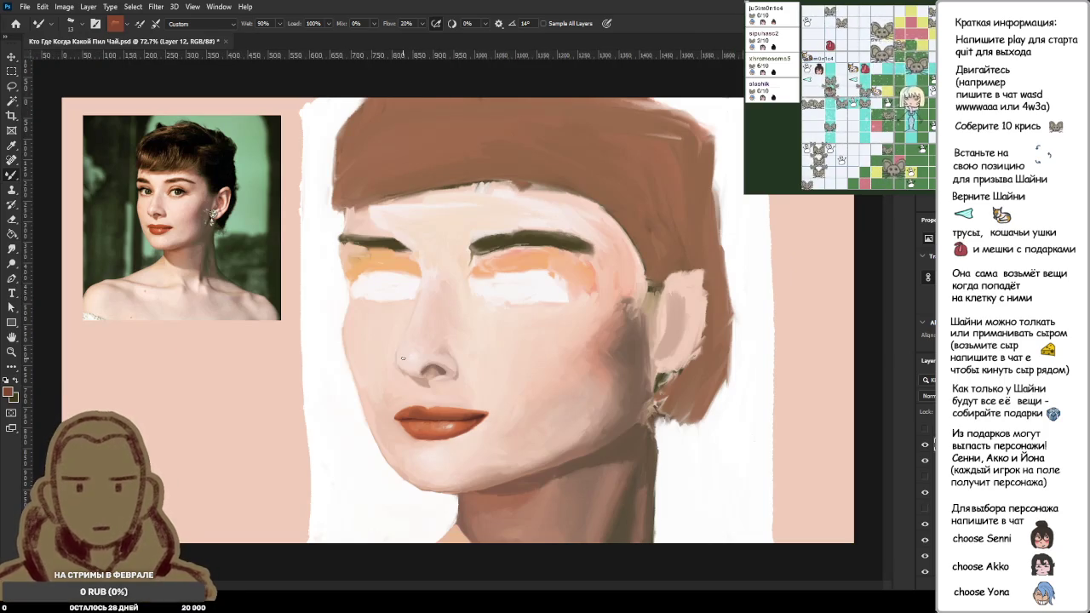
Step: Zoom to the face's left side and make white the foreground colour from the swatch
scroll(379, 390, down, 2)
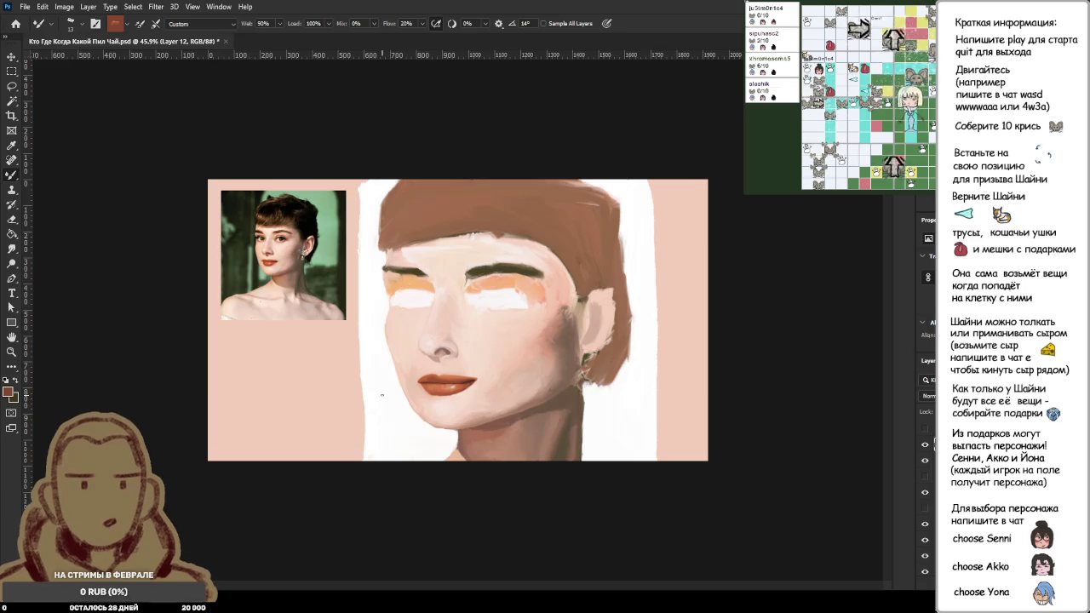
scroll(389, 382, up, 5)
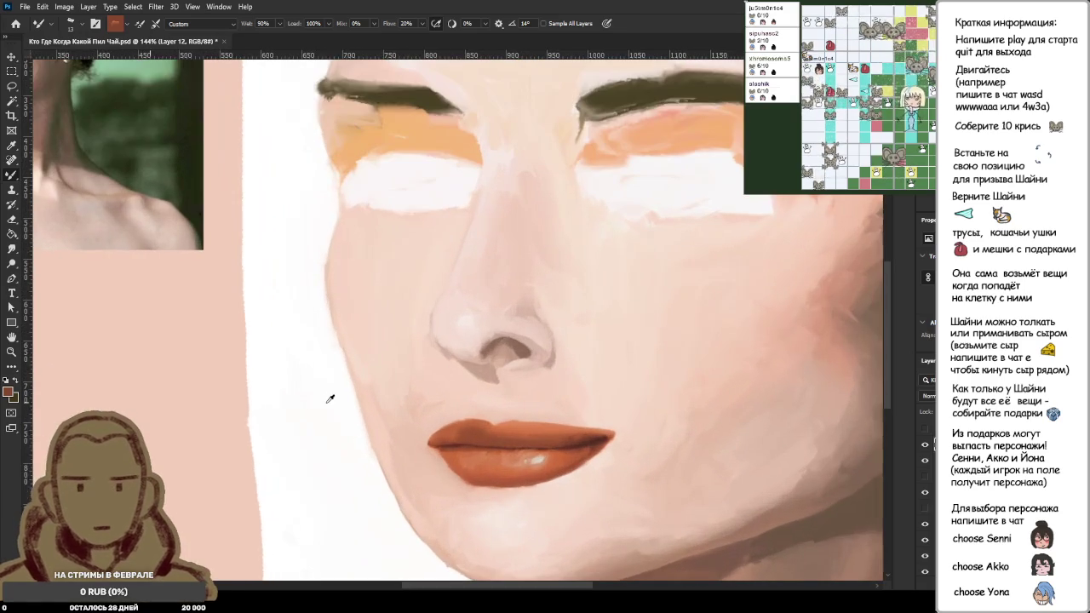
alt+click(328, 452)
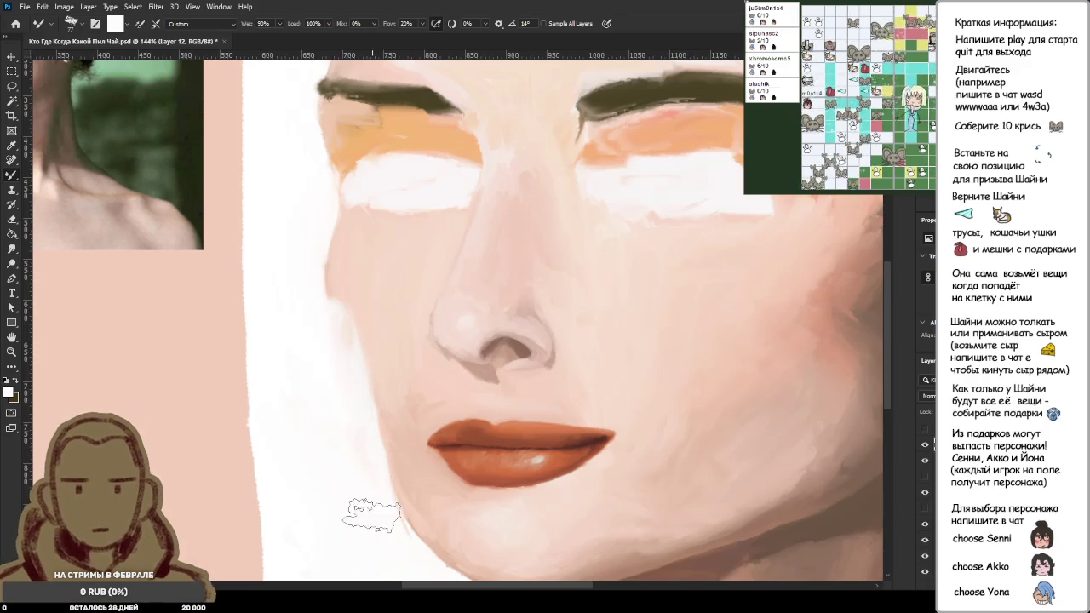
Step: Load the Mixer Brush with white and paint upward along the left hair edge
scroll(341, 414, down, 5)
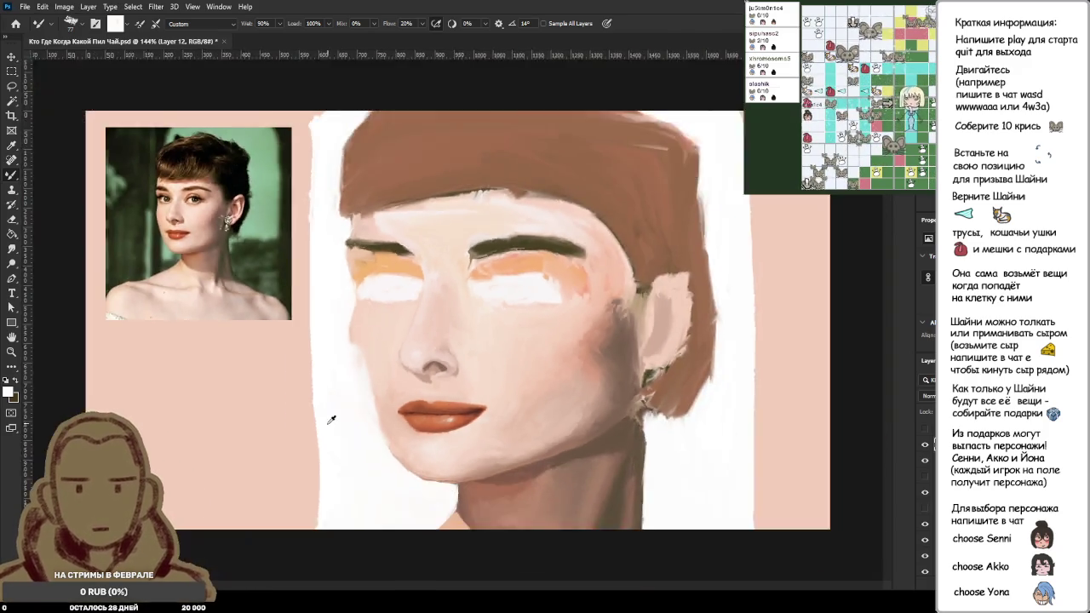
scroll(369, 401, up, 5)
scroll(356, 409, down, 1)
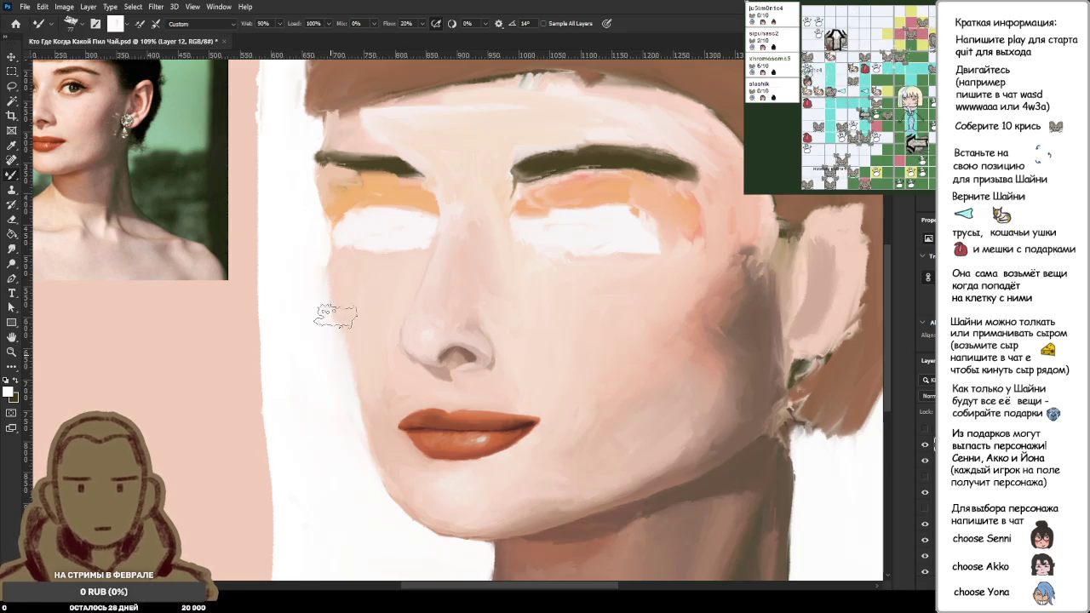
scroll(326, 297, down, 1)
scroll(319, 316, down, 4)
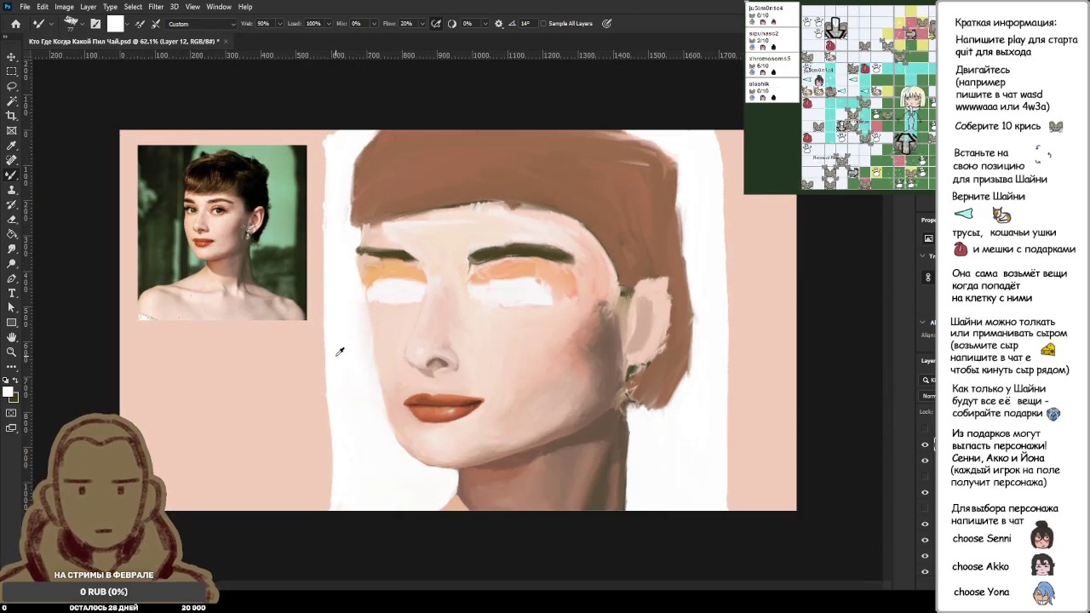
scroll(339, 351, up, 5)
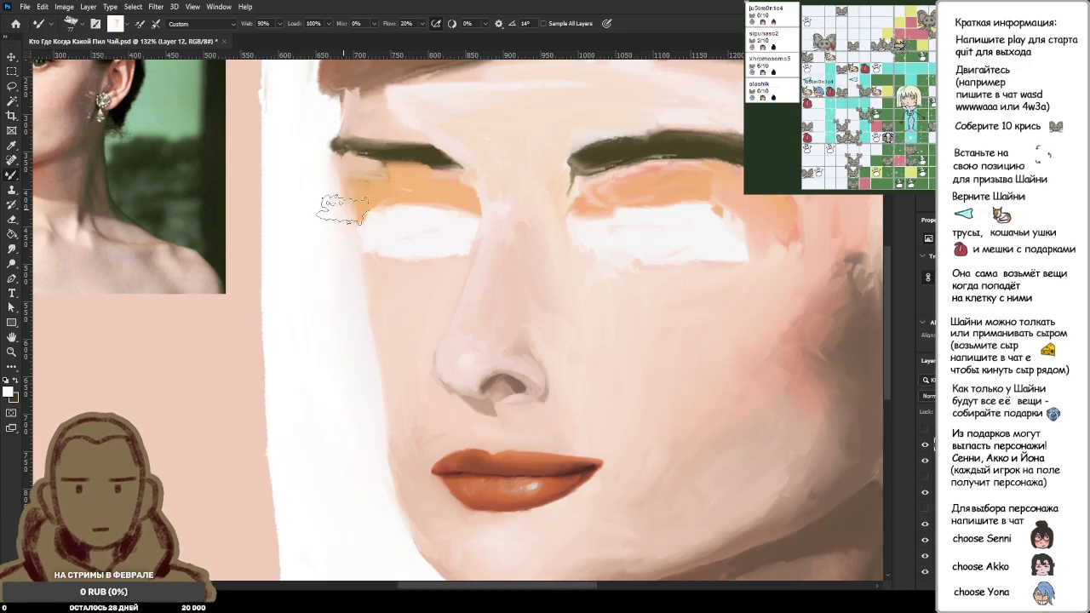
scroll(340, 221, down, 2)
scroll(343, 240, down, 2)
scroll(350, 244, down, 1)
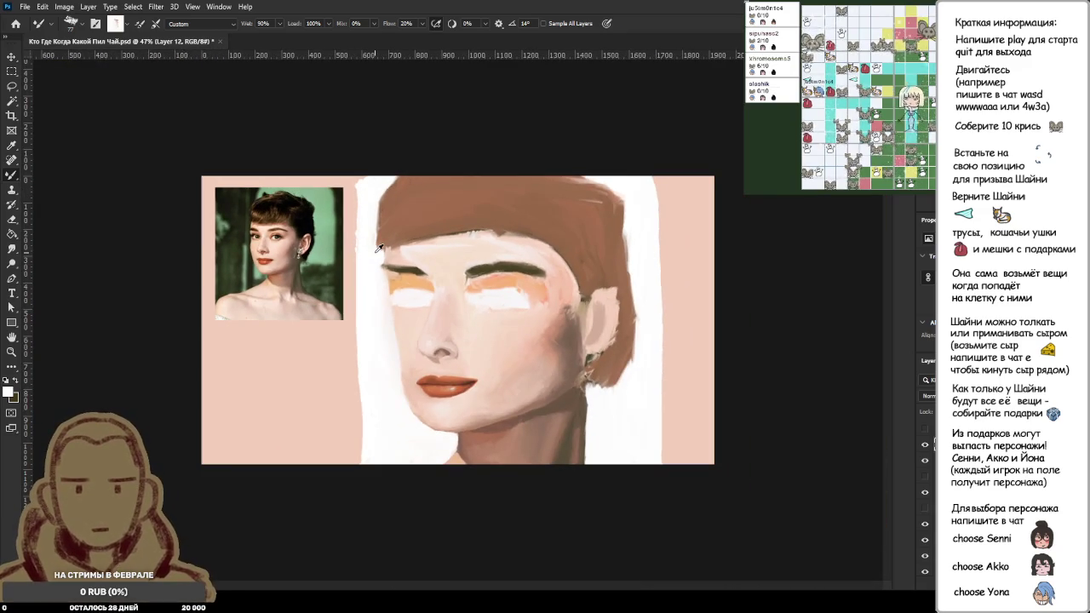
scroll(382, 246, up, 1)
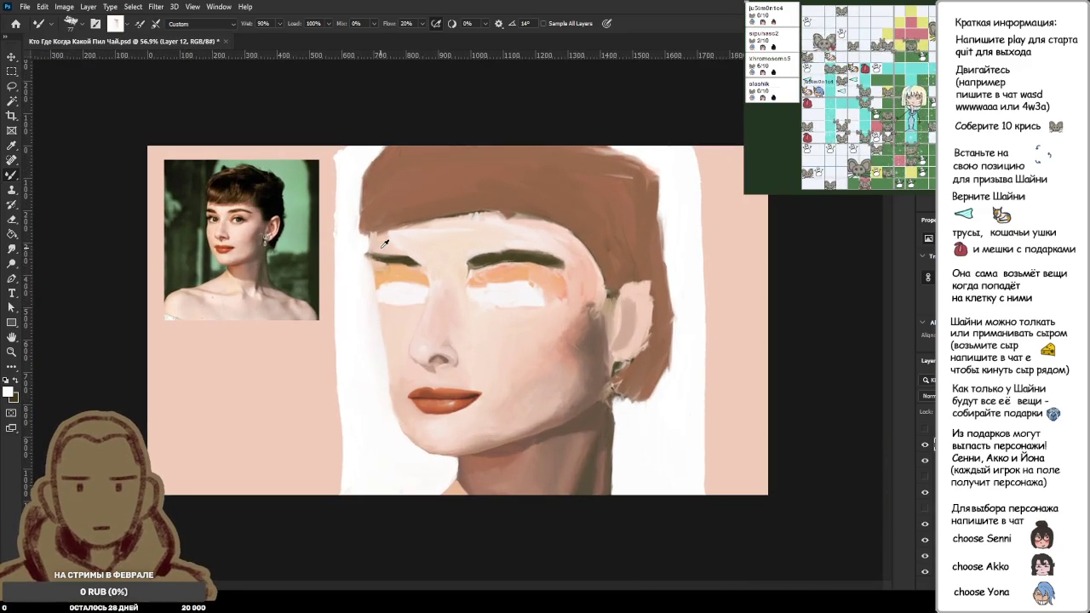
scroll(384, 244, up, 1)
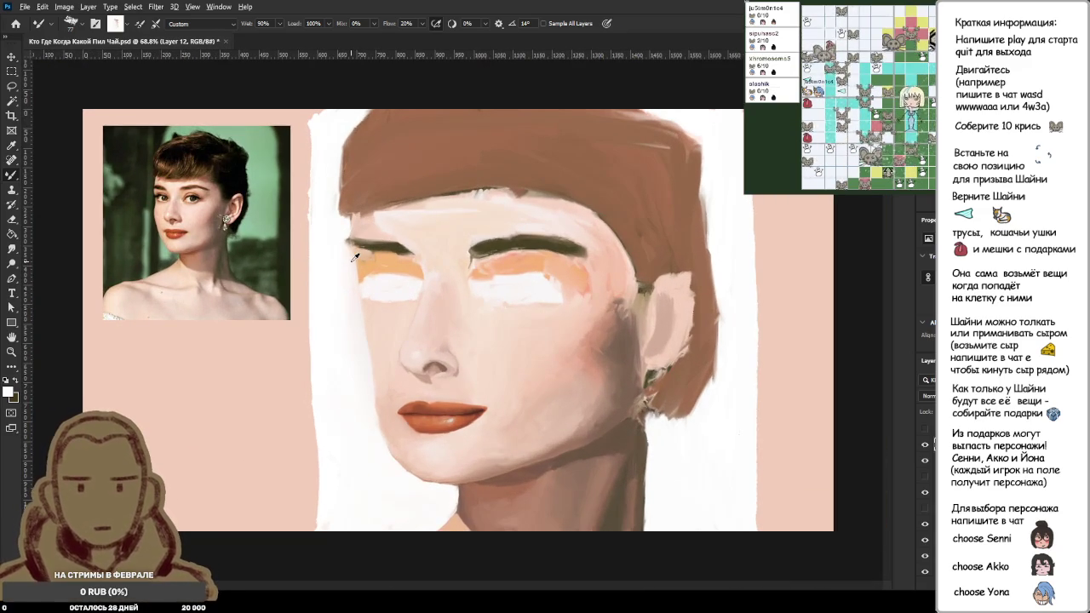
alt+click(336, 253)
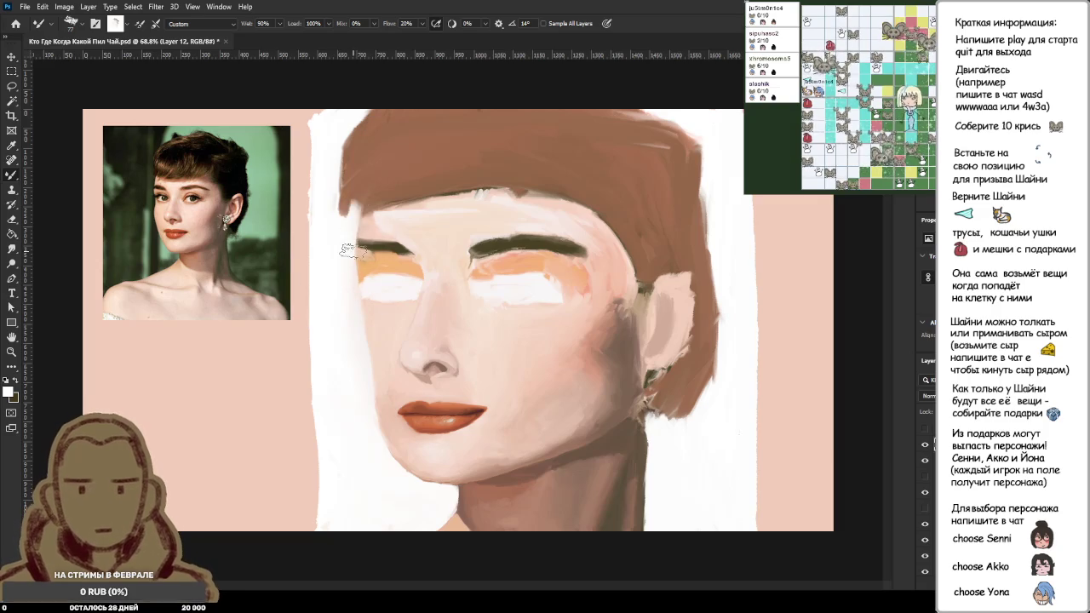
drag(343, 232, 347, 130)
drag(337, 195, 349, 141)
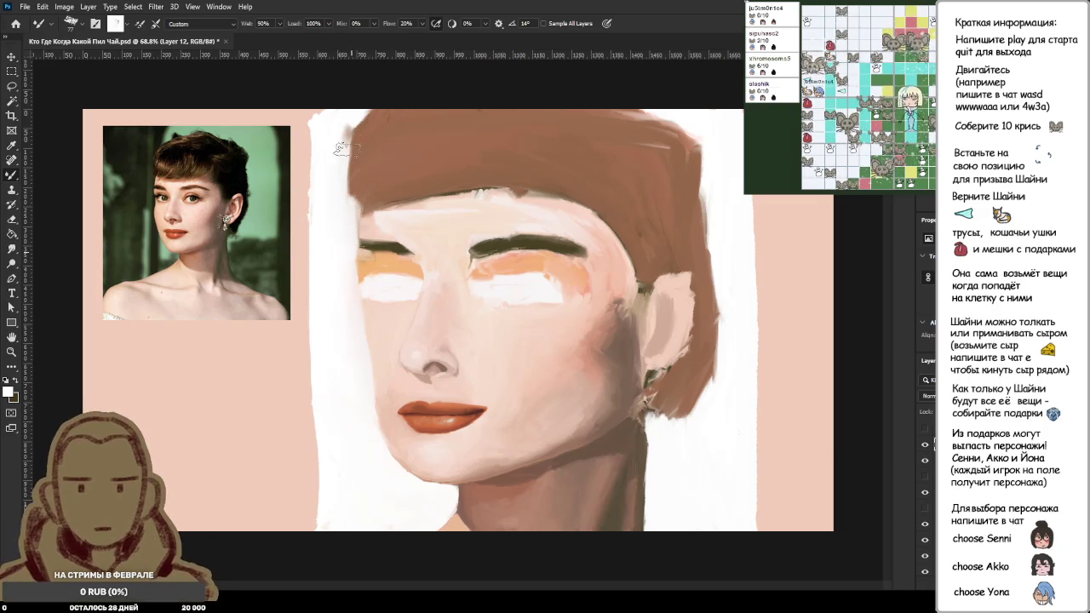
Step: Reload the brush with a sampled colour and zoom out to check the edge
alt+click(338, 242)
scroll(370, 227, down, 5)
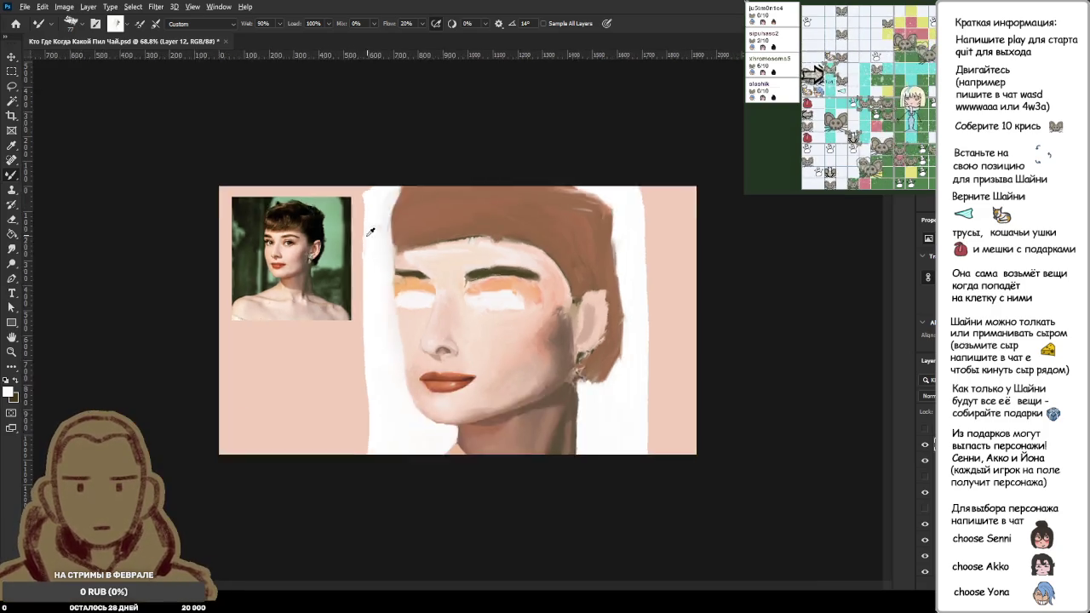
scroll(436, 293, up, 3)
scroll(443, 300, up, 2)
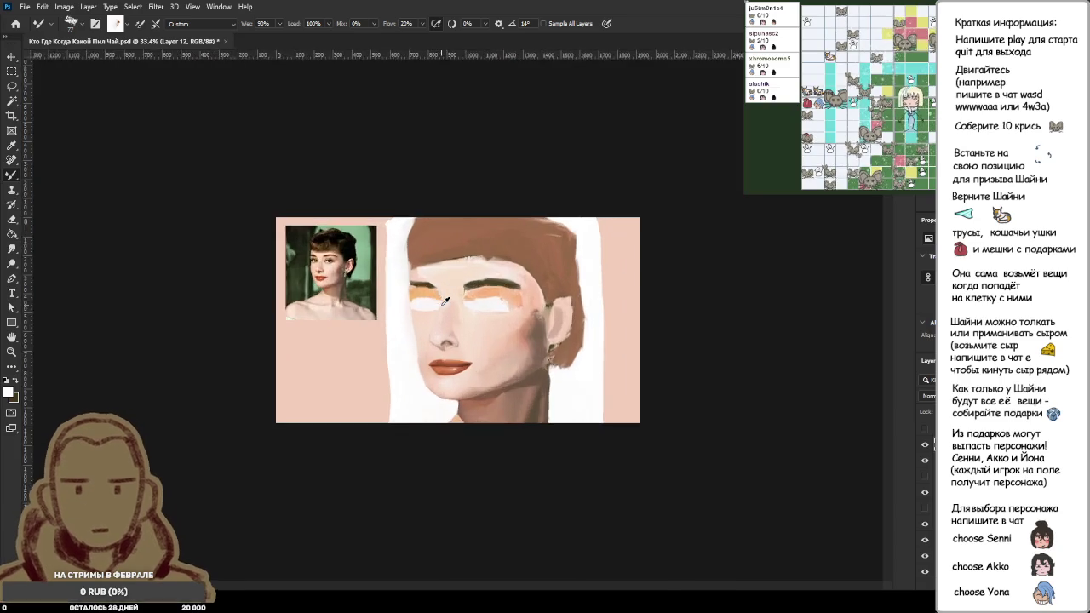
scroll(408, 308, up, 3)
scroll(360, 320, up, 3)
scroll(333, 209, down, 2)
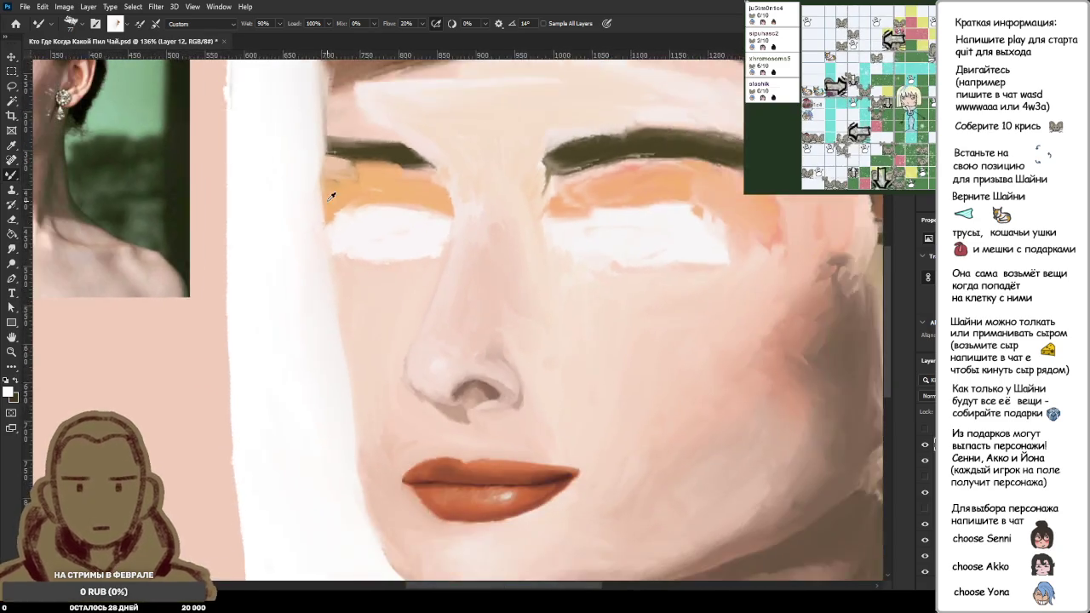
scroll(341, 212, down, 2)
scroll(348, 213, down, 1)
scroll(348, 214, up, 2)
scroll(348, 214, up, 3)
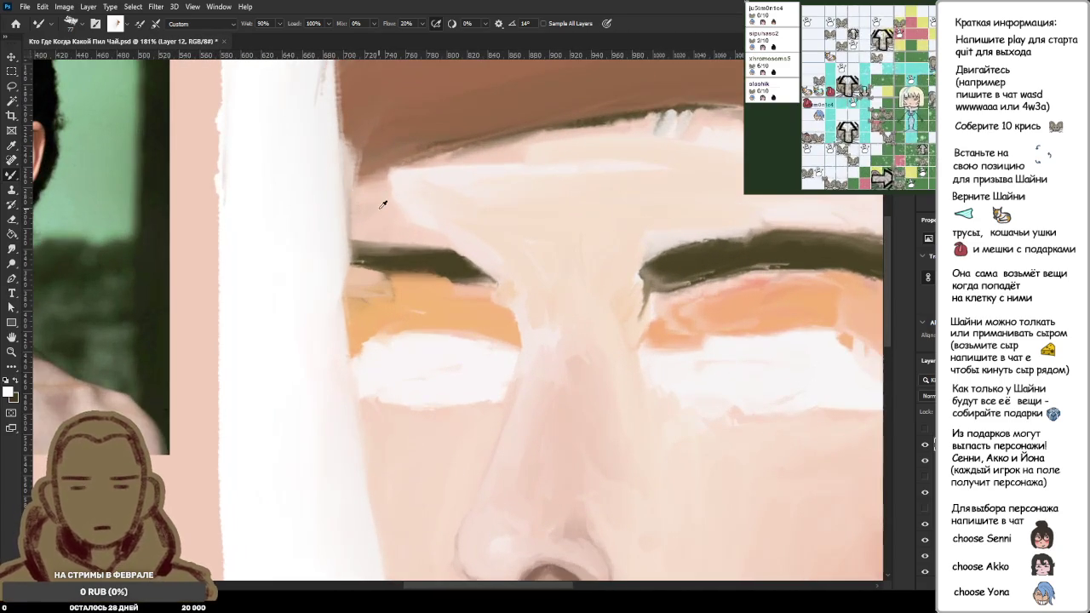
alt+click(369, 208)
mouse_move(370, 208)
mouse_down()
mouse_move(316, 207)
mouse_move(341, 198)
mouse_move(304, 238)
mouse_move(348, 308)
mouse_move(316, 273)
mouse_move(365, 308)
mouse_move(332, 319)
mouse_move(333, 304)
mouse_move(345, 357)
mouse_up()
alt+click(349, 309)
alt+click(366, 421)
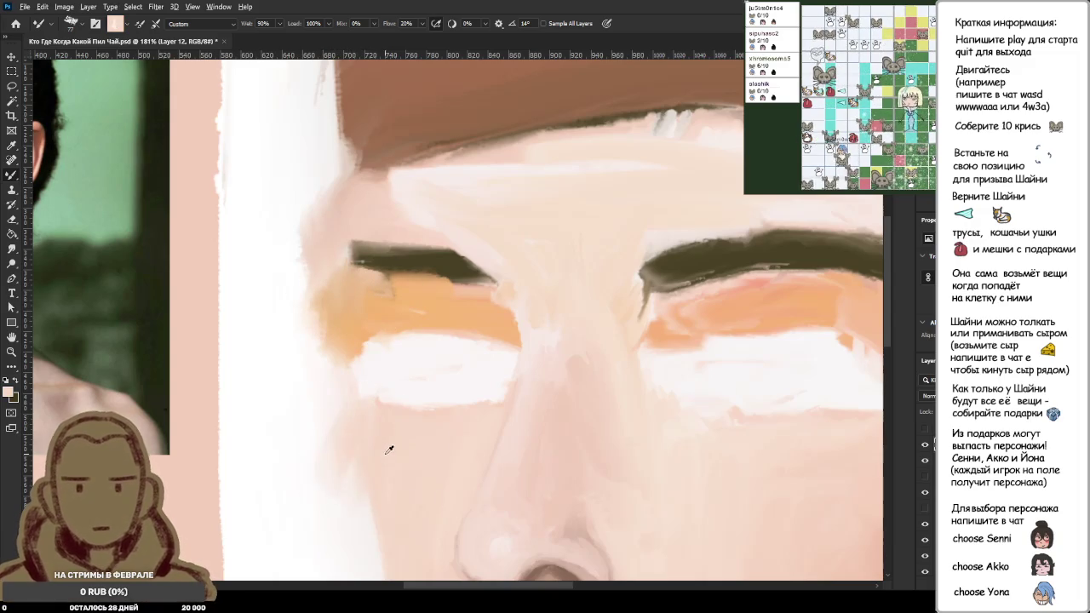
alt+scroll(368, 482, down, 5)
alt+scroll(369, 481, down, 2)
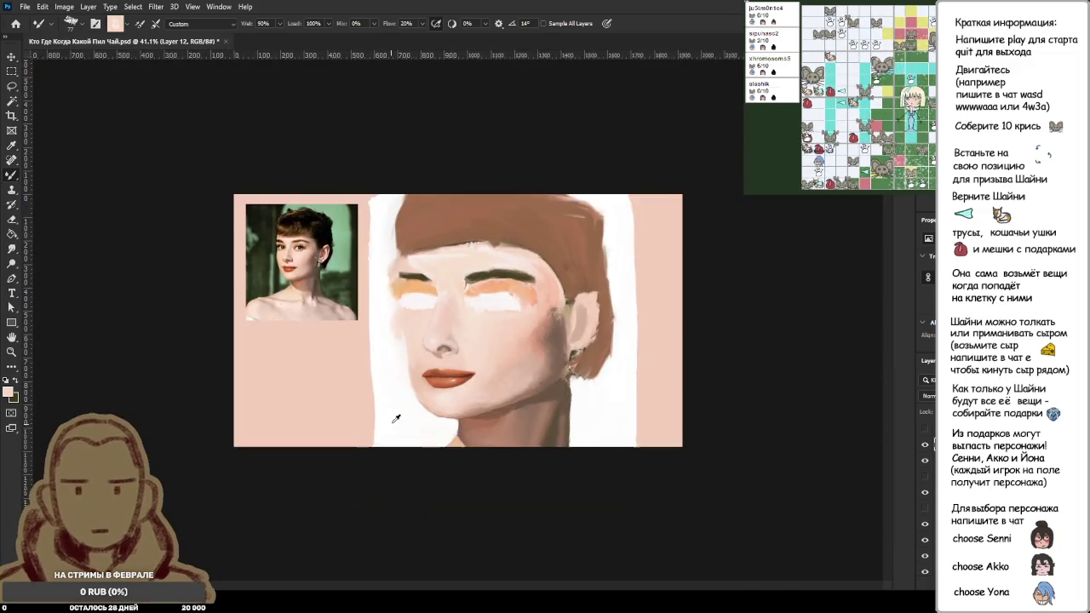
alt+scroll(388, 426, up, 3)
alt+scroll(371, 349, up, 2)
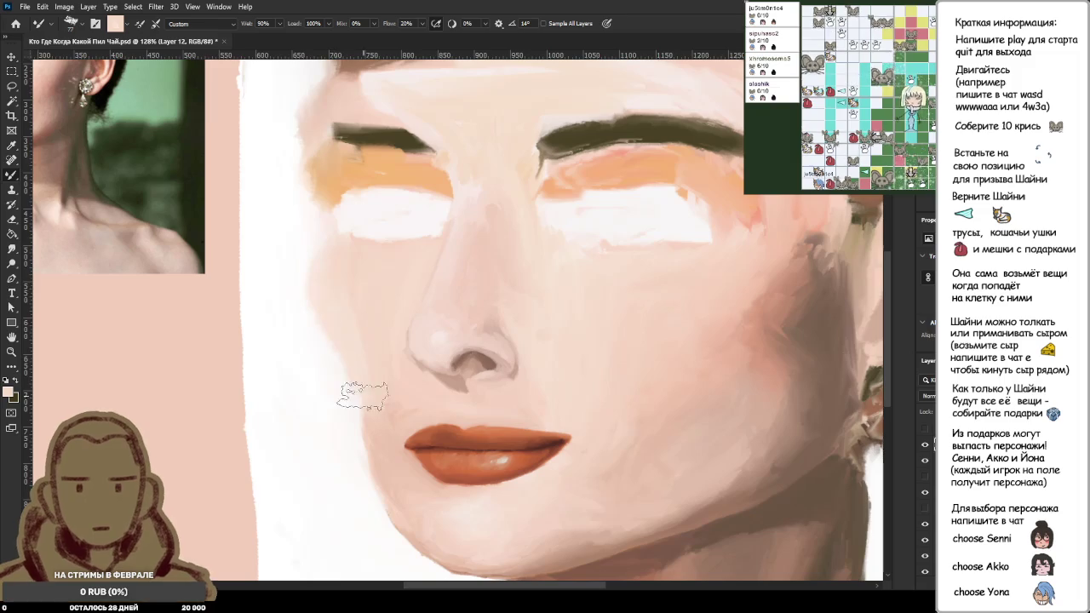
alt+scroll(375, 468, down, 3)
alt+scroll(373, 471, up, 3)
alt+scroll(370, 462, up, 2)
Step: Load the Mixer Brush with the white background colour and make it smaller
alt+click(353, 440)
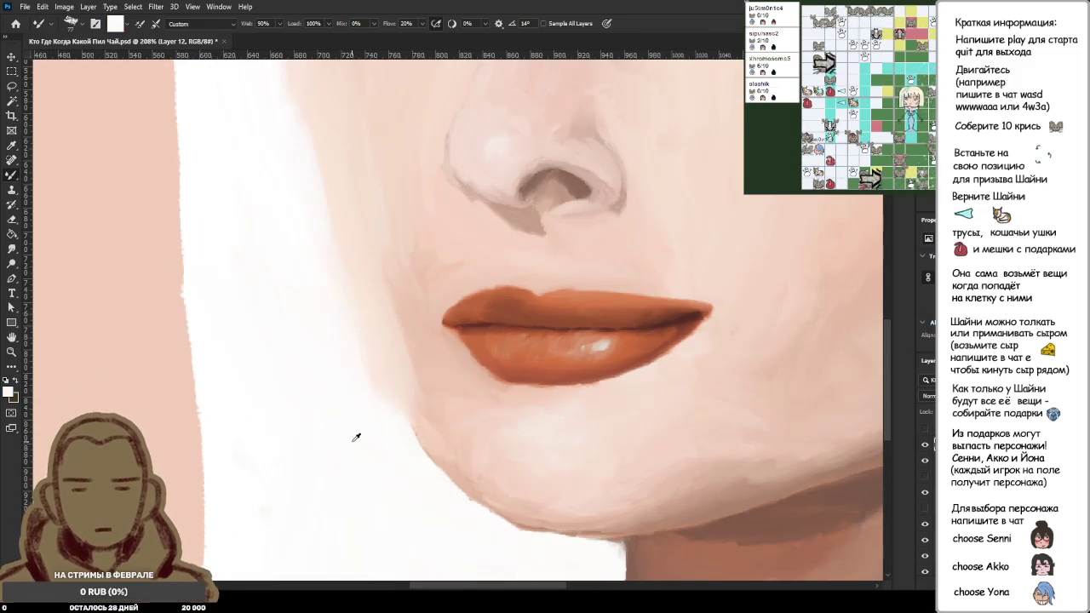
key(bracketleft)
key(bracketleft)
key(bracketleft)
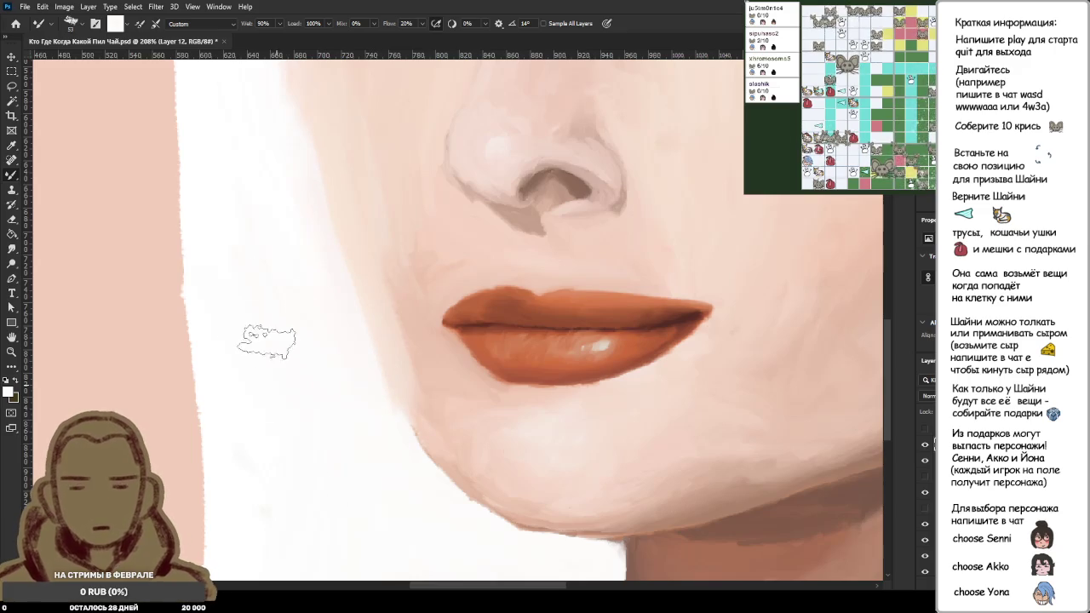
key(ctrl+0)
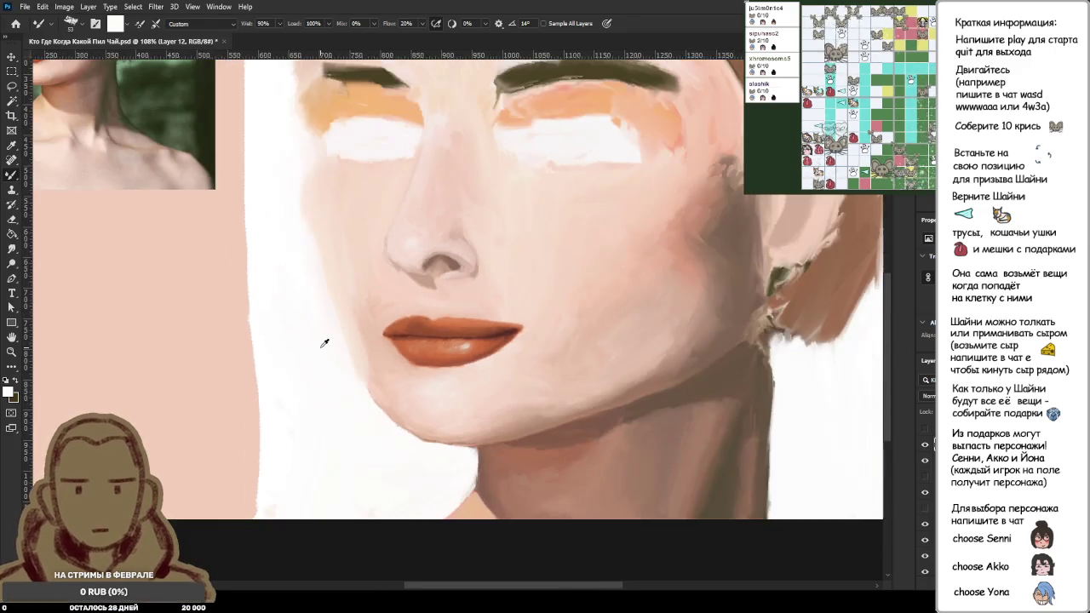
scroll(408, 290, up, 5)
Step: Sample skin pink, eyeshadow peach and light pink, and blend warm peach into the left cheek
alt+click(573, 448)
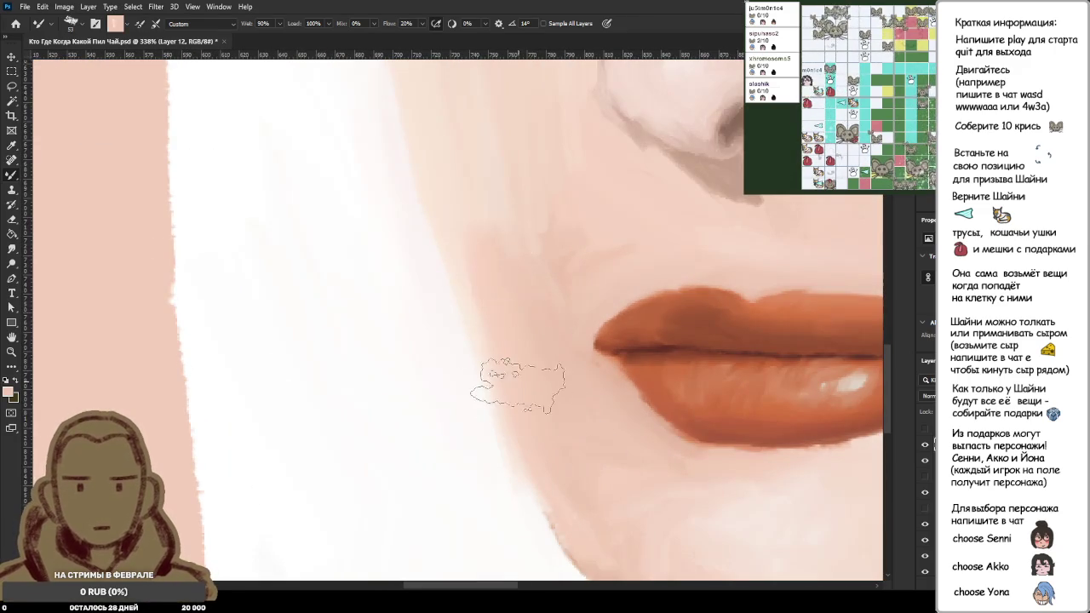
scroll(508, 297, down, 6)
scroll(508, 298, down, 3)
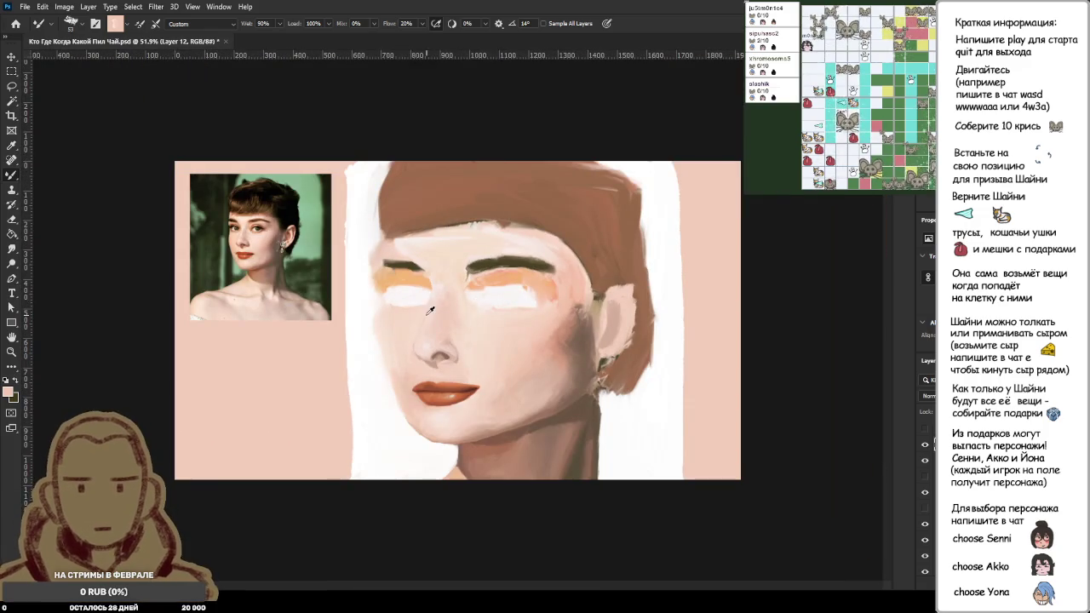
scroll(403, 309, up, 3)
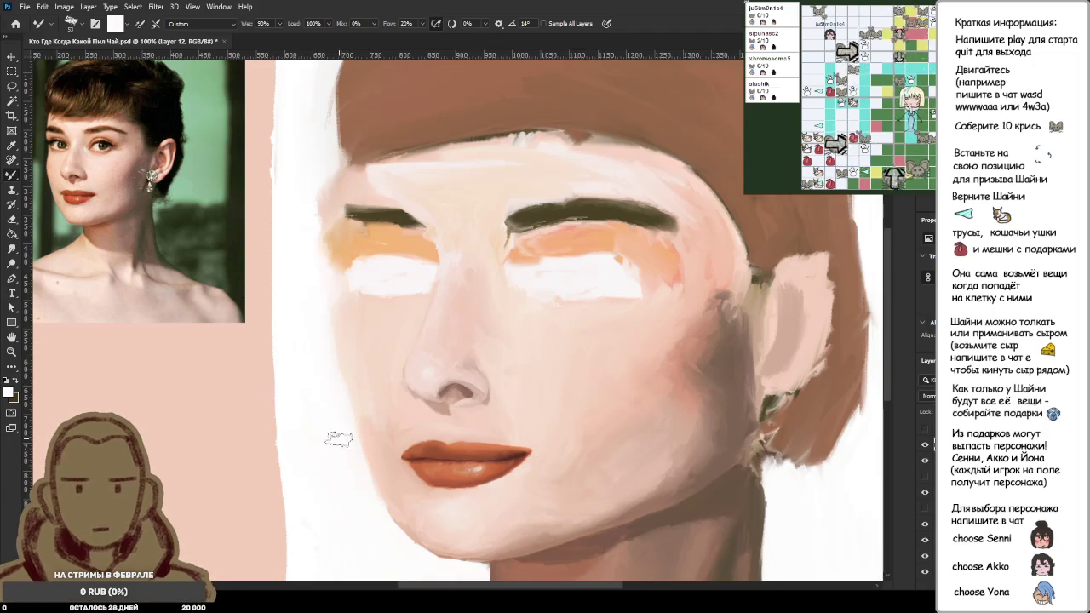
alt+click(630, 245)
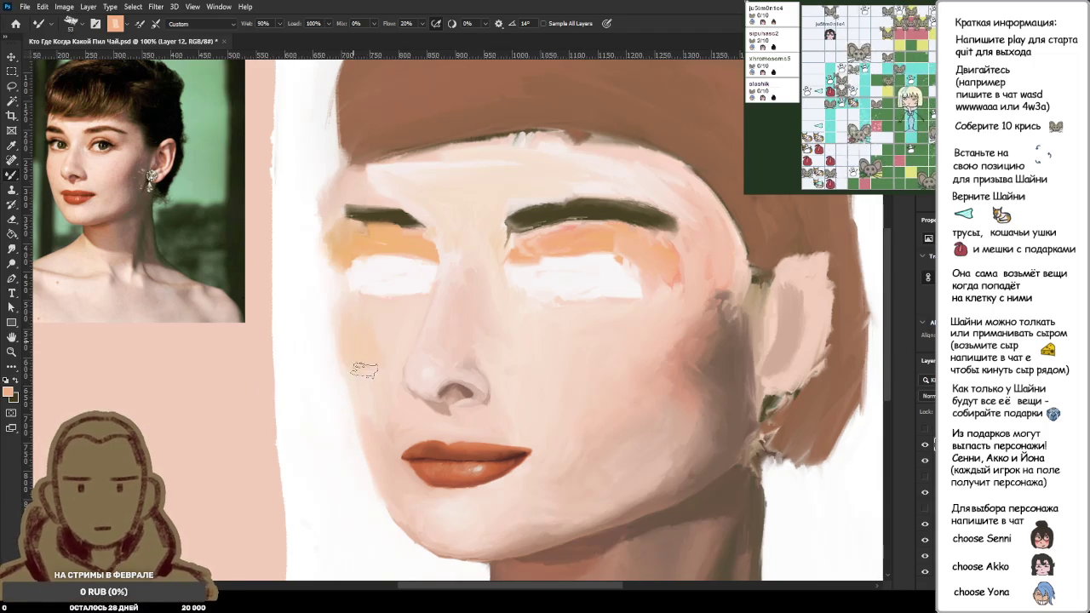
alt+click(379, 446)
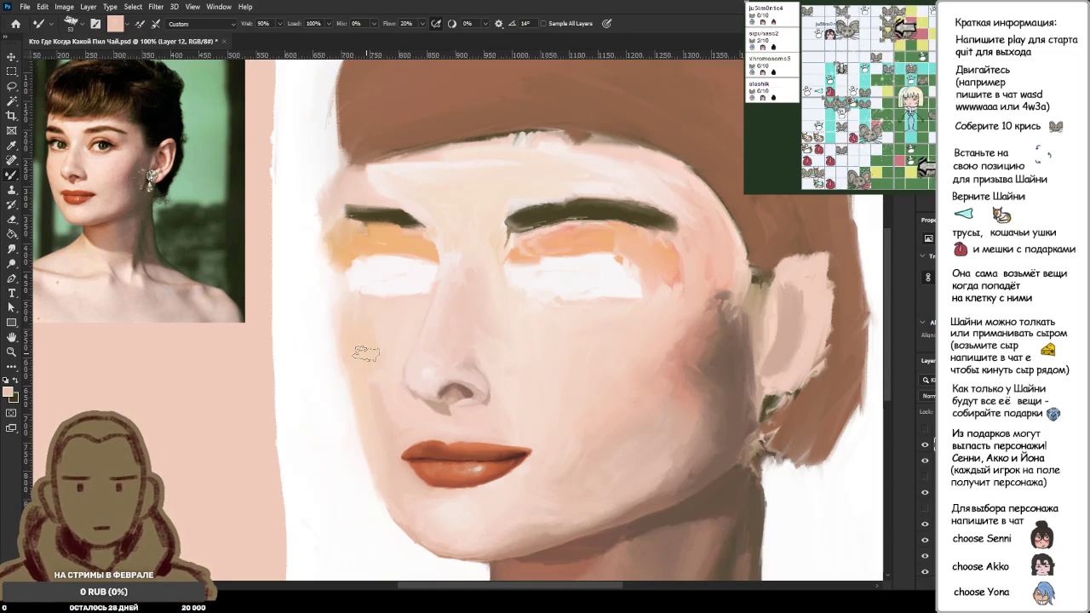
drag(558, 232, 545, 239)
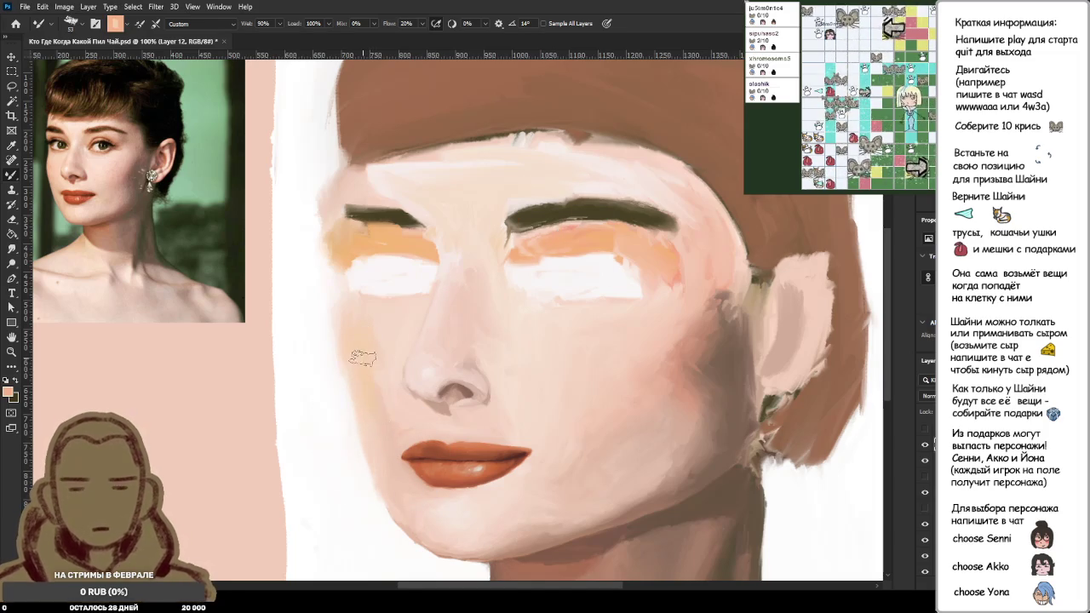
alt+click(385, 343)
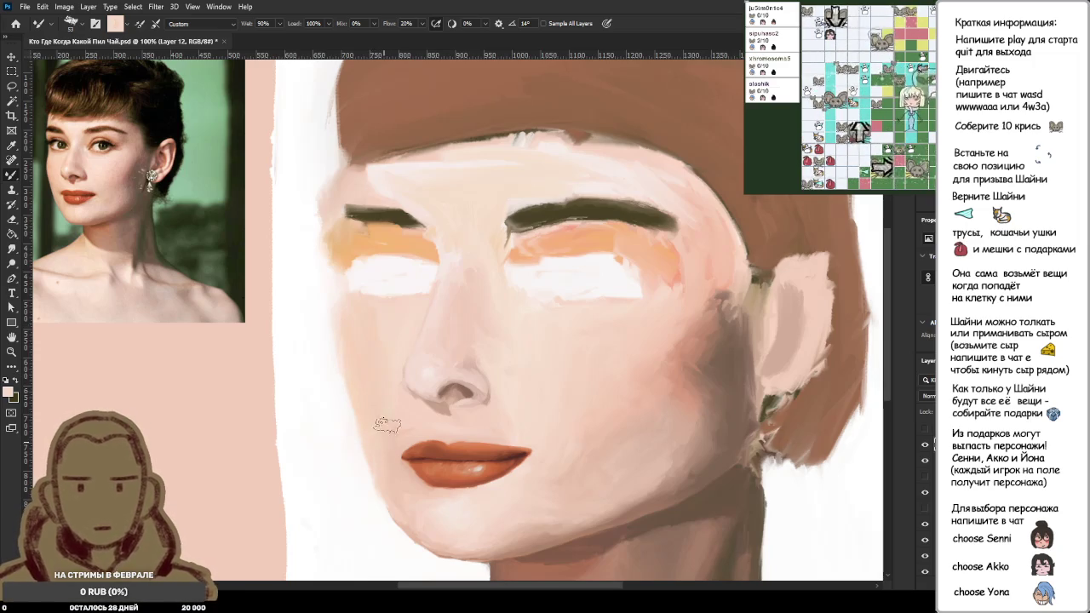
scroll(409, 427, up, 3)
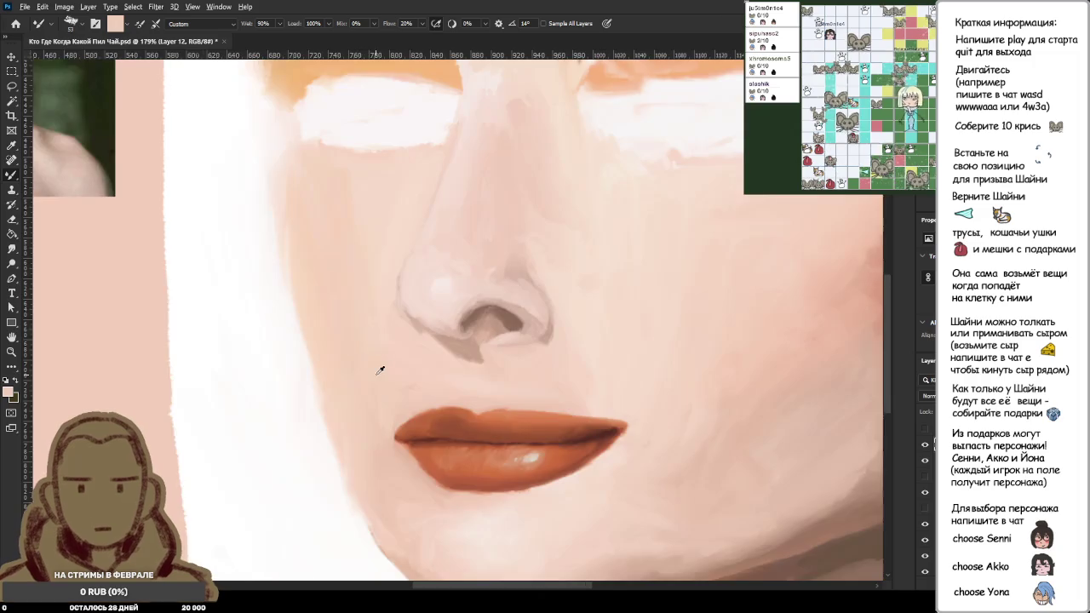
scroll(380, 369, down, 5)
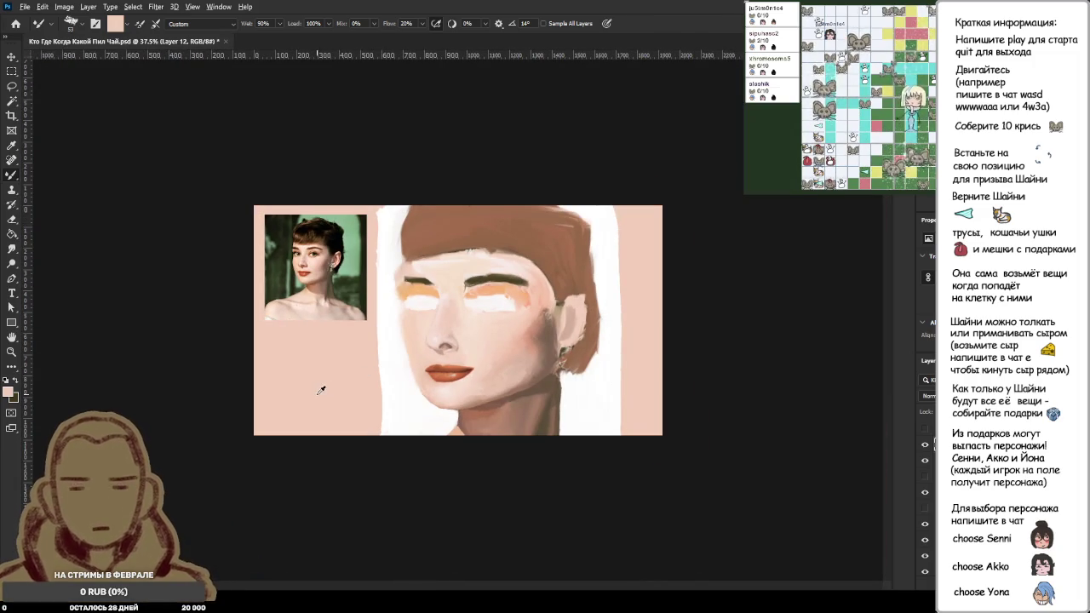
scroll(308, 390, up, 1)
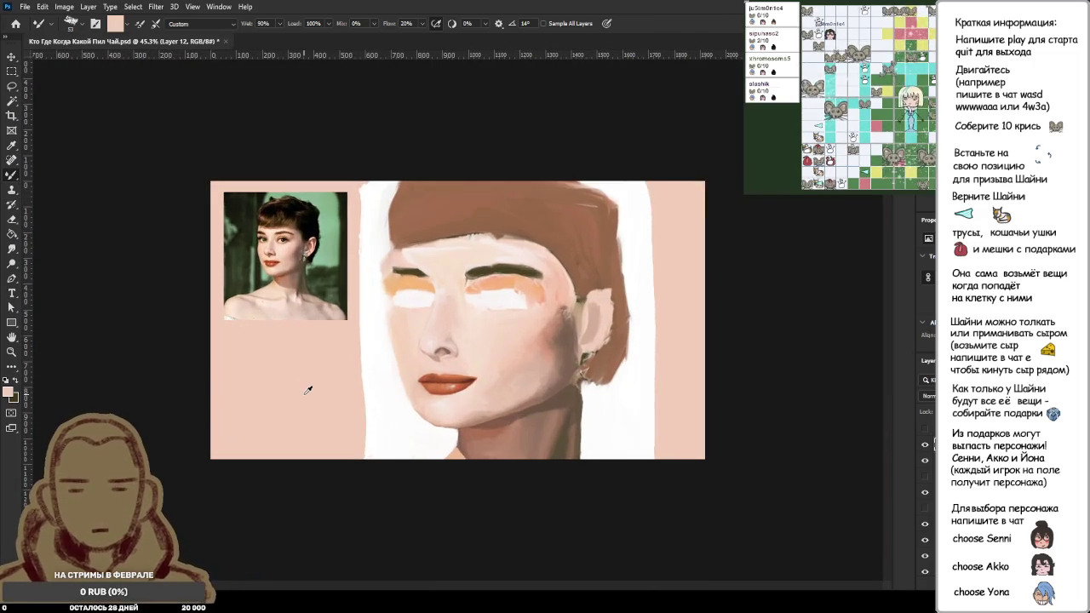
scroll(308, 390, up, 1)
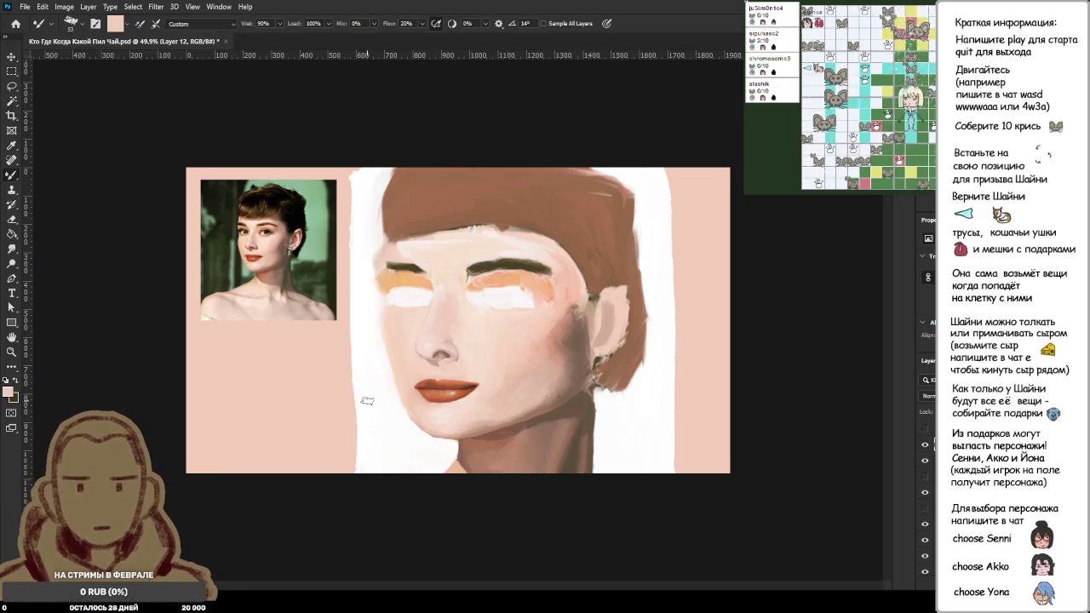
key(l)
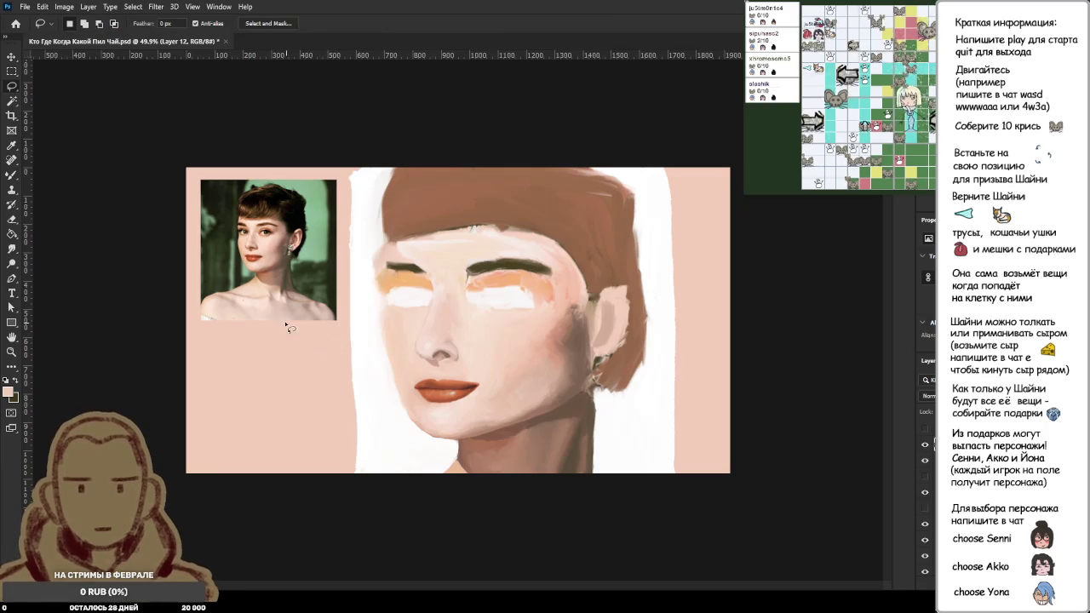
Step: Lasso the reference photo with a loose oval, trying then cancelling an enlargement
drag(204, 217, 195, 213)
key(ctrl+t)
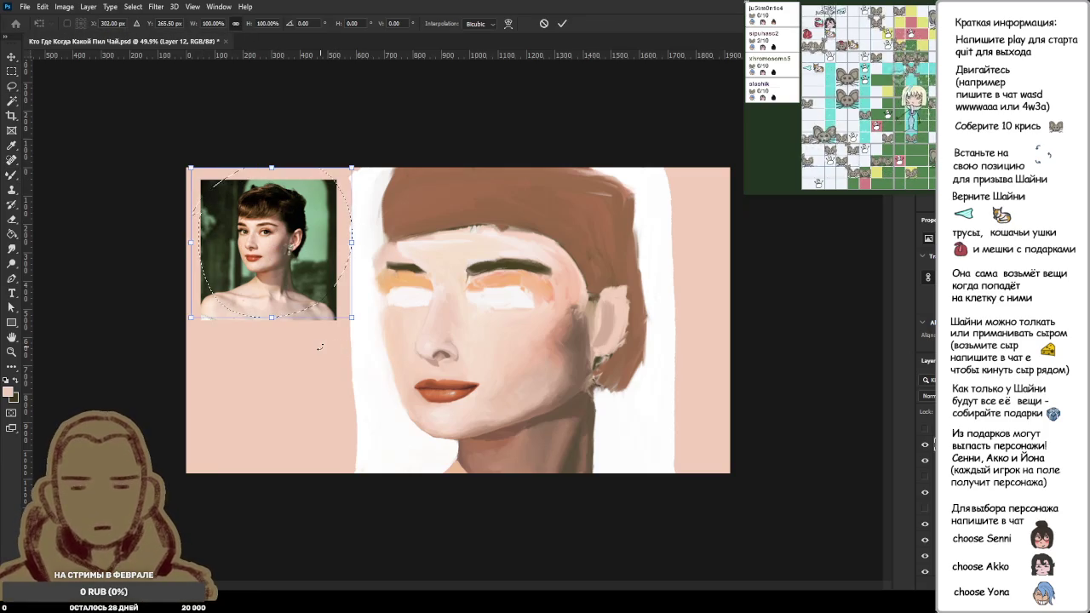
drag(352, 317, 491, 427)
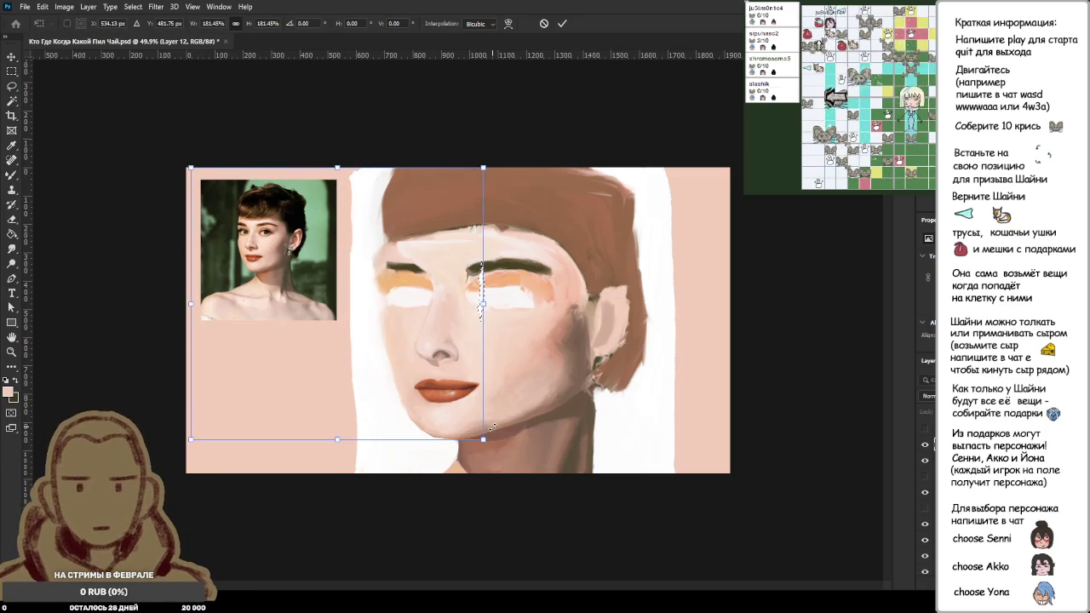
key(ctrl+z)
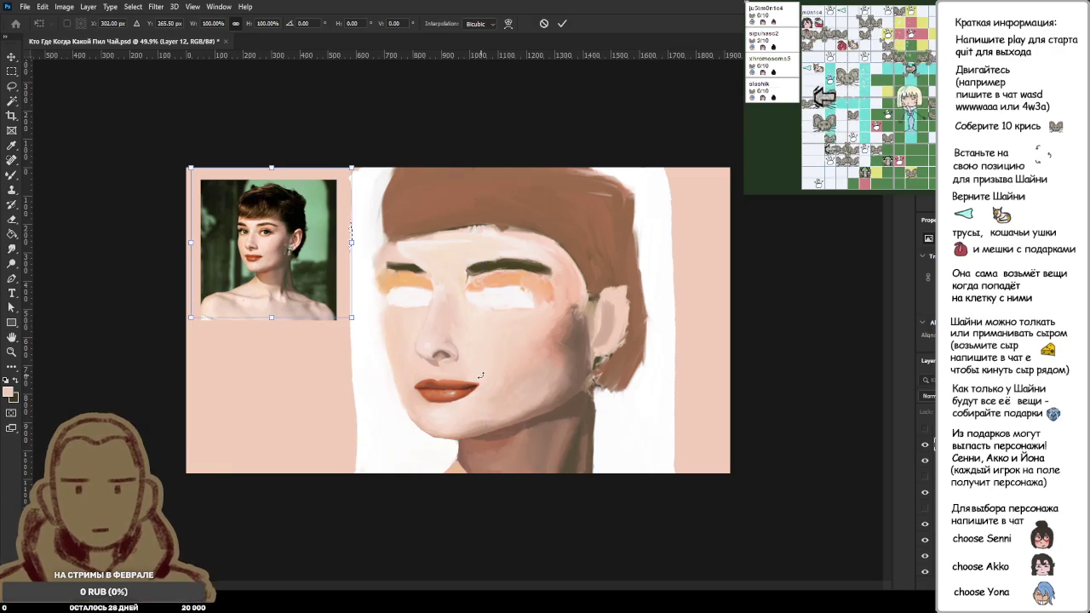
key(Escape)
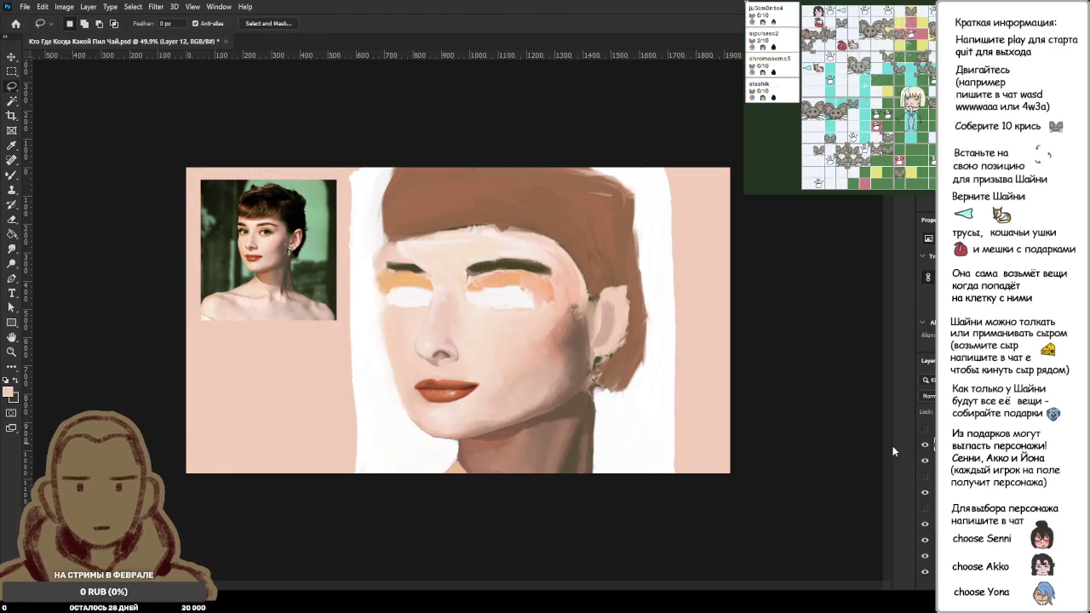
Step: Make the reference photo's layer active and lower its opacity to 50%
ctrl+click(261, 279)
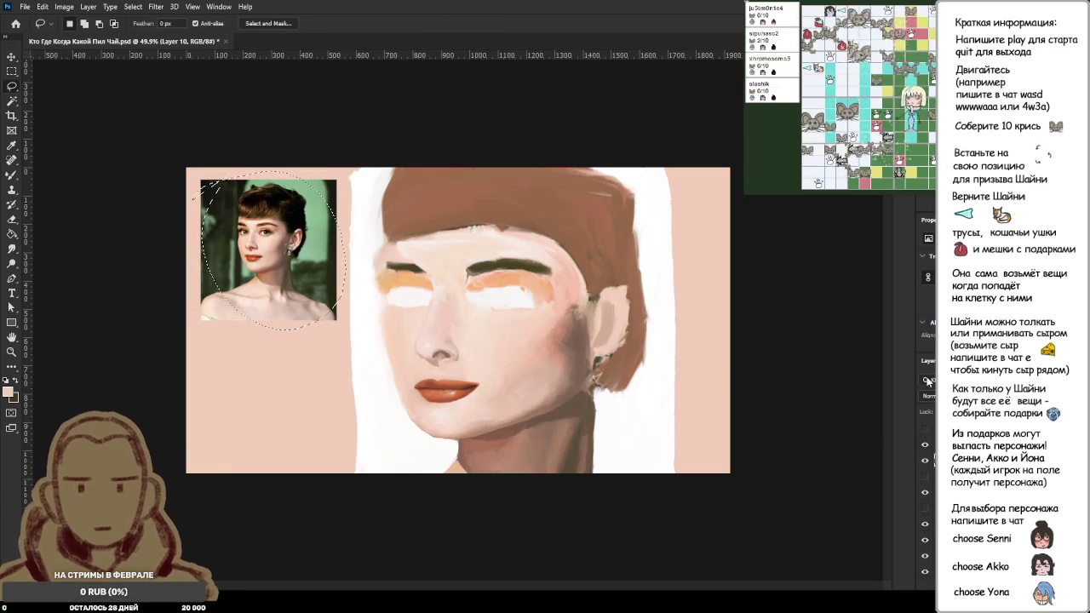
key(5)
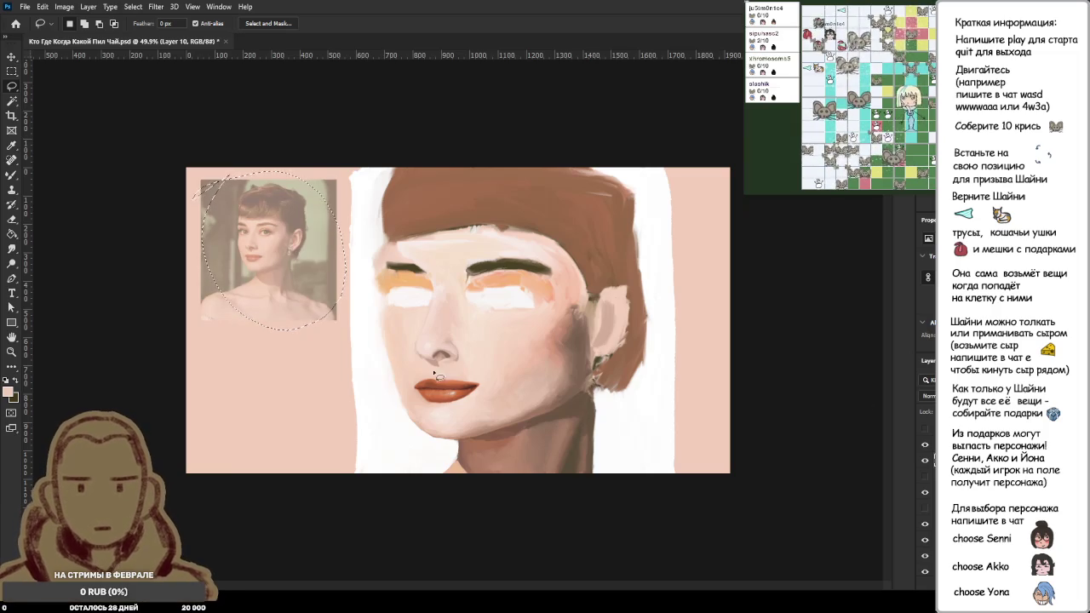
key(ctrl+t)
Step: Enlarge the reference photo to about 206% and shift the oval selection left
drag(347, 332, 518, 507)
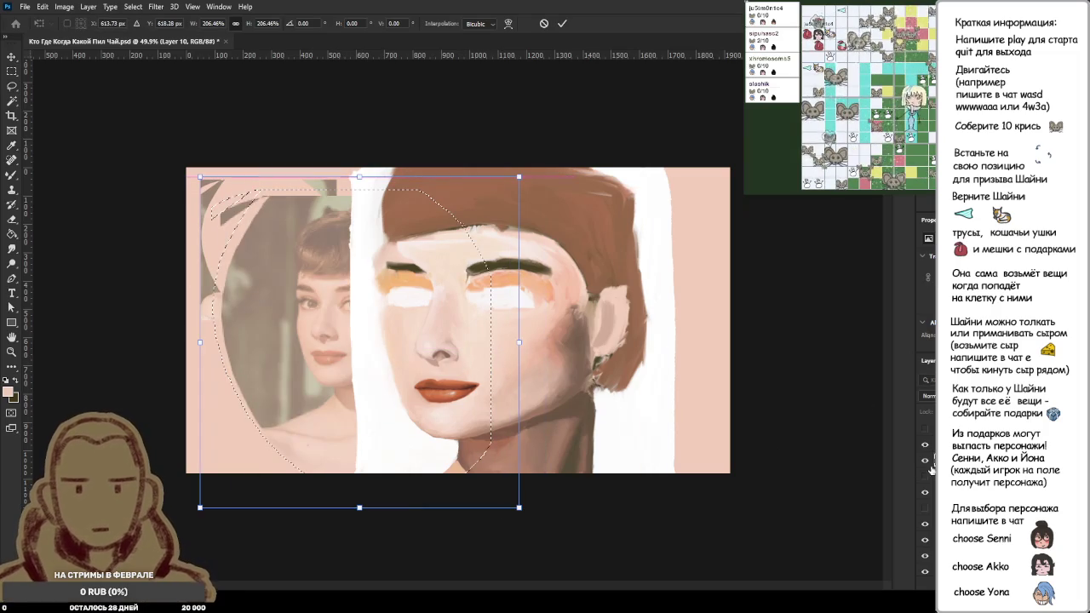
key(Return)
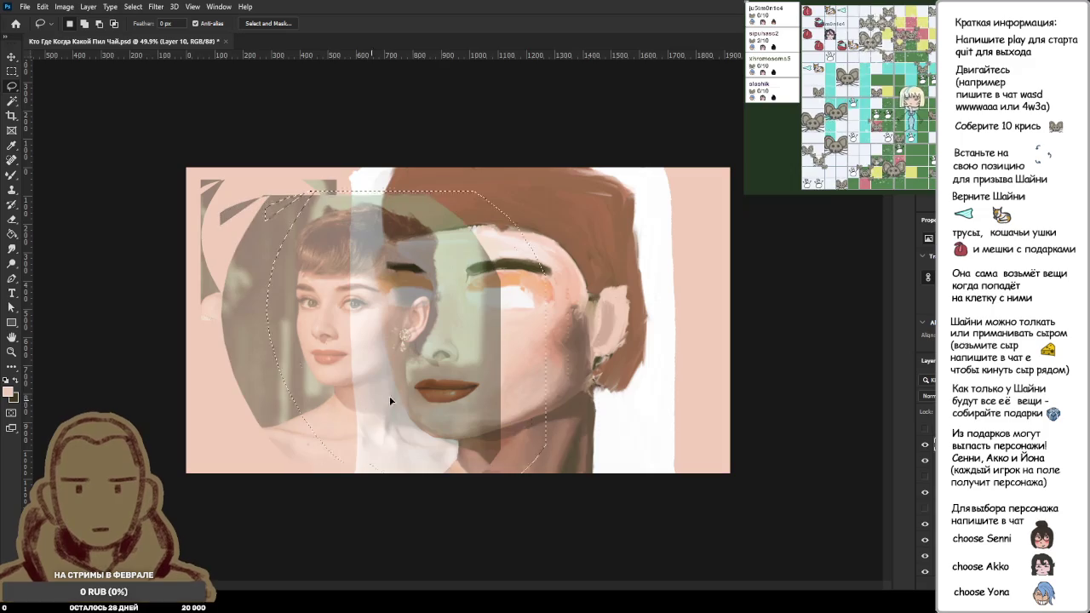
drag(367, 404, 325, 406)
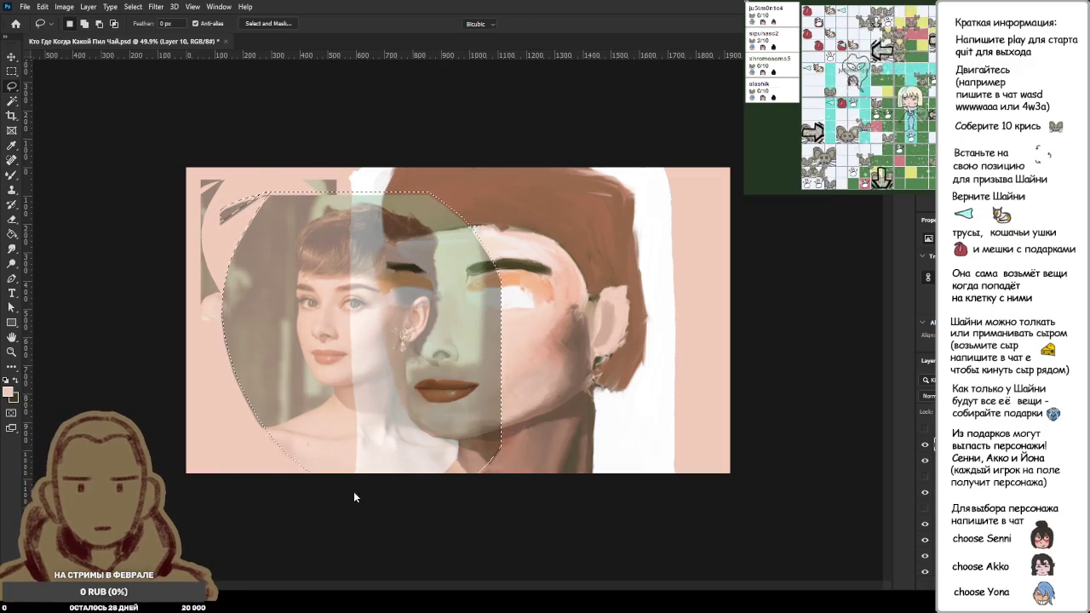
Step: Scale the selected photo piece to about 177% and align it over the painted face
key(ctrl+t)
drag(323, 393, 438, 442)
drag(608, 249, 781, 64)
drag(617, 332, 553, 389)
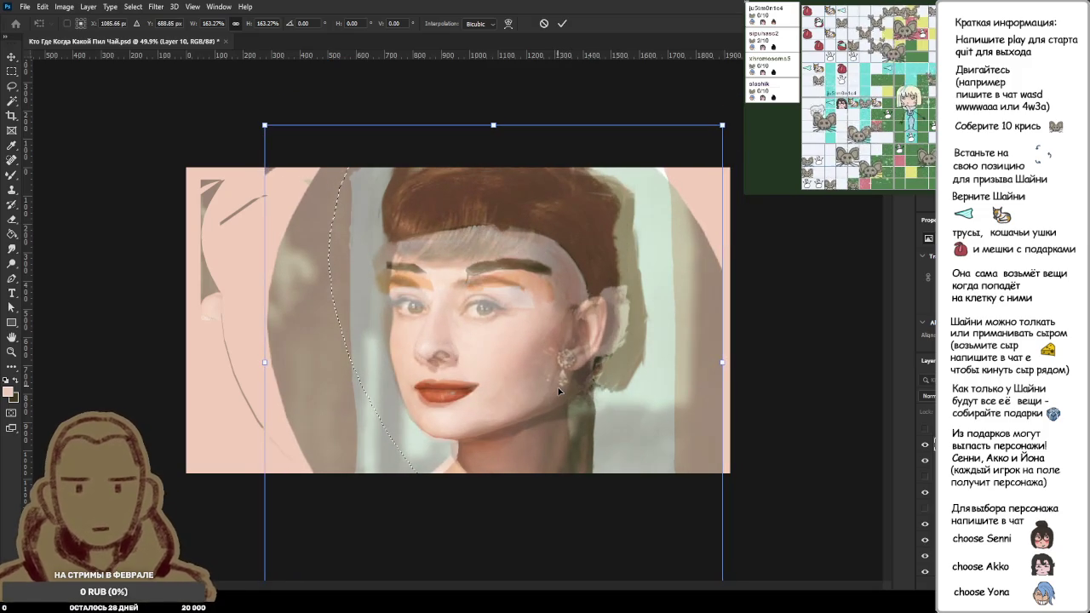
mouse_move(554, 388)
mouse_down()
mouse_move(576, 385)
mouse_move(559, 385)
mouse_up()
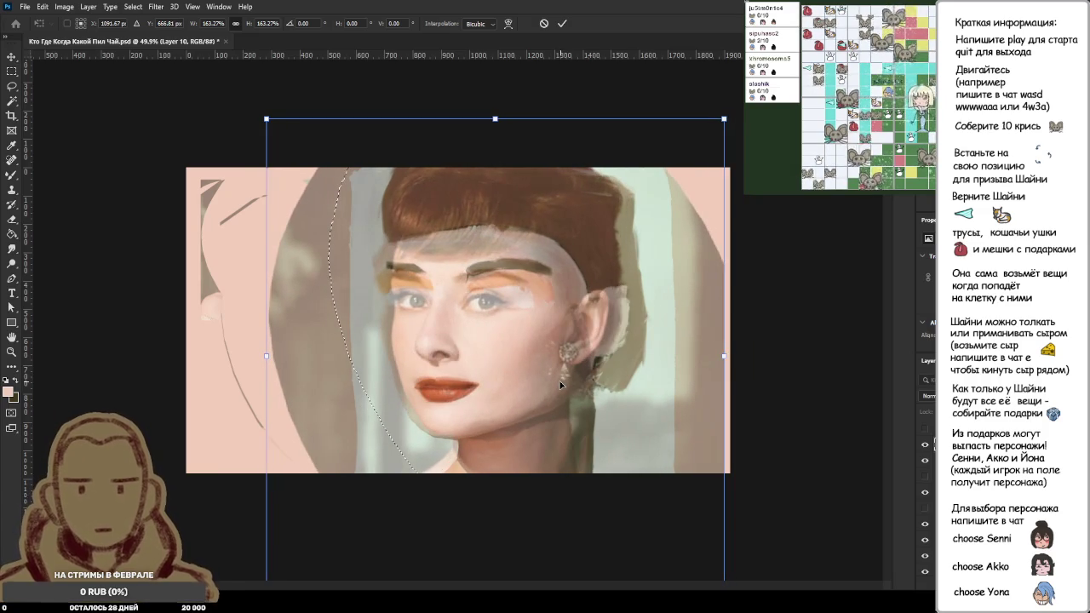
mouse_move(724, 126)
mouse_down()
mouse_move(731, 106)
mouse_move(753, 98)
mouse_up()
drag(532, 372, 530, 372)
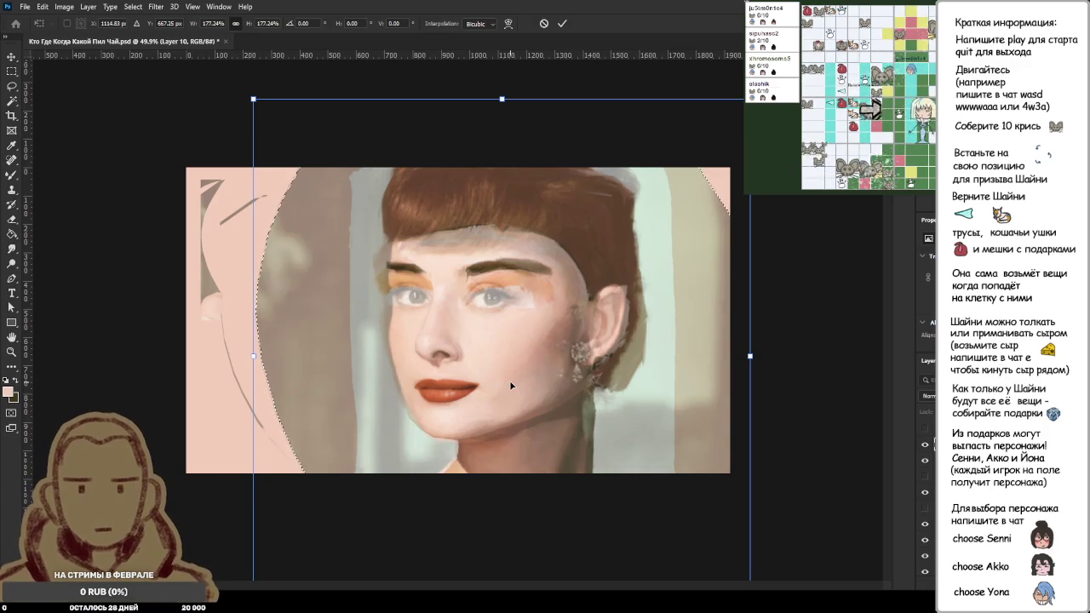
drag(520, 361, 519, 360)
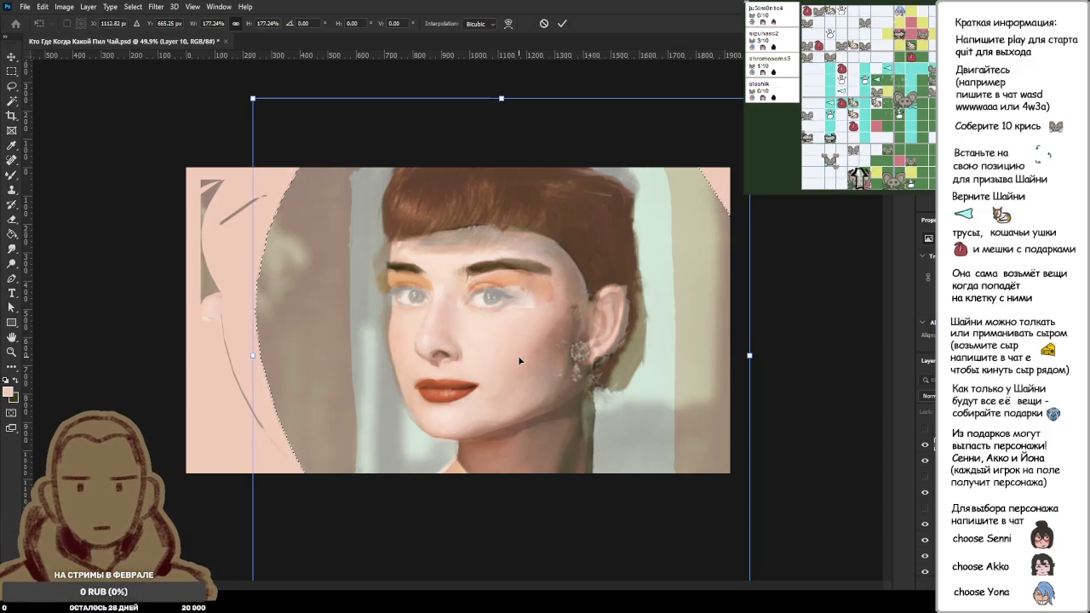
drag(519, 361, 518, 363)
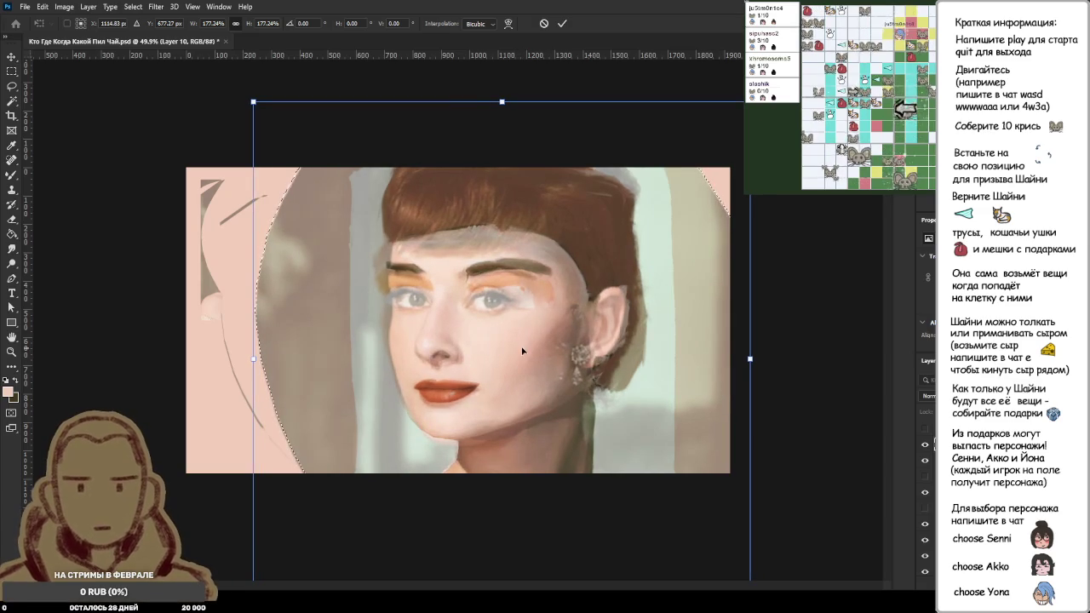
key(Return)
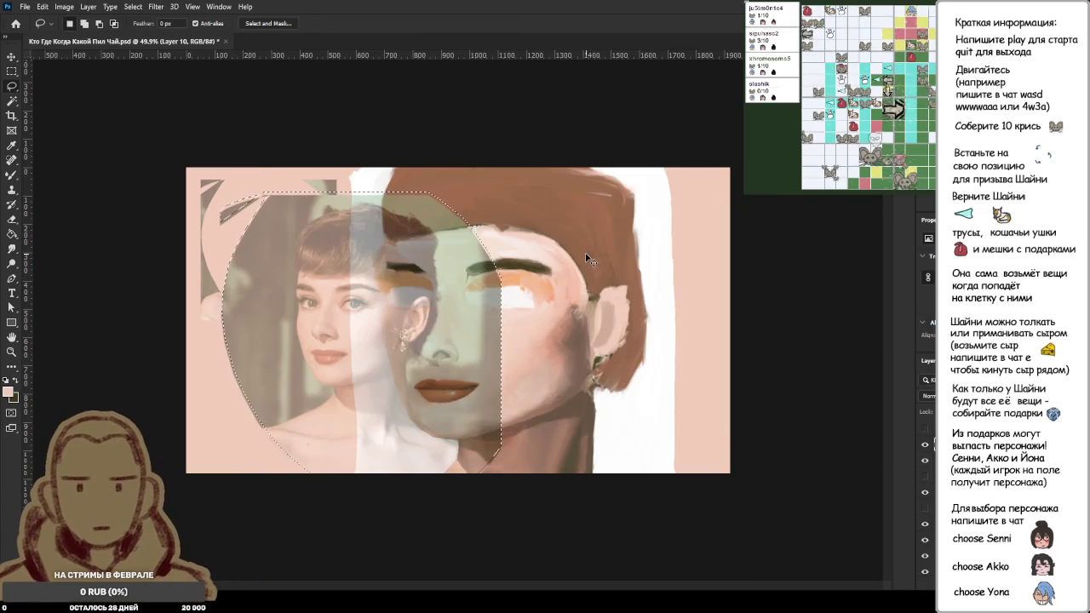
Step: Undo the overlay, deselect, and restore the reference photo to 100% opacity
key(ctrl+z)
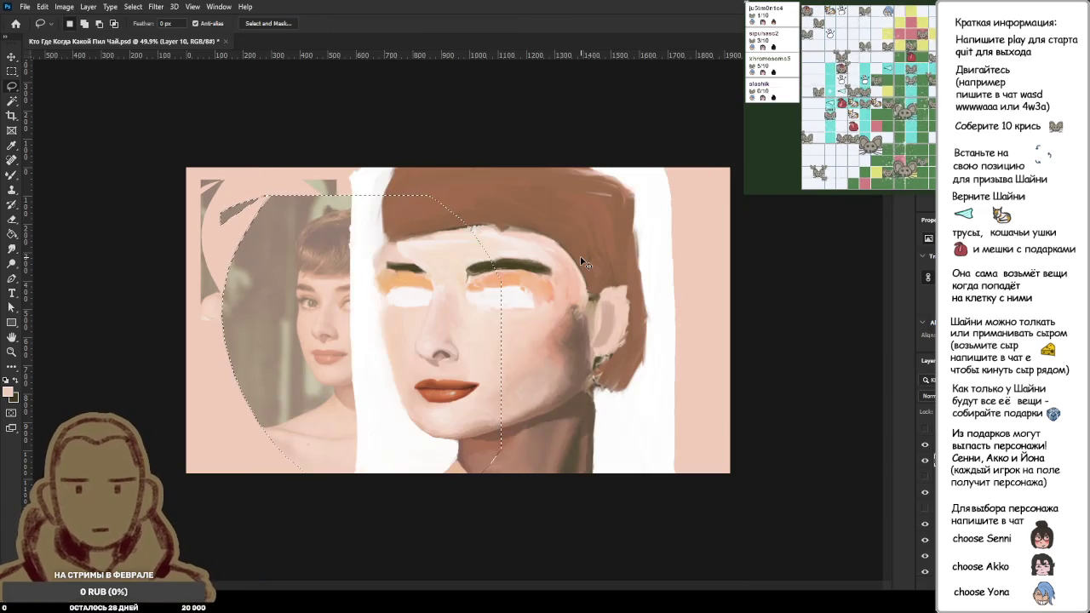
key(ctrl+d)
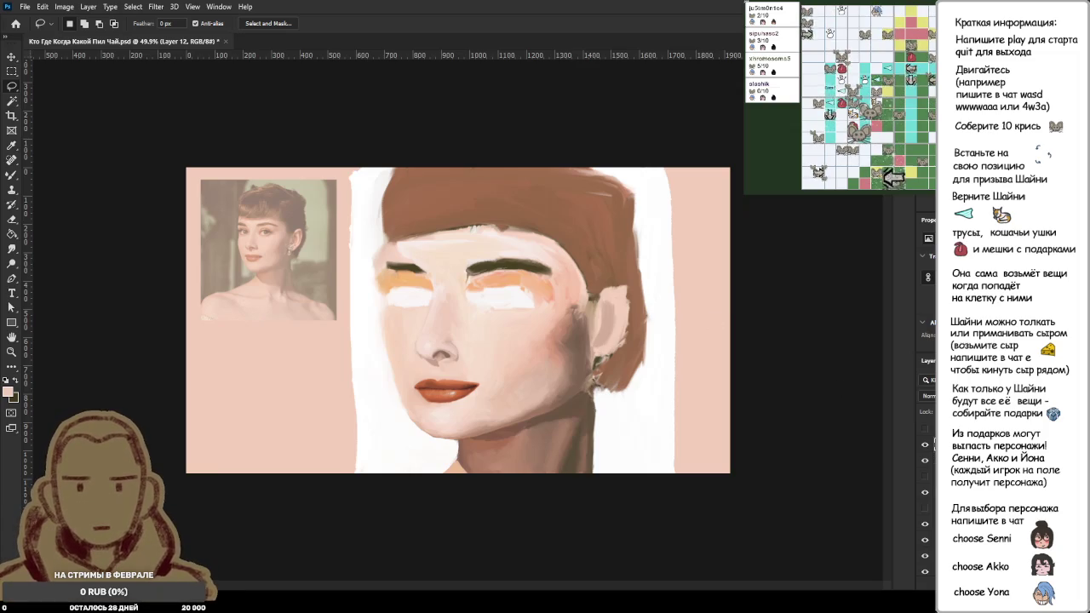
key(0)
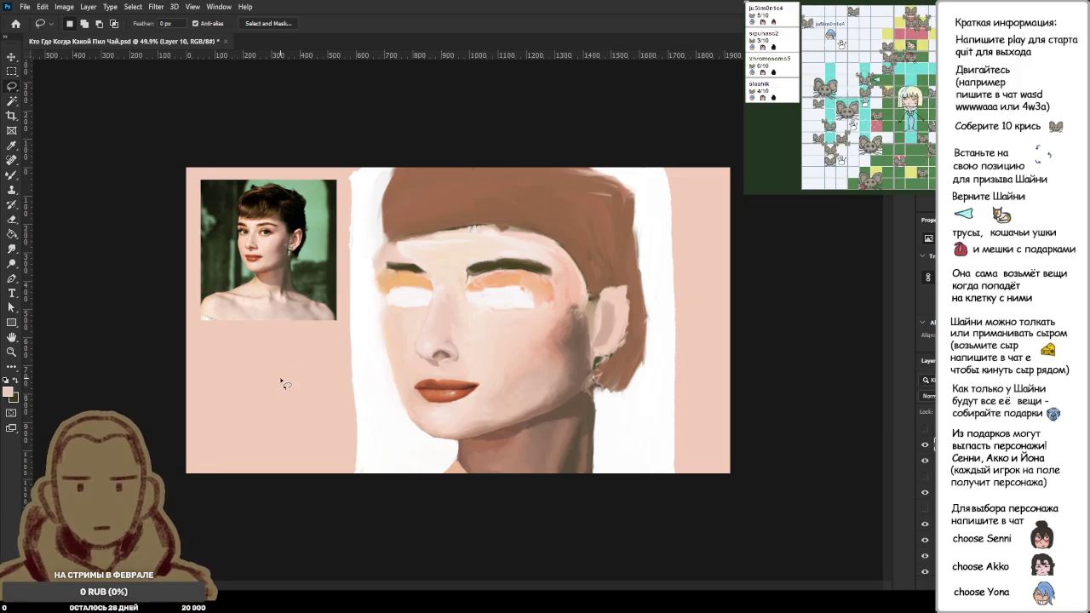
Step: Switch to the Brush and zoom in on the reference face, clearing a stray chin selection
key(b)
scroll(259, 256, up, 1)
scroll(259, 255, up, 3)
scroll(259, 256, up, 3)
scroll(259, 255, up, 2)
drag(271, 308, 255, 334)
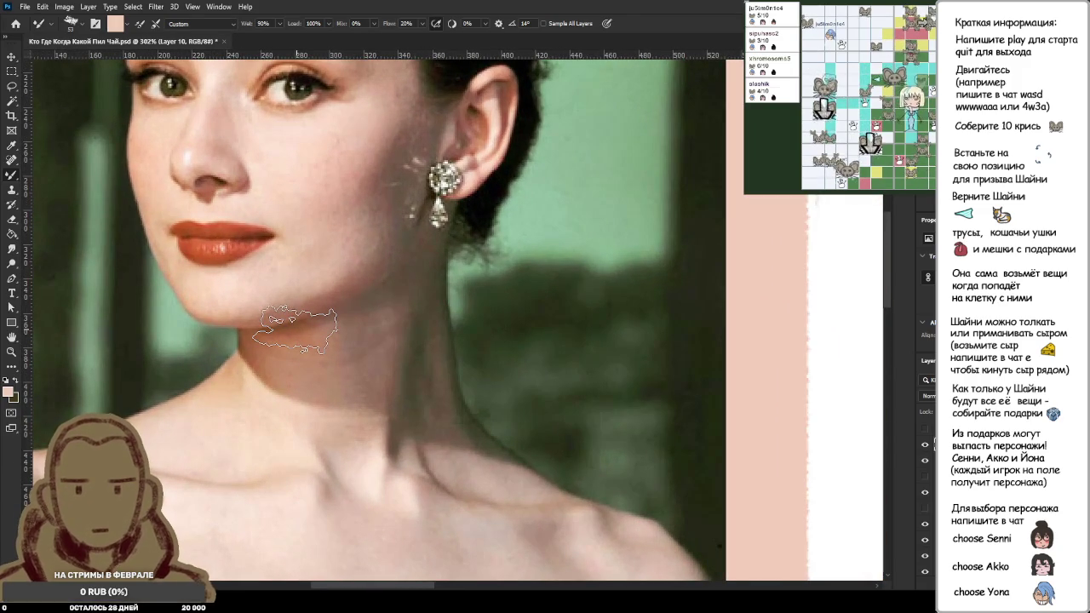
key(ctrl+d)
scroll(298, 332, down, 2)
scroll(298, 332, down, 2)
scroll(452, 455, up, 3)
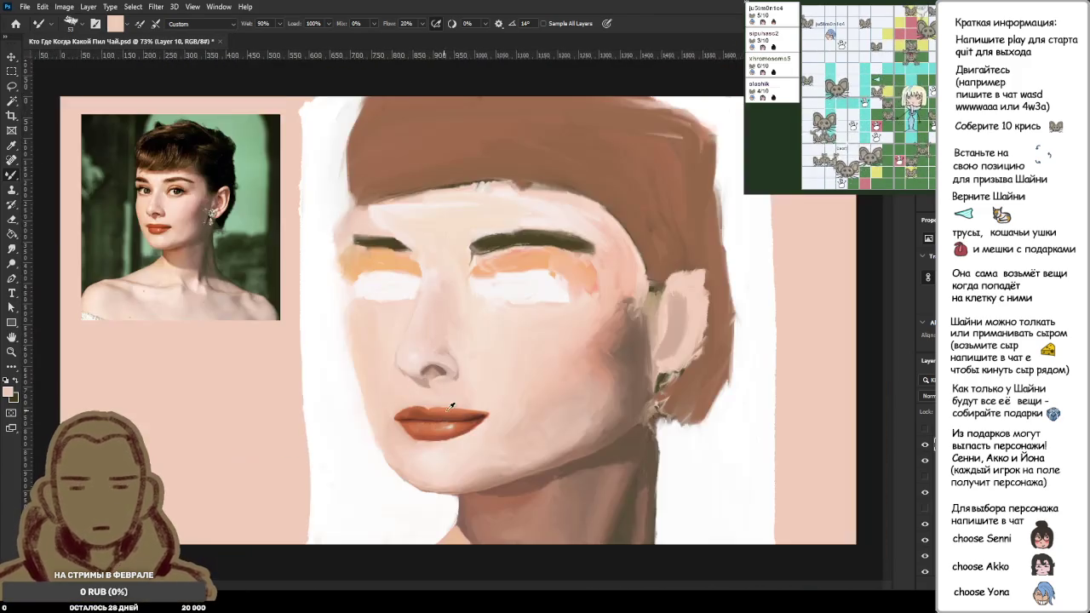
Step: Zoom in and delete the white highlight on the lower lip
scroll(452, 455, up, 2)
scroll(451, 456, up, 3)
scroll(509, 391, up, 2)
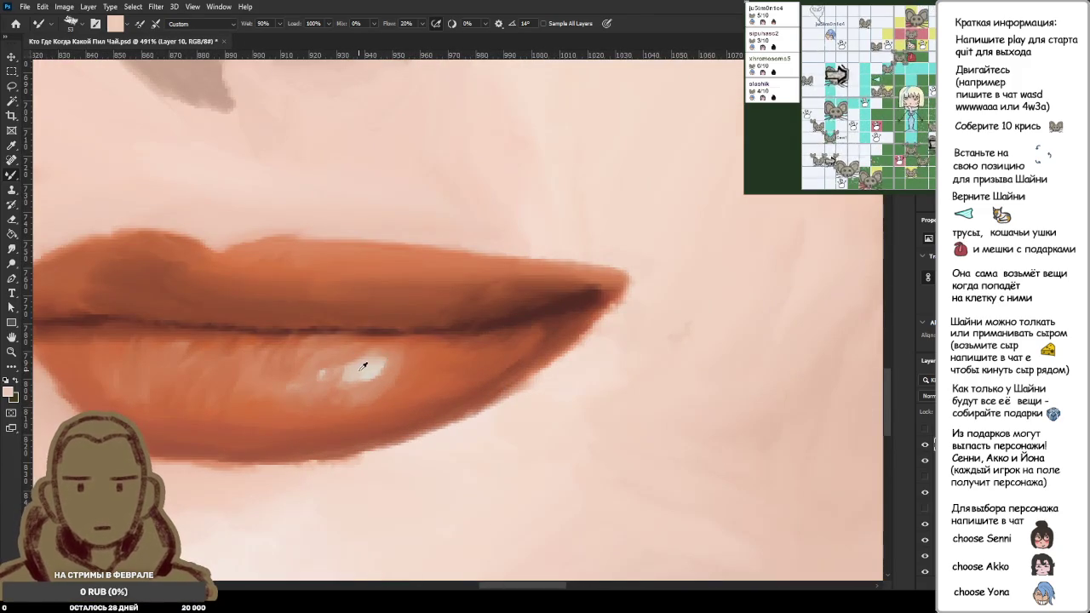
scroll(428, 365, up, 2)
drag(443, 324, 529, 392)
key(Delete)
key(ctrl+d)
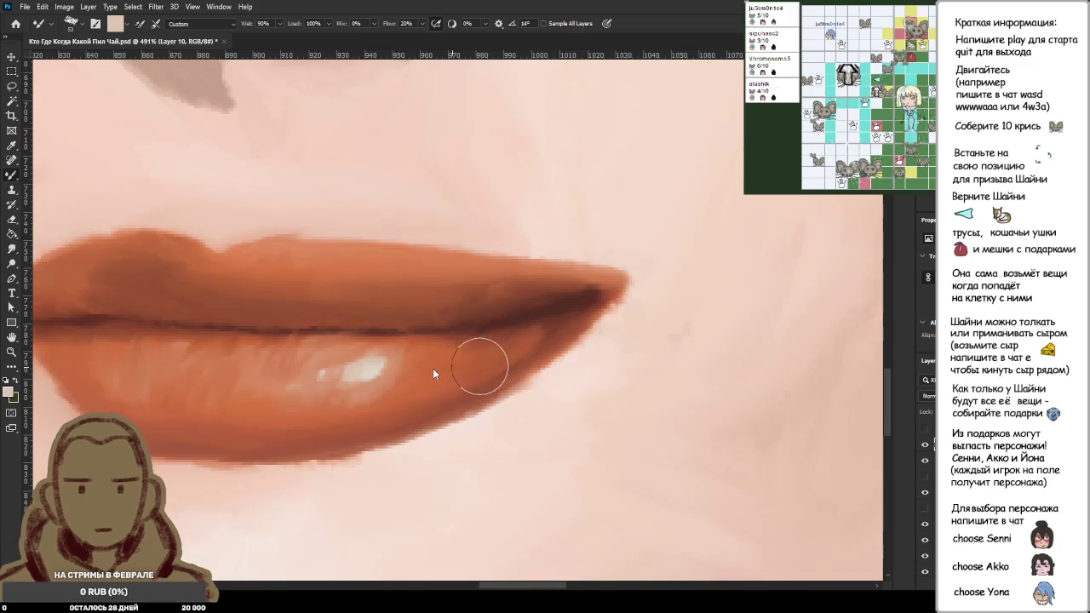
Step: Paint light strokes along the lower lip's top using an orange sampled from the lip
mouse_move(471, 354)
mouse_down()
mouse_move(450, 382)
mouse_move(511, 342)
mouse_move(416, 381)
mouse_move(475, 353)
mouse_move(503, 360)
mouse_up()
alt+click(428, 368)
mouse_move(414, 390)
mouse_down()
mouse_move(428, 348)
mouse_move(510, 351)
mouse_up()
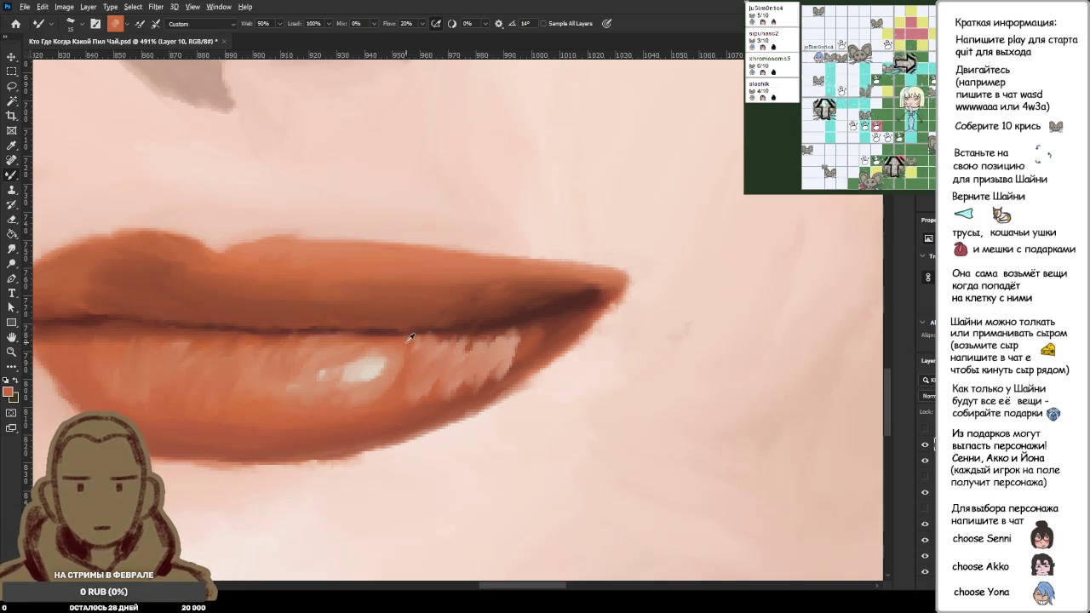
drag(409, 338, 503, 345)
drag(431, 346, 494, 342)
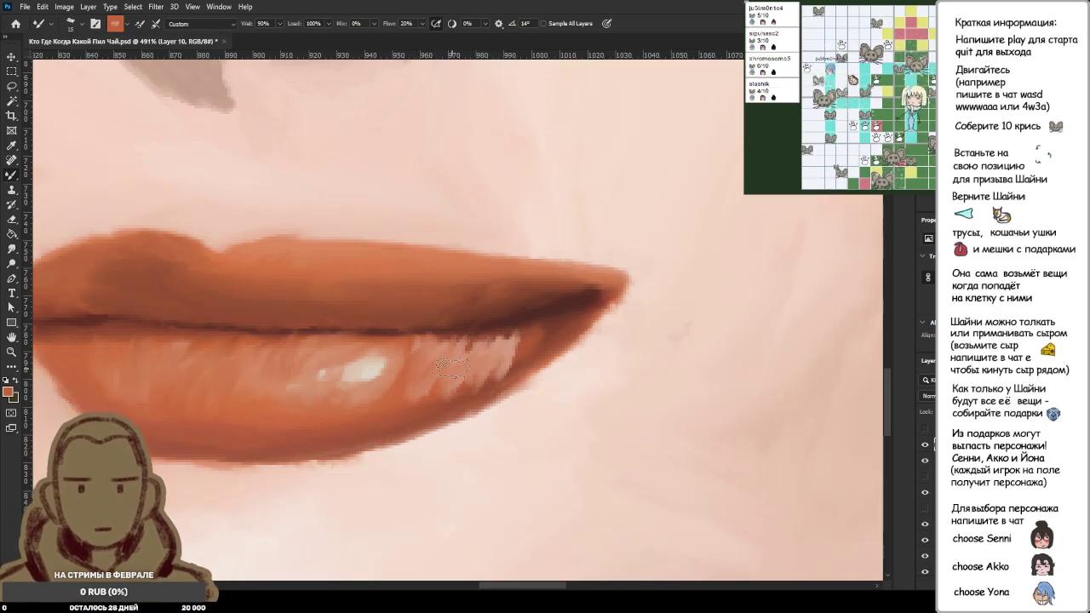
Step: Blend light diagonal streaks into the lower-lip highlight and darken its upper-right tail
scroll(452, 366, down, 5)
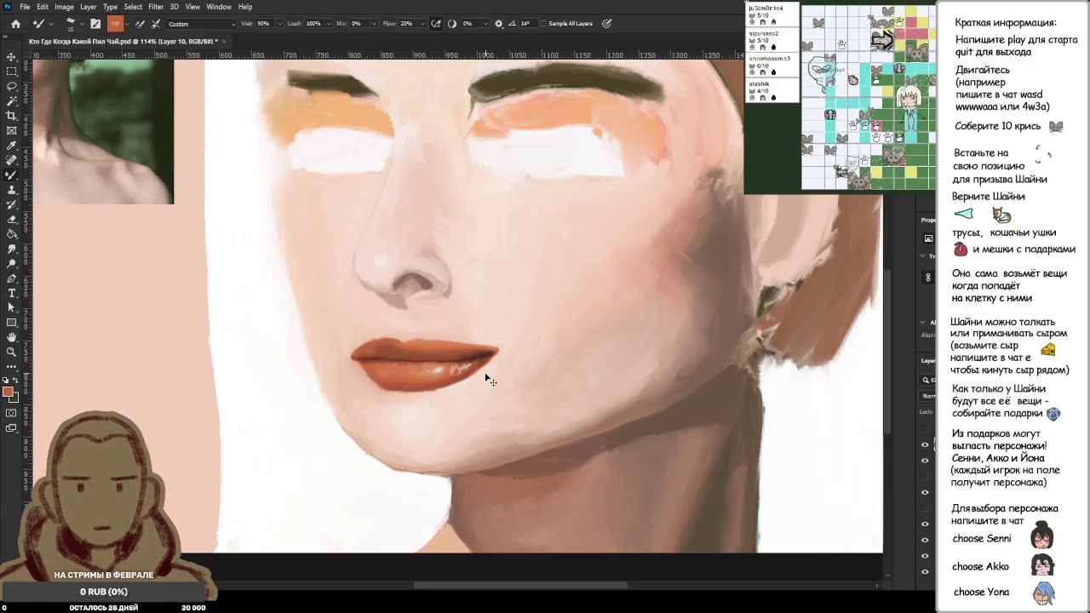
scroll(454, 368, up, 5)
scroll(459, 365, up, 3)
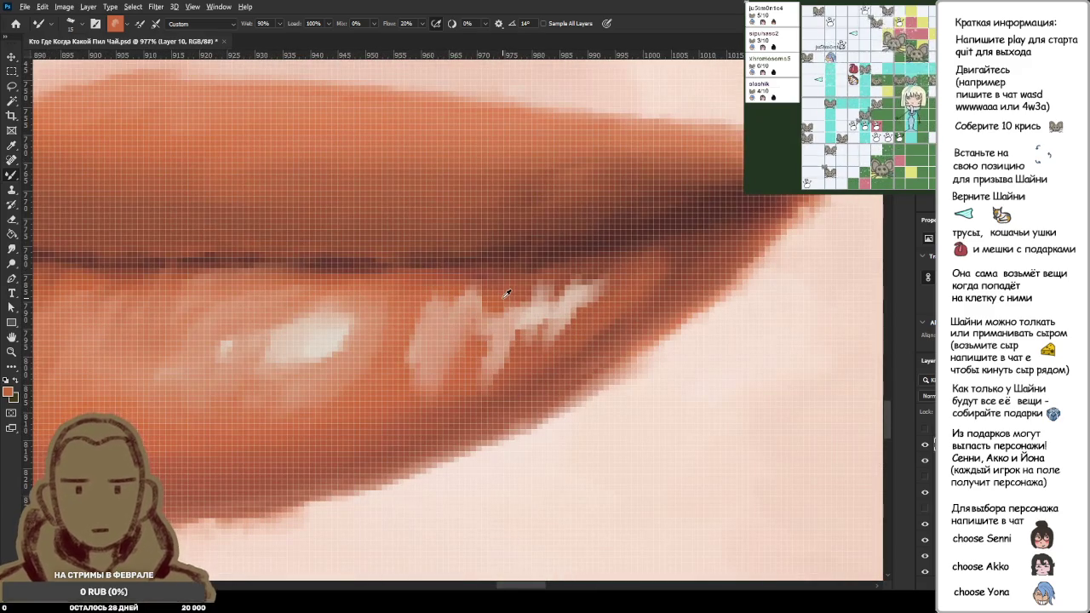
mouse_move(616, 279)
mouse_down()
mouse_move(594, 312)
mouse_move(477, 323)
mouse_move(409, 315)
mouse_move(439, 302)
mouse_move(422, 302)
mouse_move(423, 326)
mouse_move(388, 388)
mouse_move(481, 400)
mouse_up()
drag(477, 264, 443, 366)
mouse_move(529, 298)
mouse_down()
mouse_move(517, 341)
mouse_move(532, 281)
mouse_up()
mouse_move(584, 324)
mouse_down()
mouse_move(562, 289)
mouse_move(511, 298)
mouse_up()
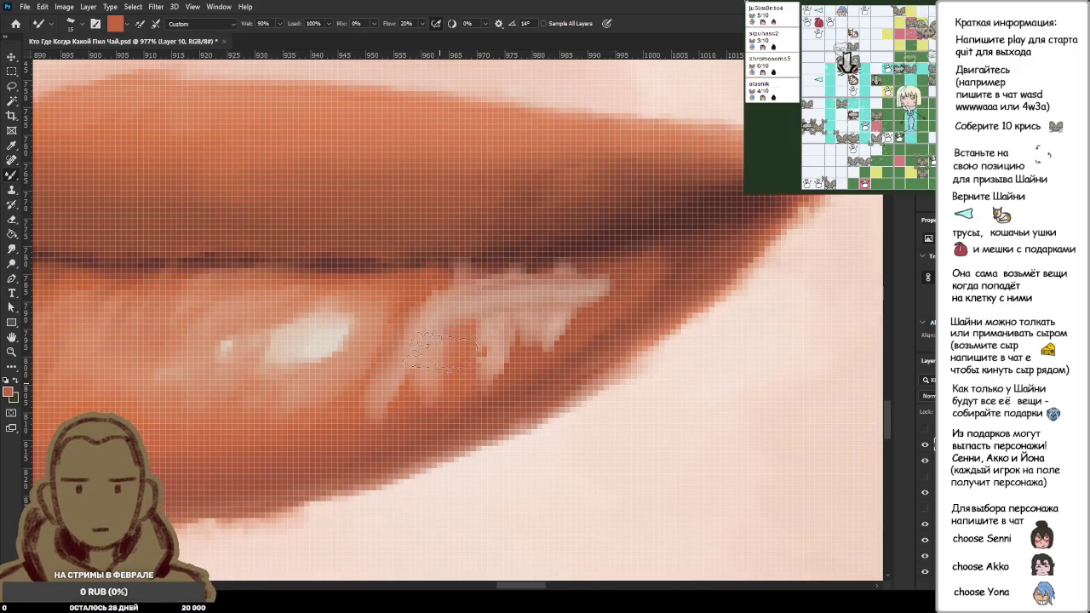
mouse_move(401, 388)
mouse_down()
mouse_move(519, 323)
mouse_move(564, 341)
mouse_up()
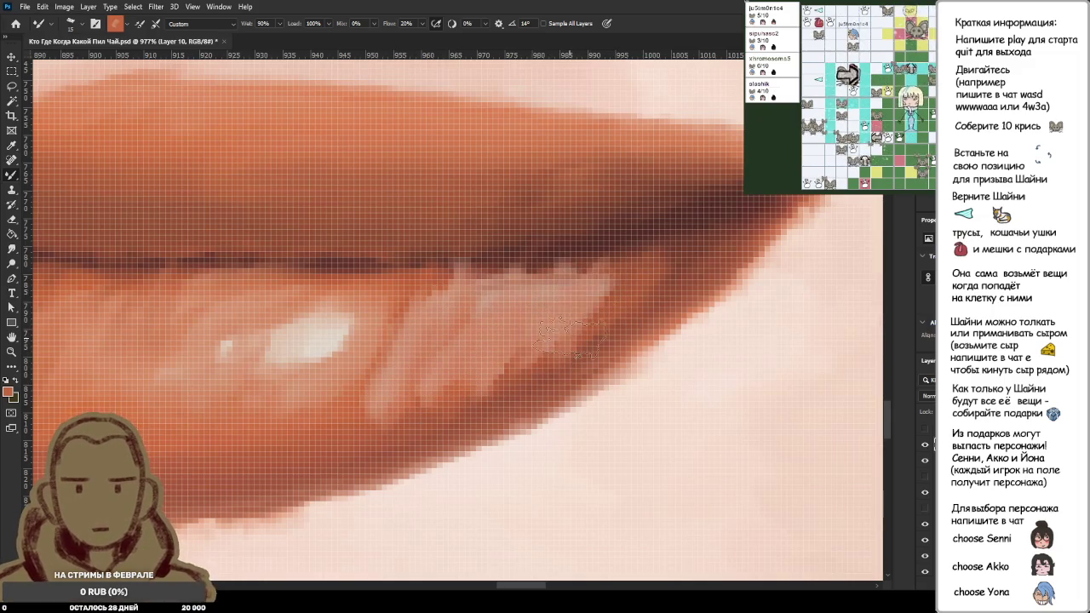
Step: Sample lighter pink and darker lip colours and paint a small stroke on the lower lip
scroll(514, 341, down, 10)
scroll(443, 341, up, 8)
scroll(434, 345, up, 3)
alt+click(430, 350)
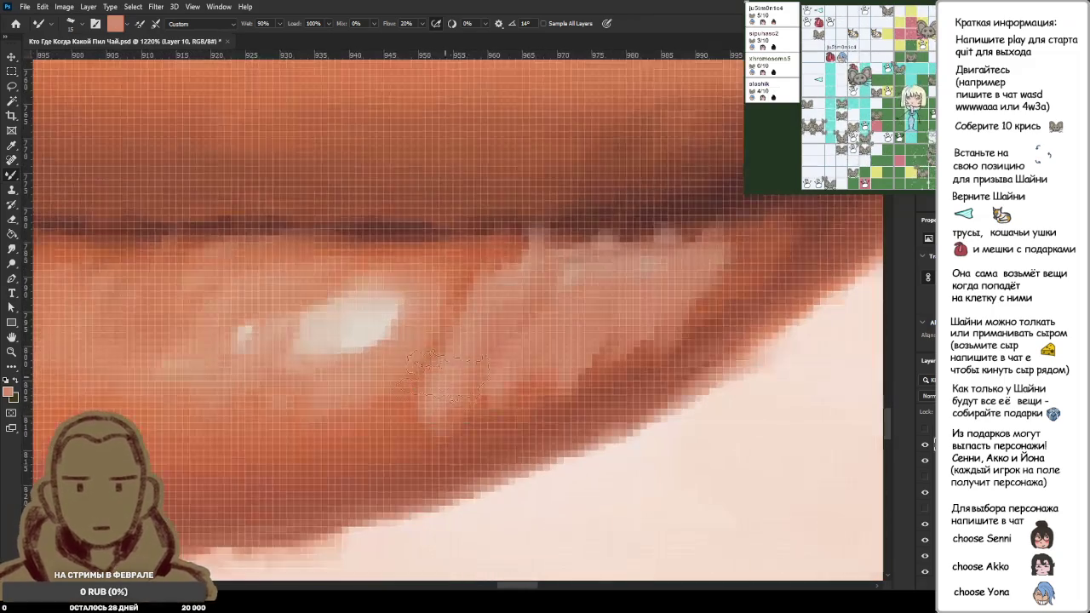
alt+click(426, 349)
drag(430, 401, 447, 336)
Step: Load dark brown and reddish lip samples and darken the line between the lips
scroll(497, 301, down, 2)
scroll(537, 322, down, 3)
scroll(536, 322, up, 2)
scroll(531, 231, up, 2)
alt+click(706, 218)
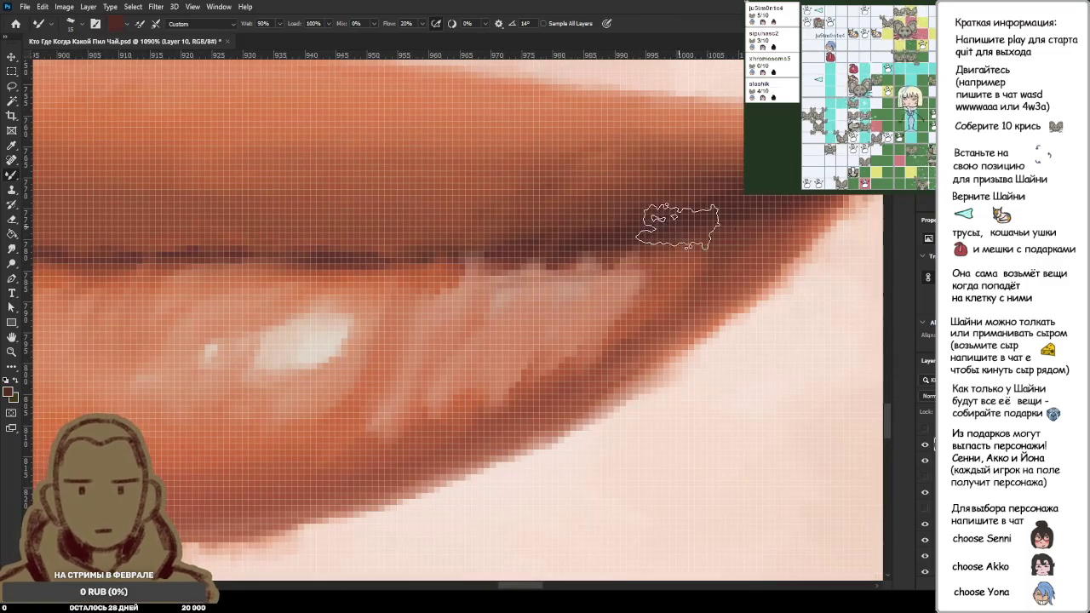
alt+click(757, 203)
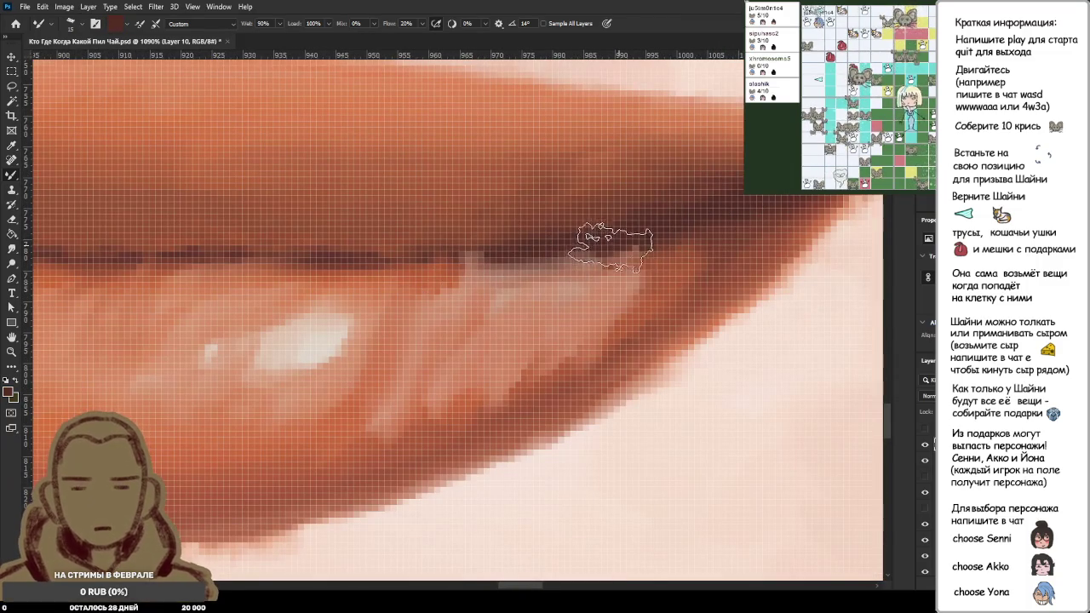
mouse_move(603, 243)
mouse_down()
mouse_move(487, 238)
mouse_move(613, 247)
mouse_up()
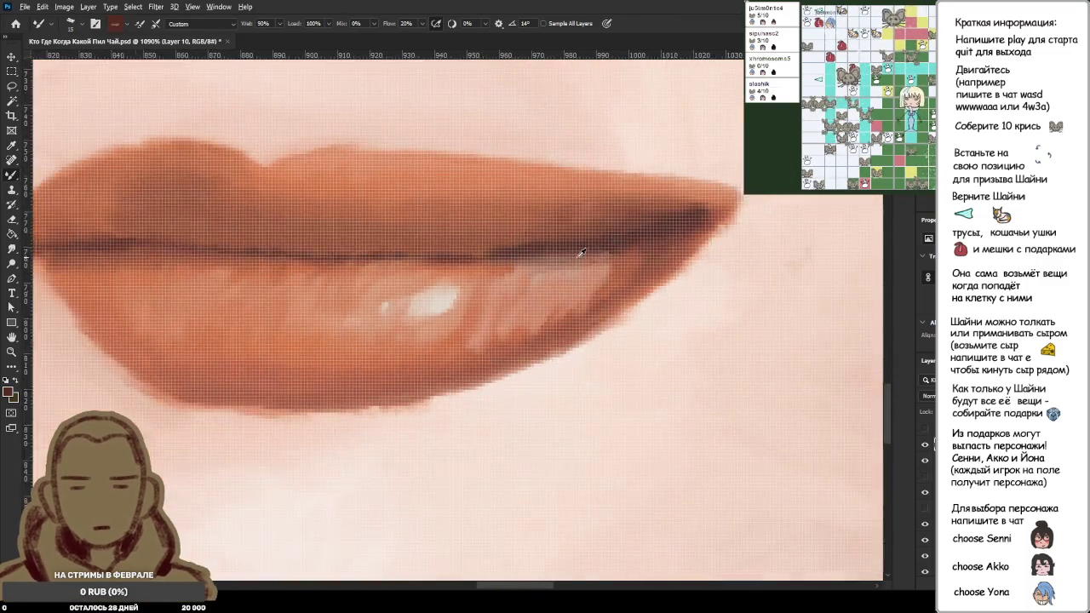
Step: Blend the lower lip lighter near the lip line
scroll(615, 245, down, 4)
scroll(634, 247, up, 1)
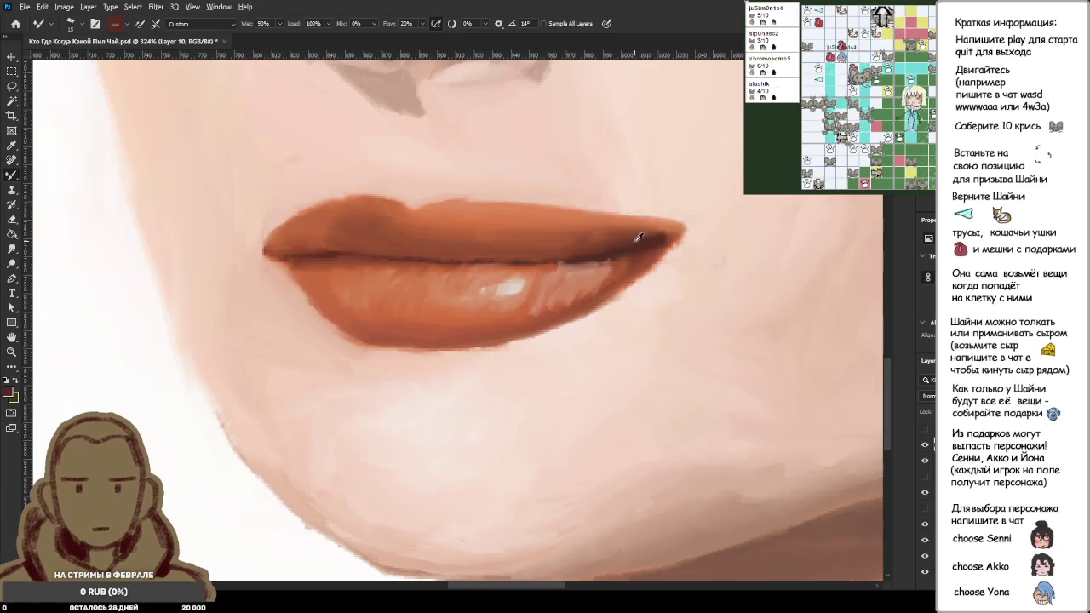
scroll(634, 241, up, 3)
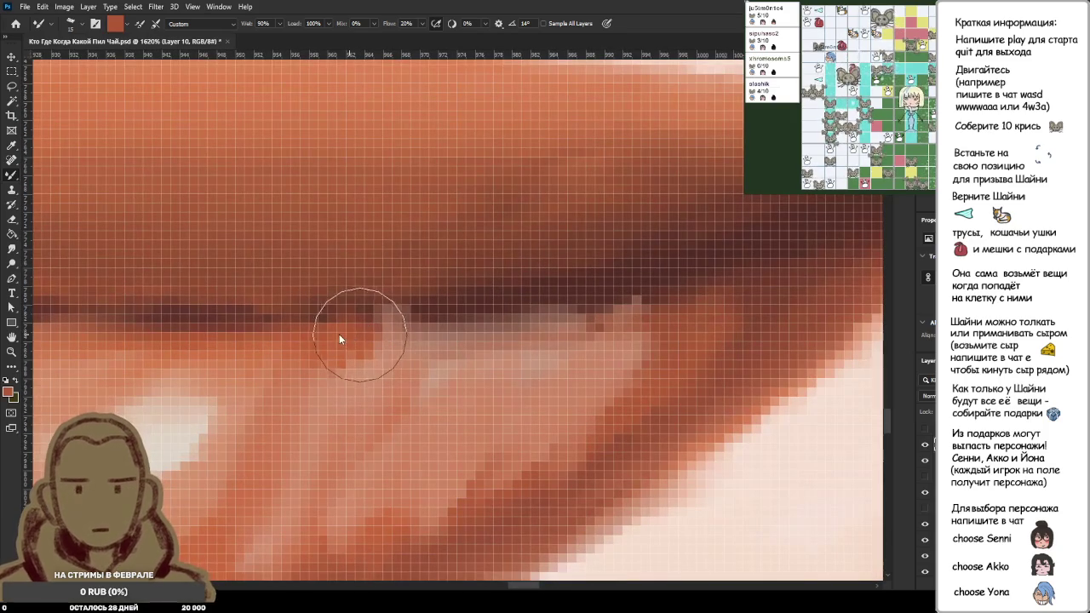
alt+click(360, 338)
drag(359, 338, 534, 348)
Step: Resample orange and dark reddish-brown colours from the lip into the Mixer Brush
scroll(534, 348, down, 3)
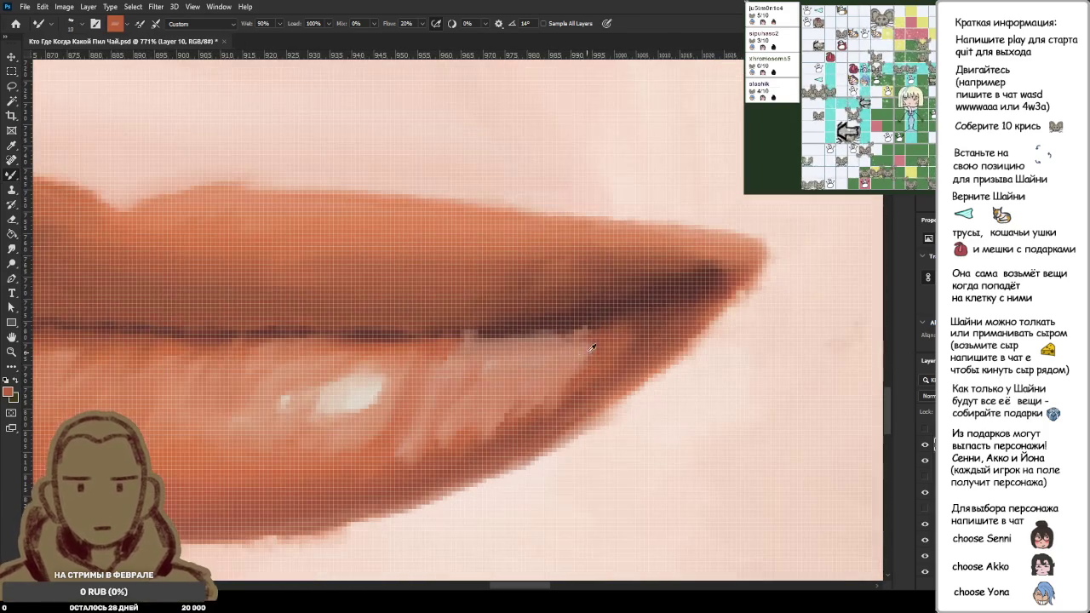
scroll(547, 336, up, 2)
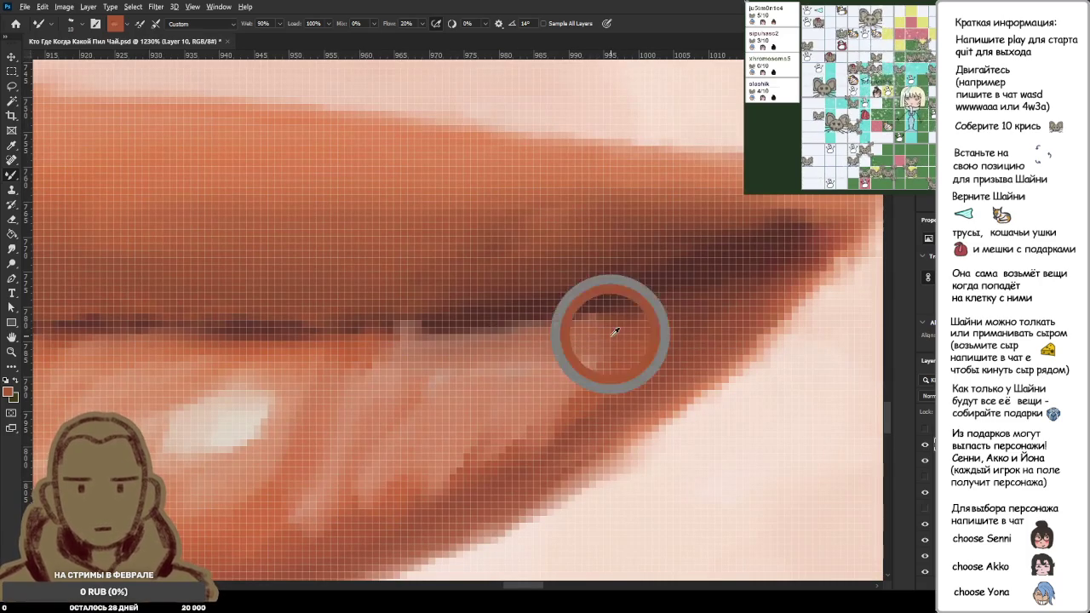
alt+click(629, 345)
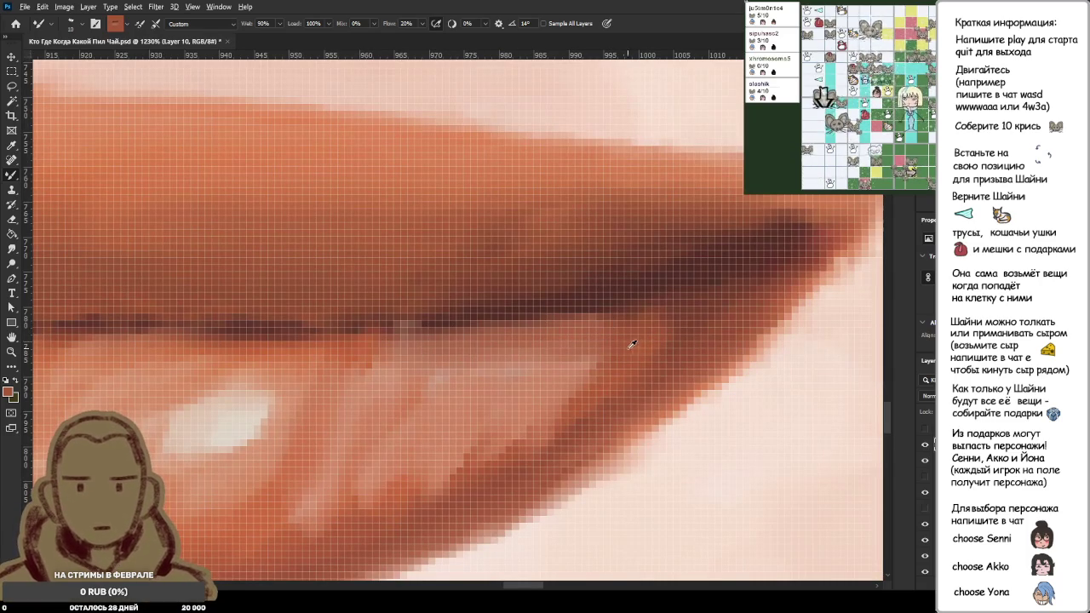
alt+click(643, 340)
alt+click(359, 346)
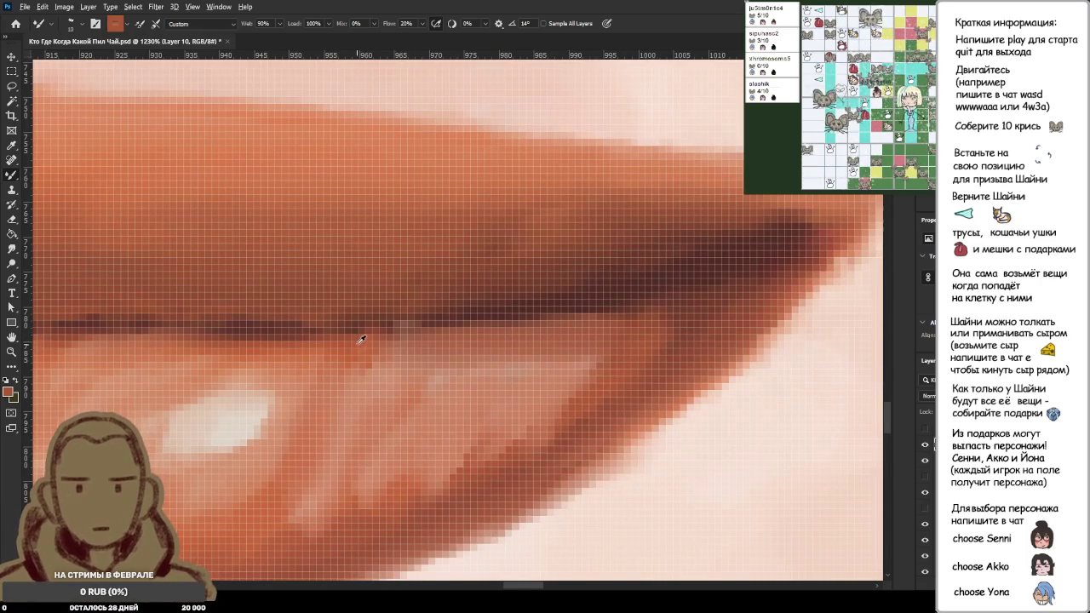
alt+click(358, 349)
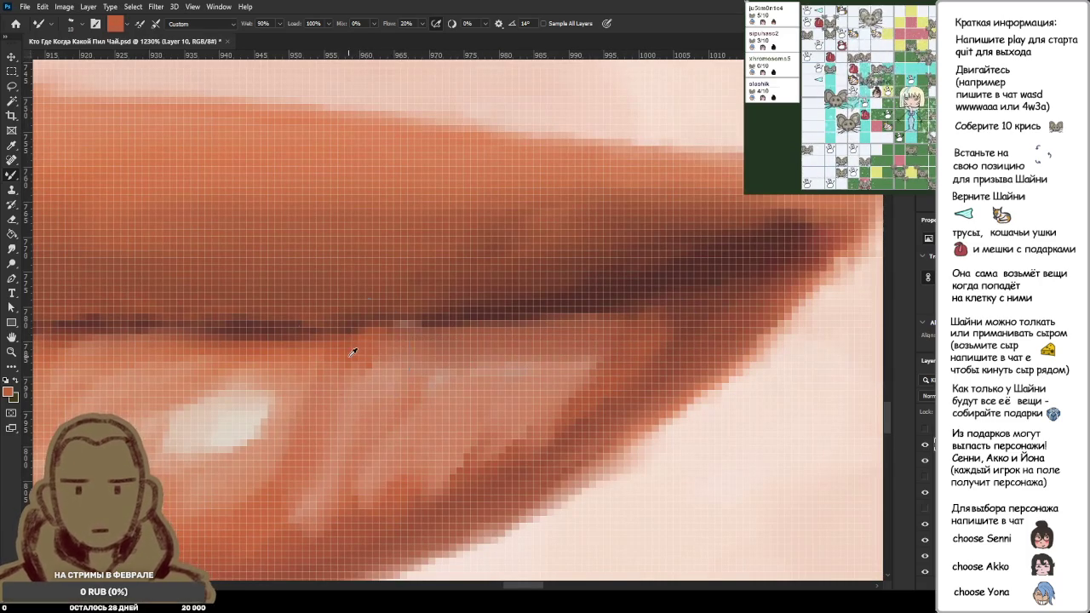
alt+click(653, 296)
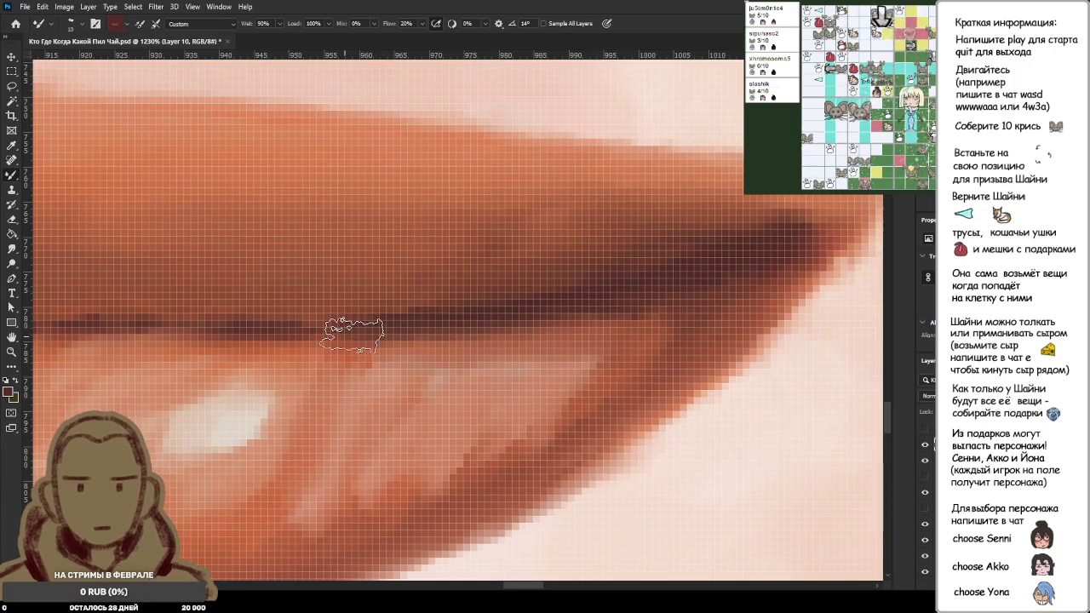
Step: Sample reddish-brown and darker brown tones along the lower lip edge
scroll(518, 317, down, 3)
scroll(518, 317, down, 5)
scroll(596, 255, down, 2)
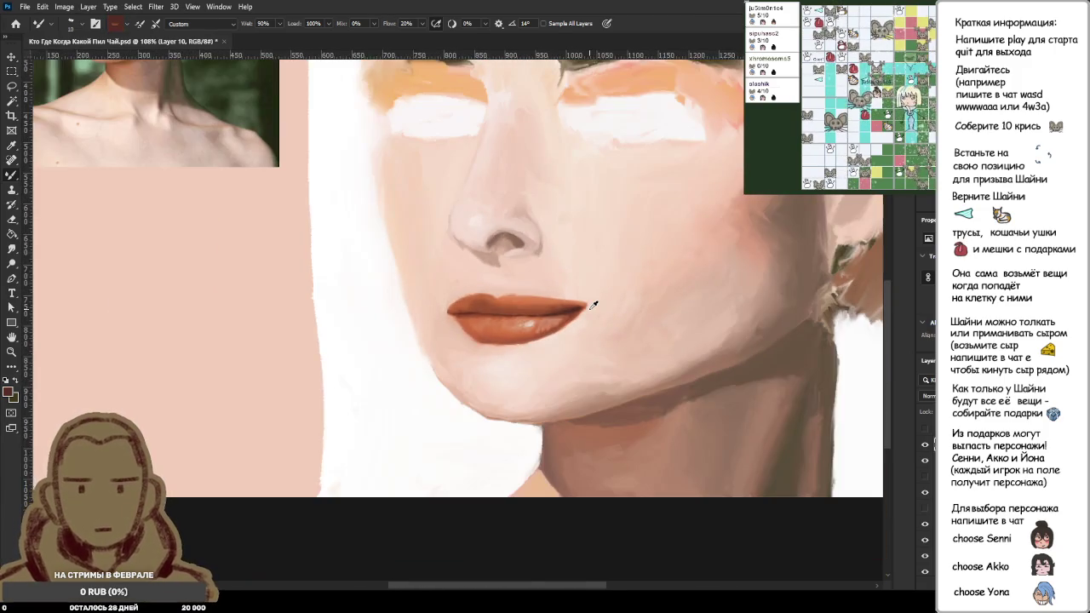
scroll(596, 305, up, 1)
scroll(595, 305, up, 4)
scroll(596, 305, up, 4)
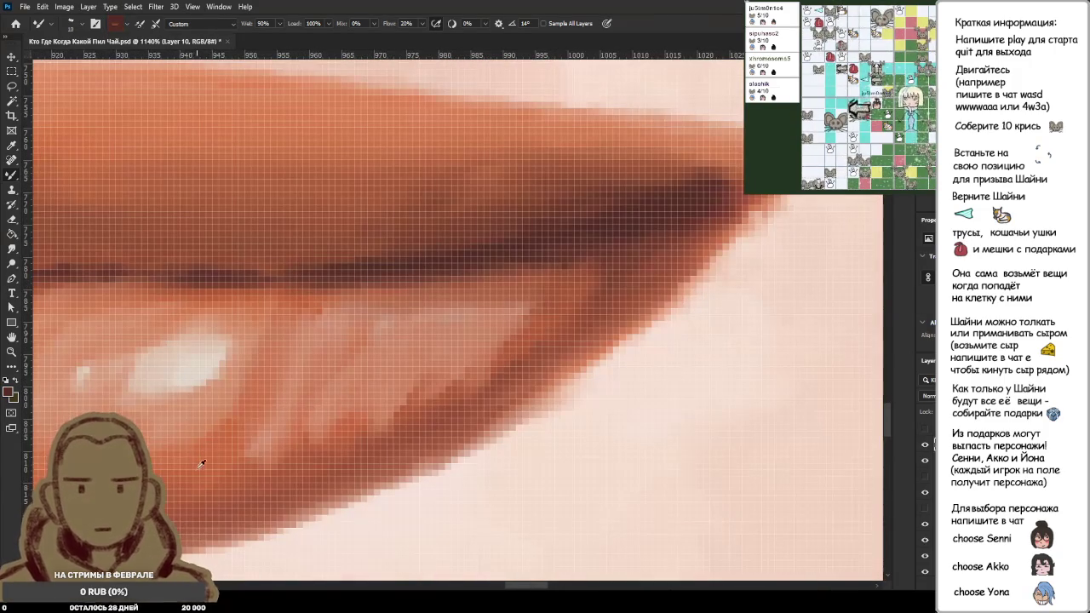
alt+click(227, 457)
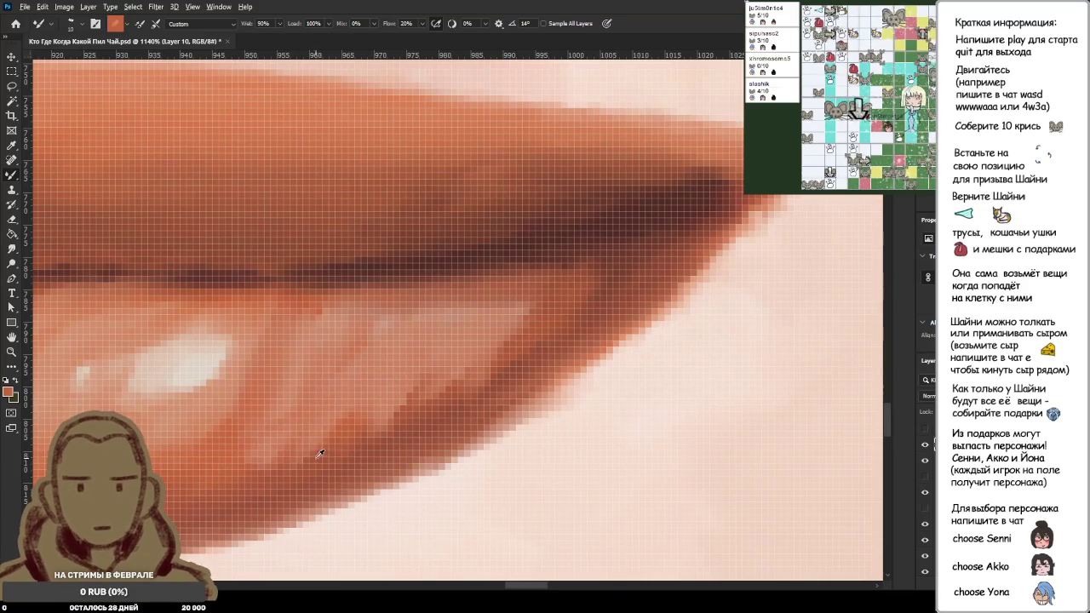
alt+click(341, 431)
alt+click(411, 408)
alt+click(375, 425)
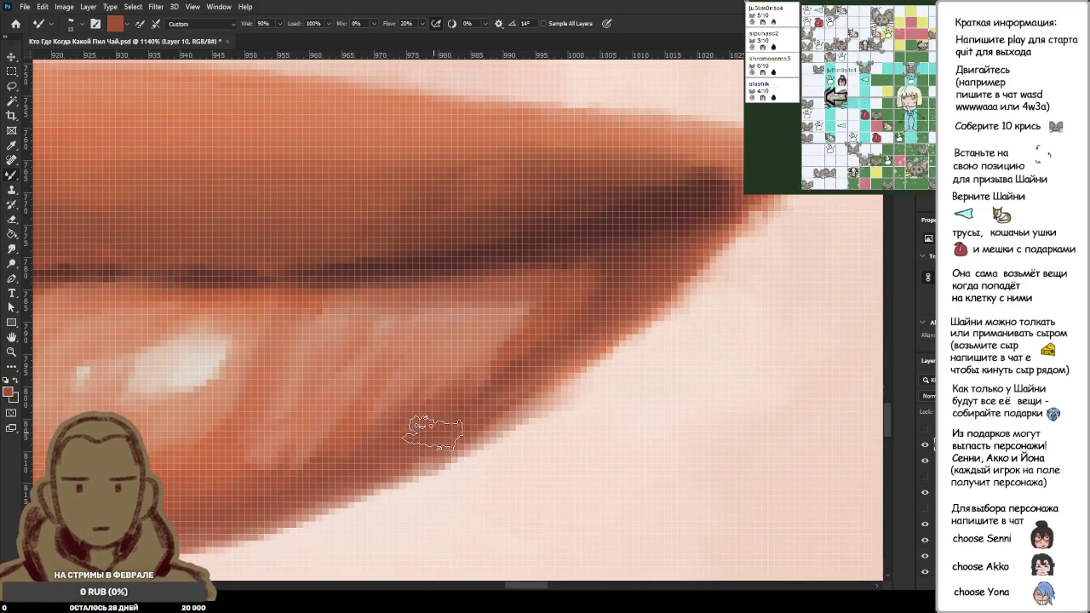
alt+click(493, 362)
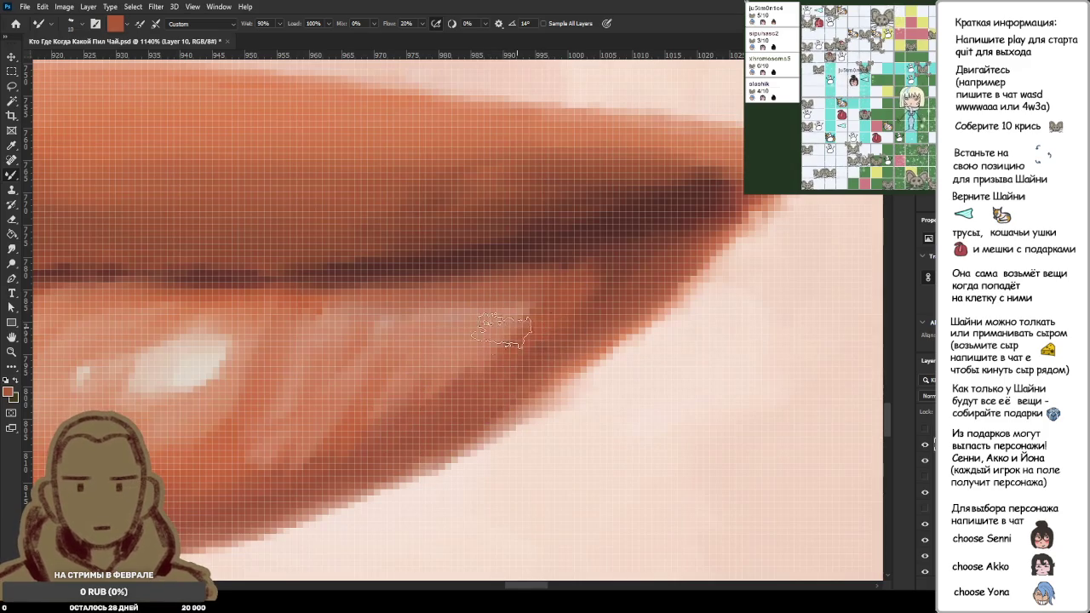
Step: Sample lighter orange and dark reddish-brown shadow tones from the lower lip, then zoom out
alt+click(511, 294)
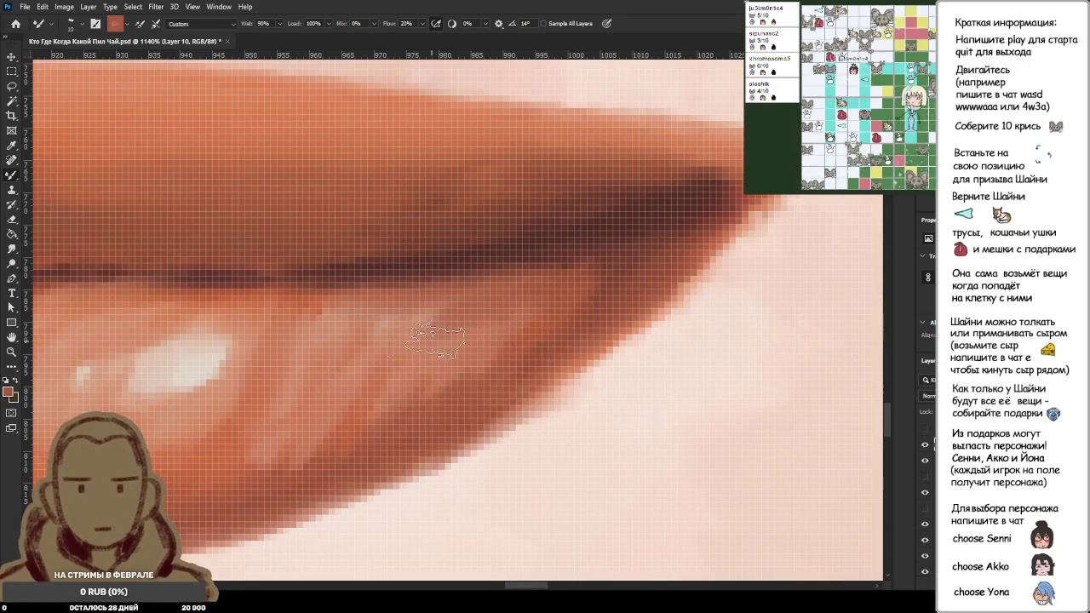
alt+click(298, 301)
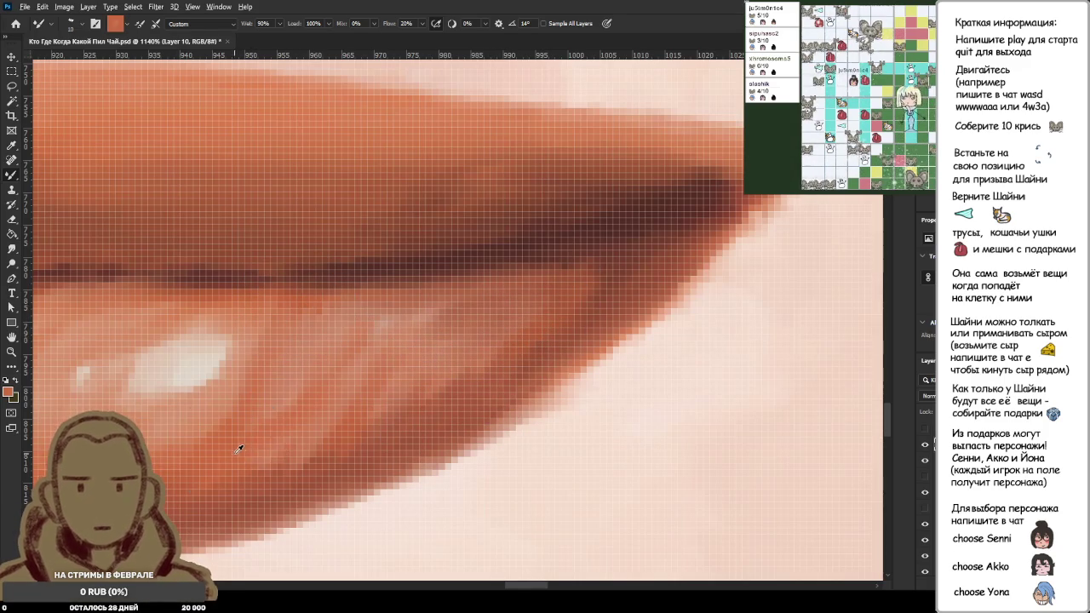
alt+click(272, 485)
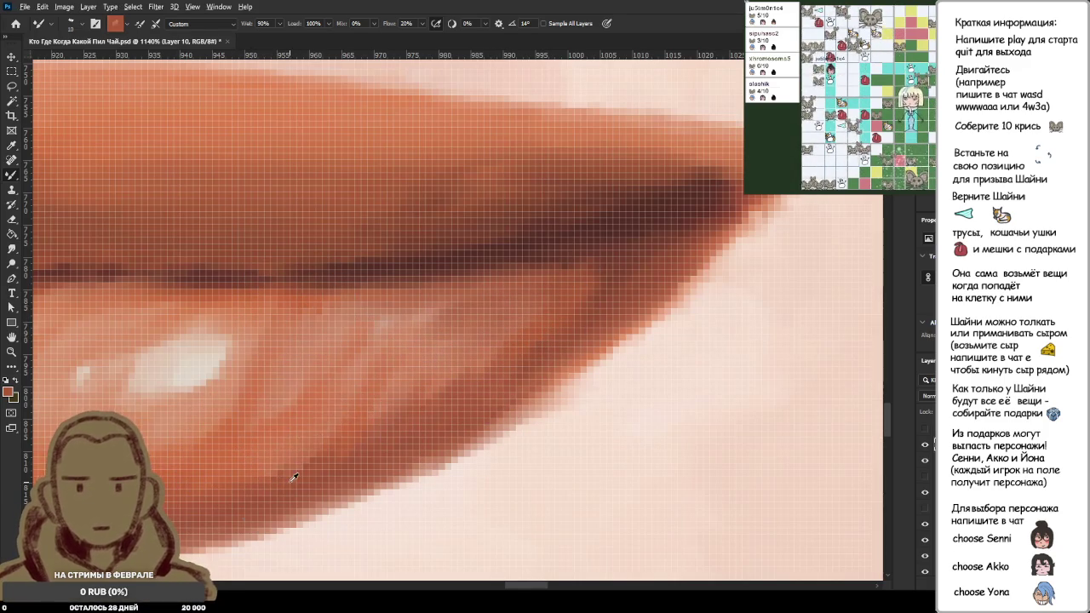
alt+click(290, 468)
alt+click(260, 491)
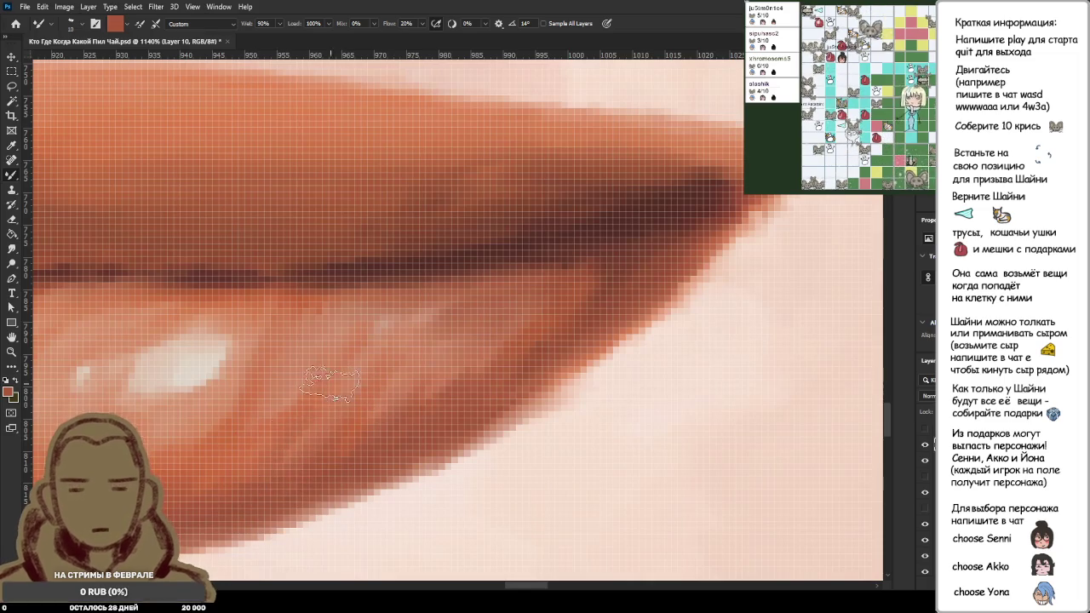
alt+click(409, 430)
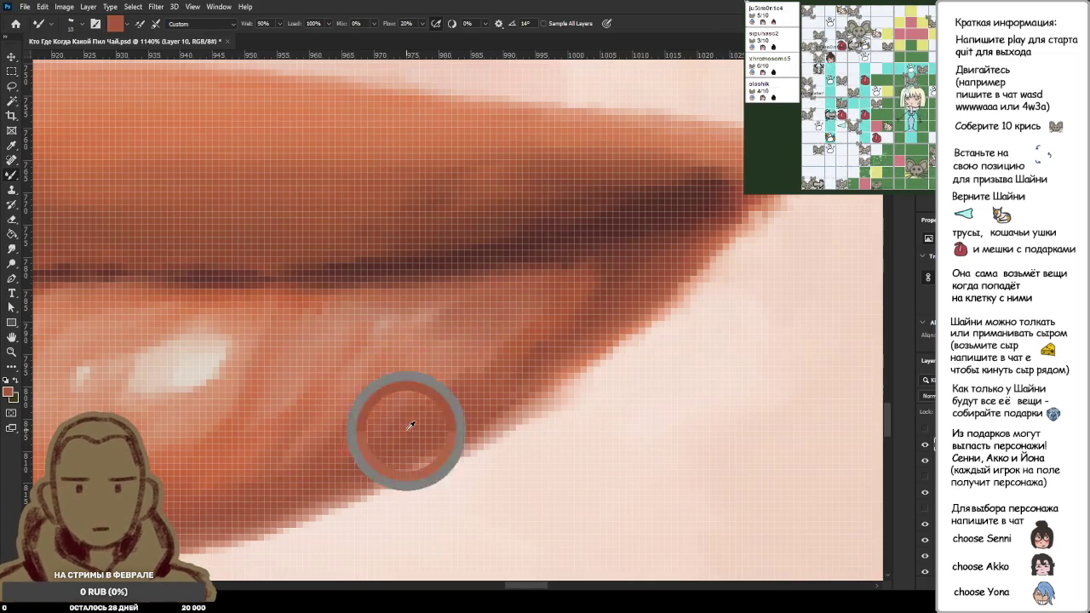
scroll(470, 400, down, 4)
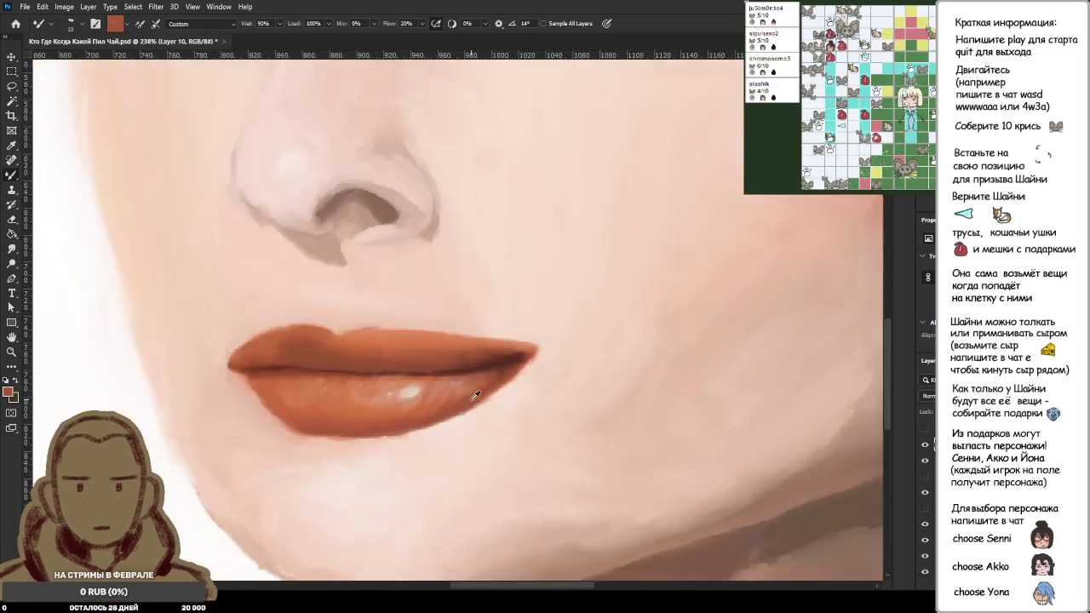
Step: Sample orange lip tones and blend faint orange dabs along the lower lip
scroll(472, 396, down, 4)
scroll(501, 398, down, 3)
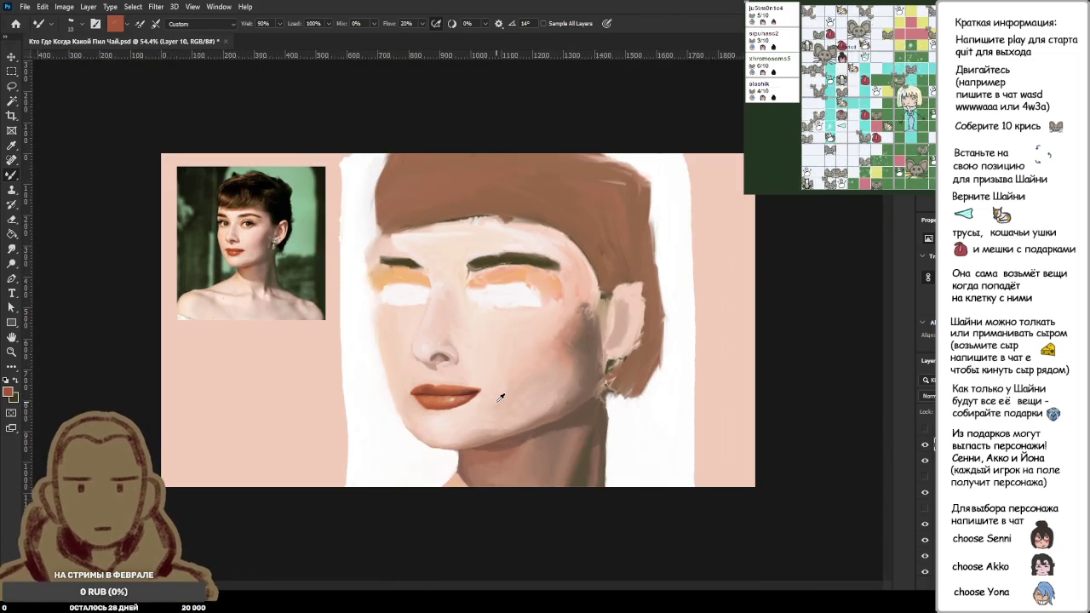
scroll(500, 398, up, 3)
scroll(497, 462, up, 3)
scroll(426, 451, up, 3)
scroll(384, 438, up, 2)
alt+click(289, 460)
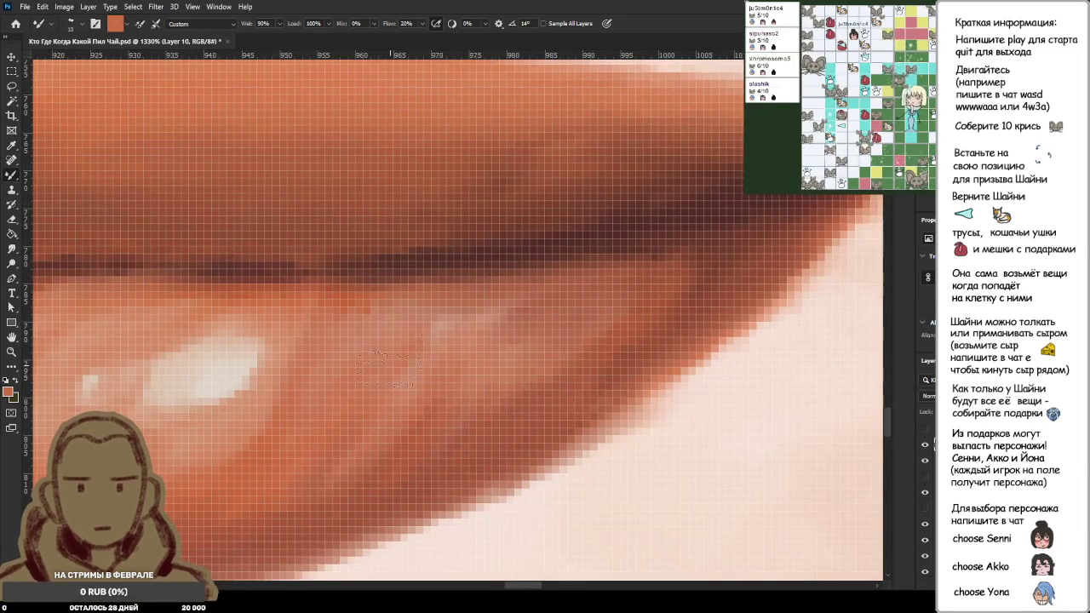
alt+click(401, 449)
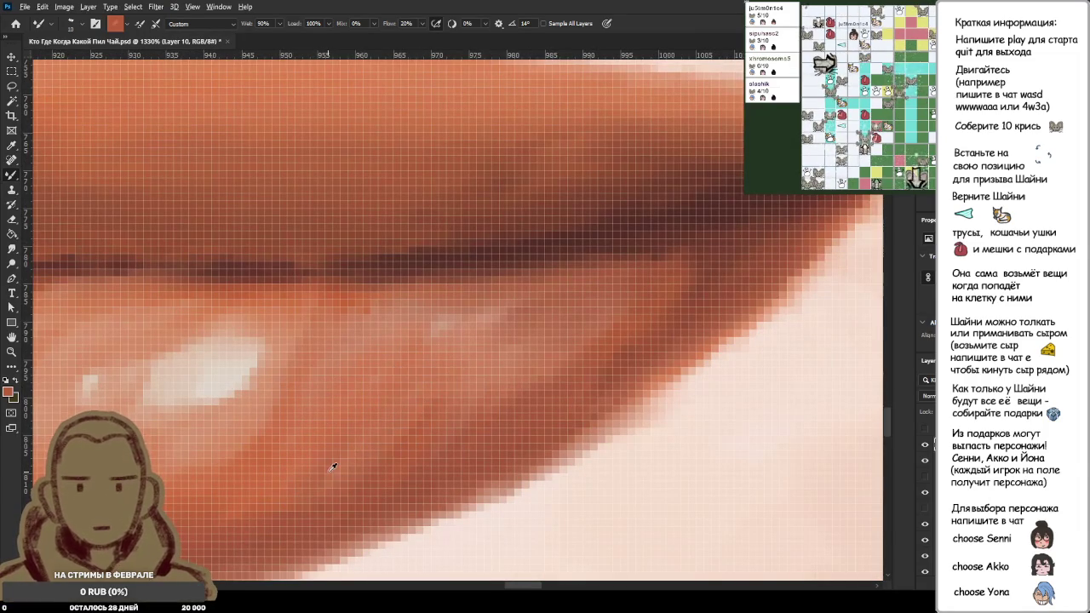
alt+click(419, 369)
drag(386, 436, 270, 487)
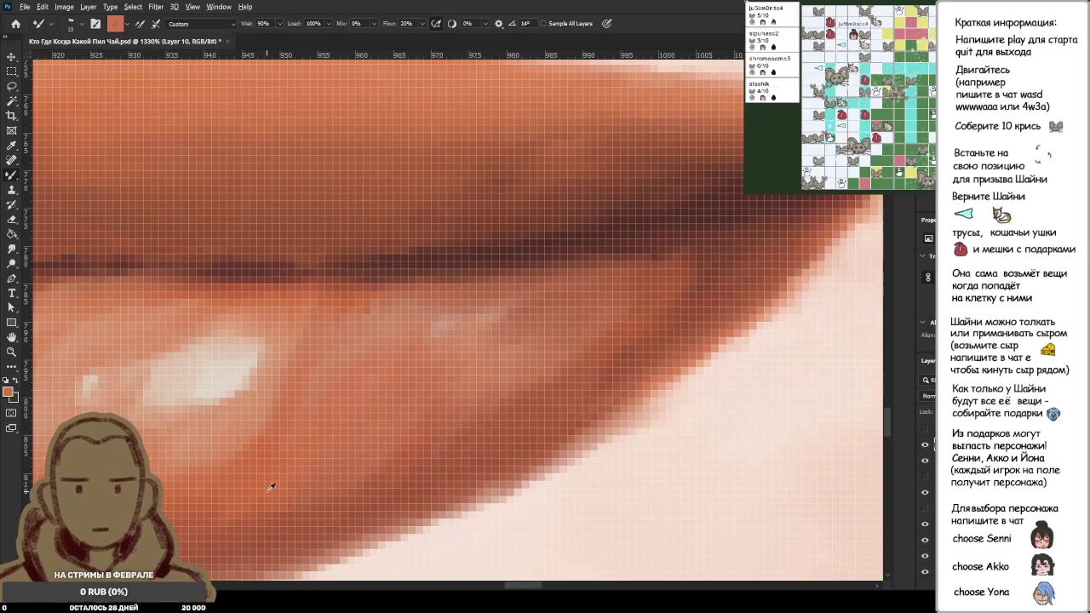
drag(371, 418, 258, 486)
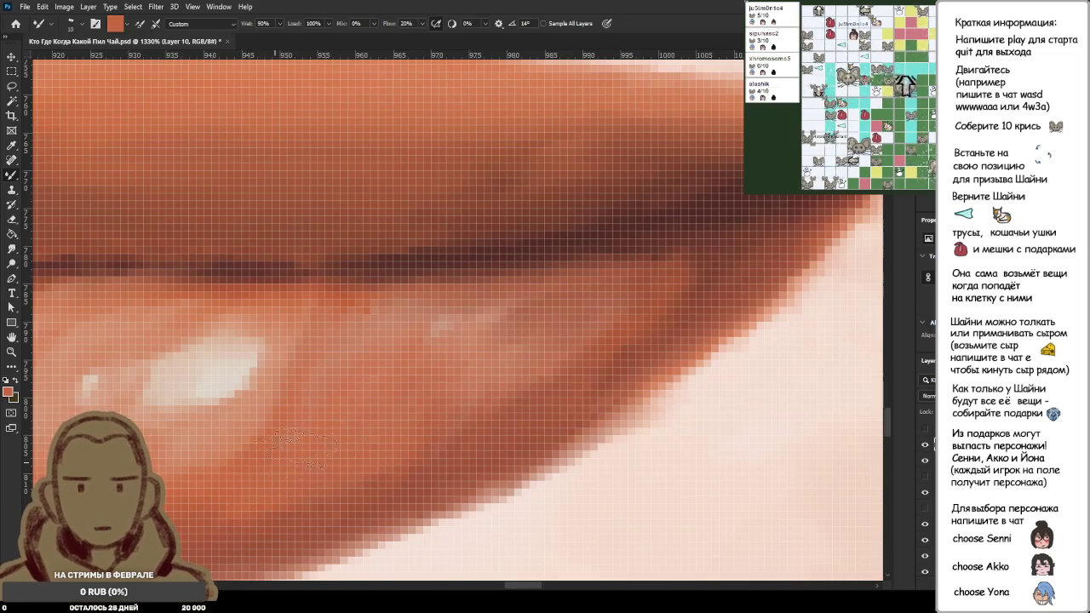
Step: Resample darker brown and lighter orange, then zoom out to the whole portrait
alt+click(320, 503)
alt+click(292, 464)
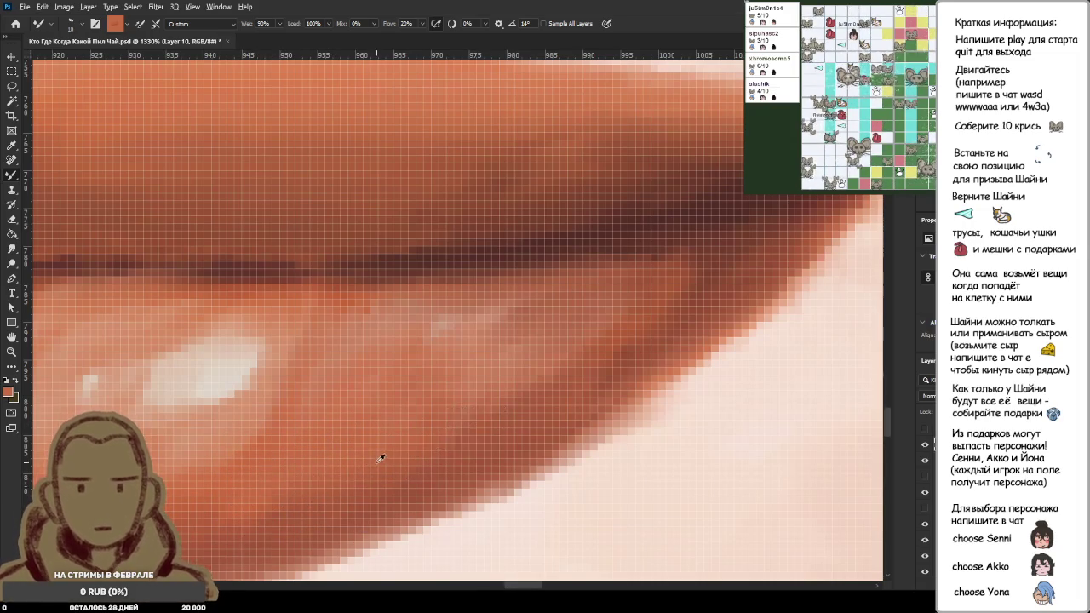
scroll(375, 459, down, 3)
scroll(389, 458, up, 2)
scroll(360, 470, down, 1)
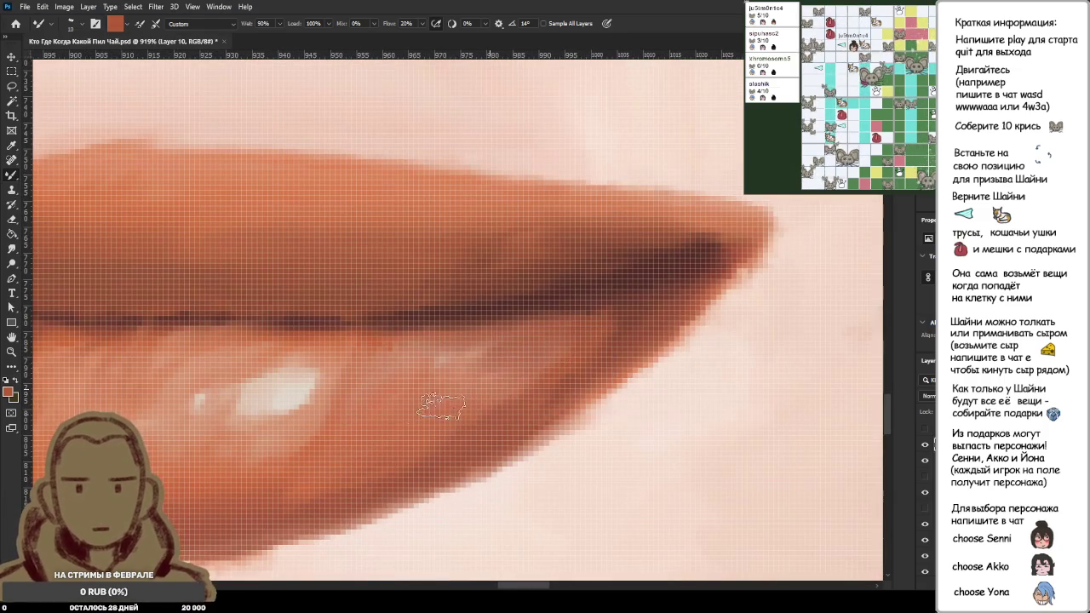
scroll(449, 412, down, 3)
scroll(449, 411, down, 3)
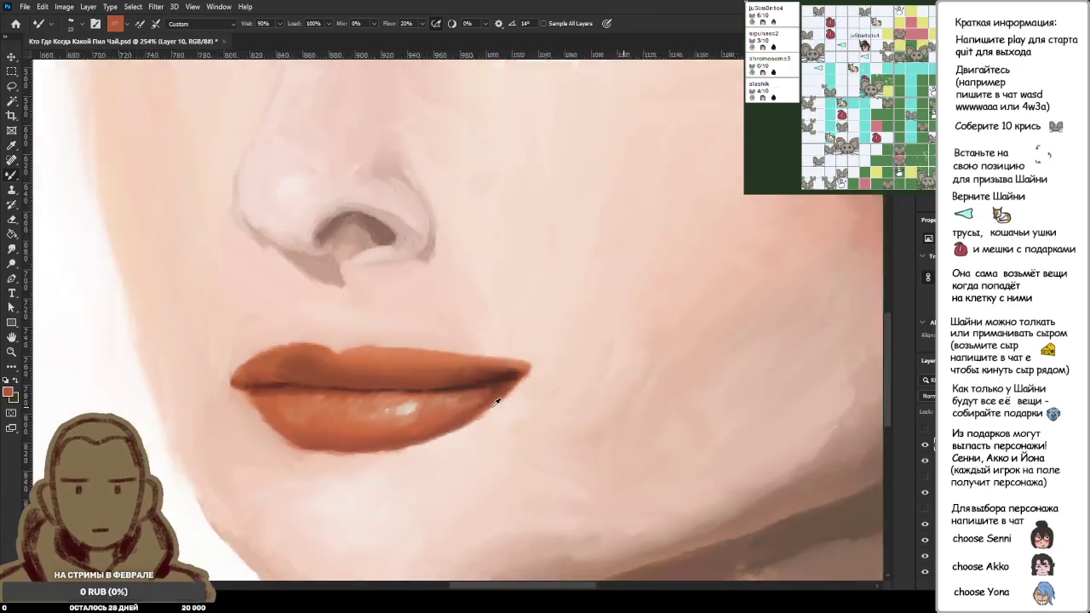
scroll(477, 407, down, 3)
scroll(498, 402, down, 2)
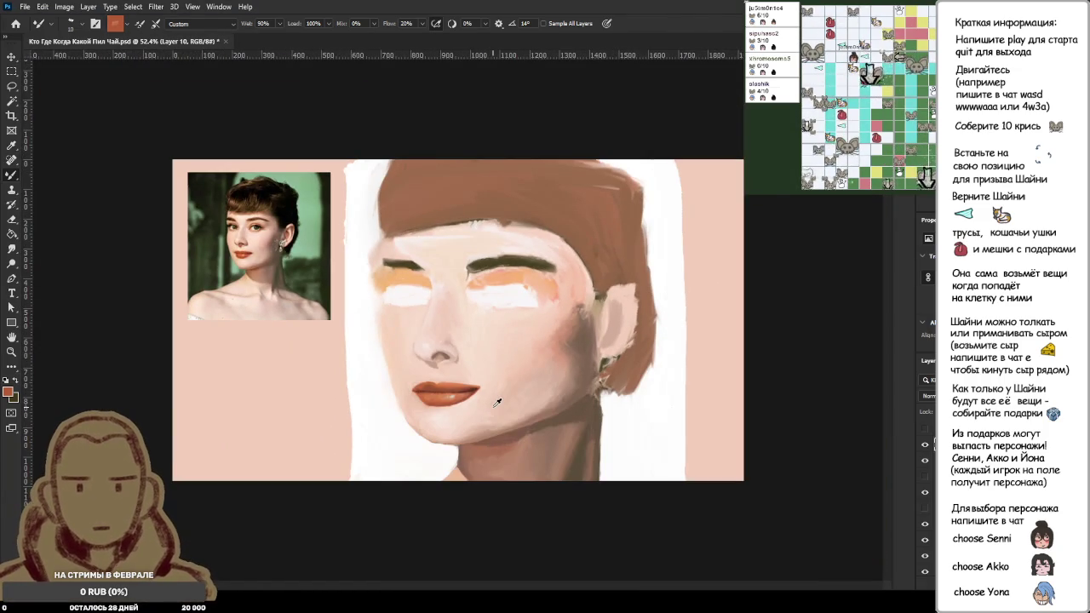
Step: Zoom into the lower lip and load lighter orange and new lip shades
scroll(493, 407, up, 3)
scroll(460, 434, up, 3)
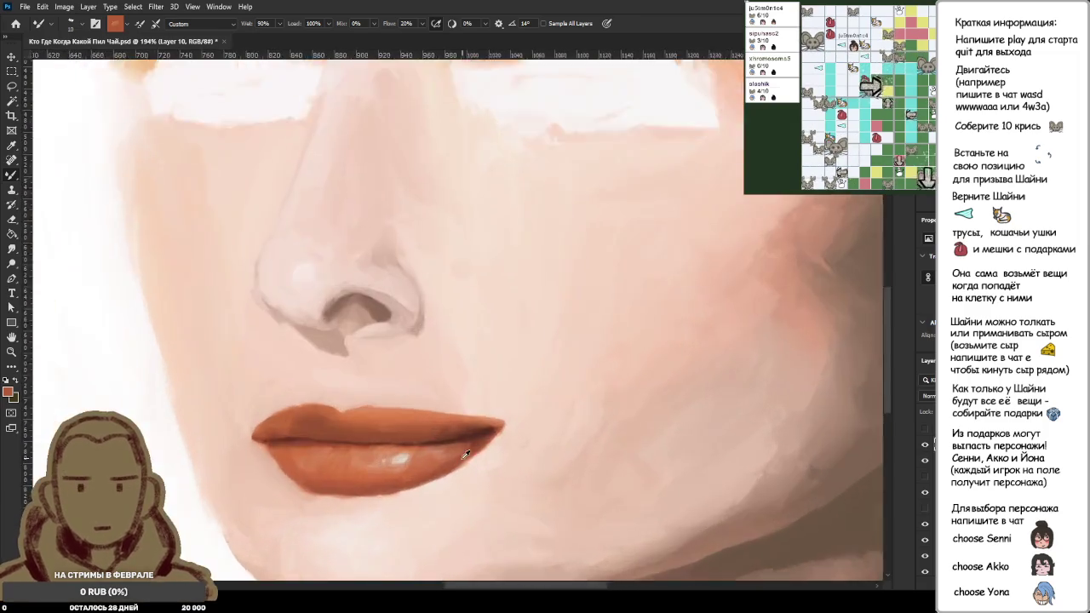
scroll(422, 453, up, 3)
scroll(383, 426, up, 3)
alt+click(338, 375)
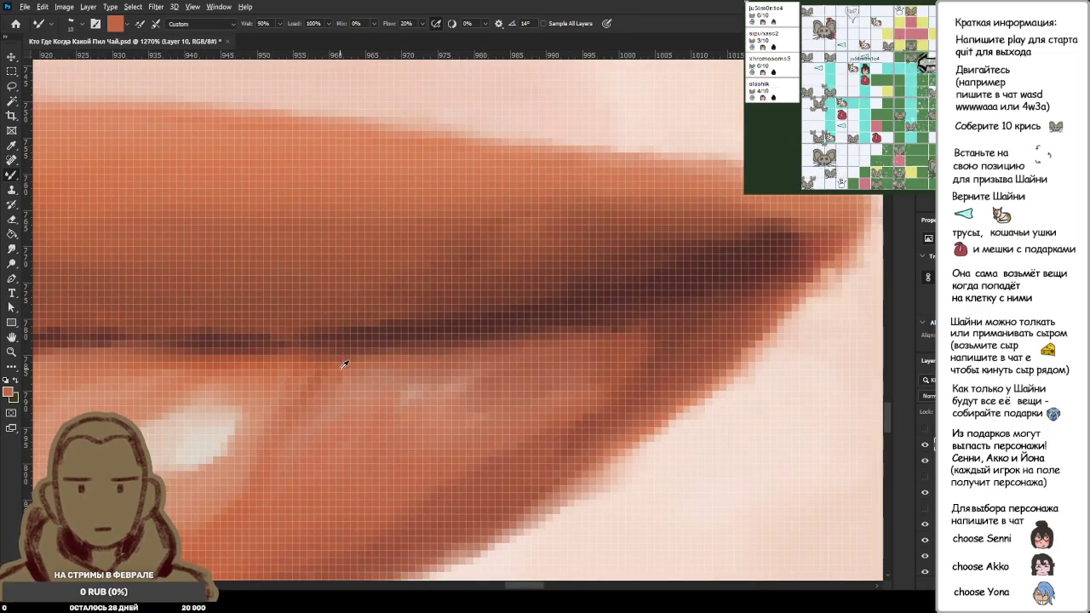
scroll(377, 438, down, 1)
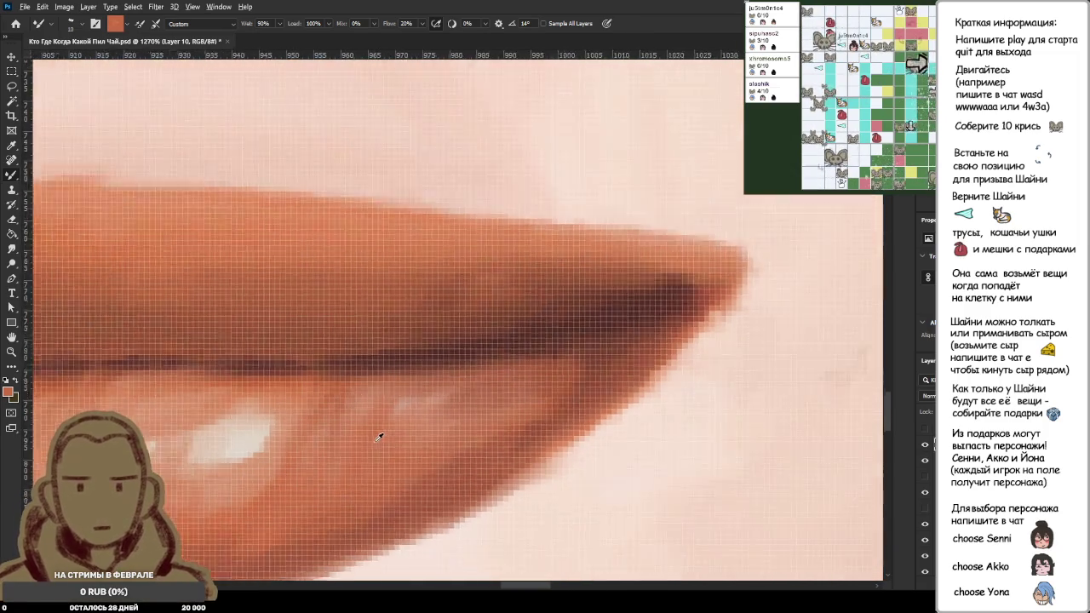
scroll(364, 433, up, 2)
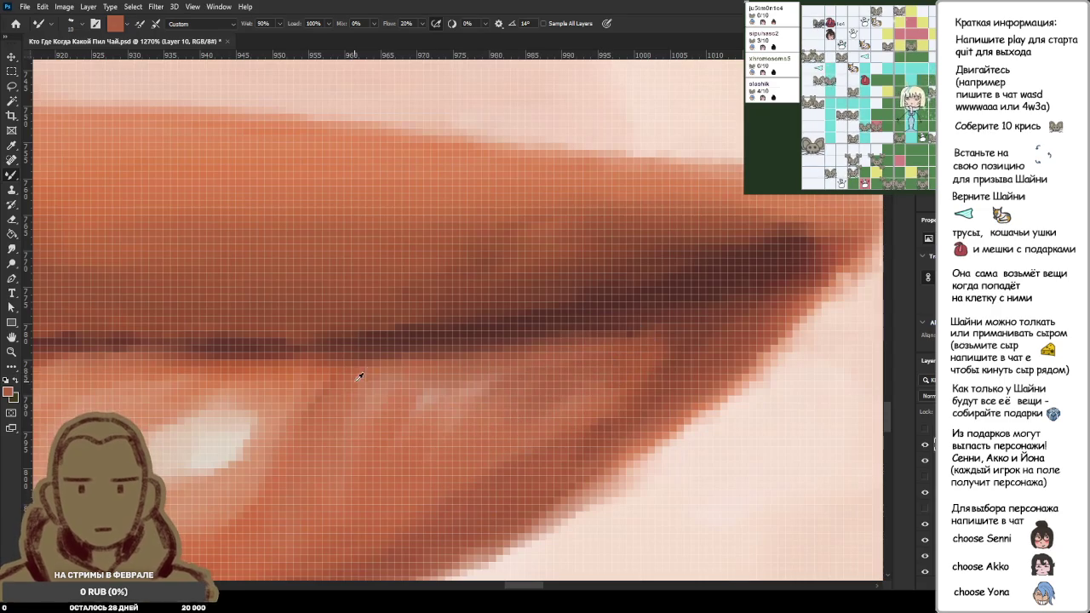
alt+click(397, 430)
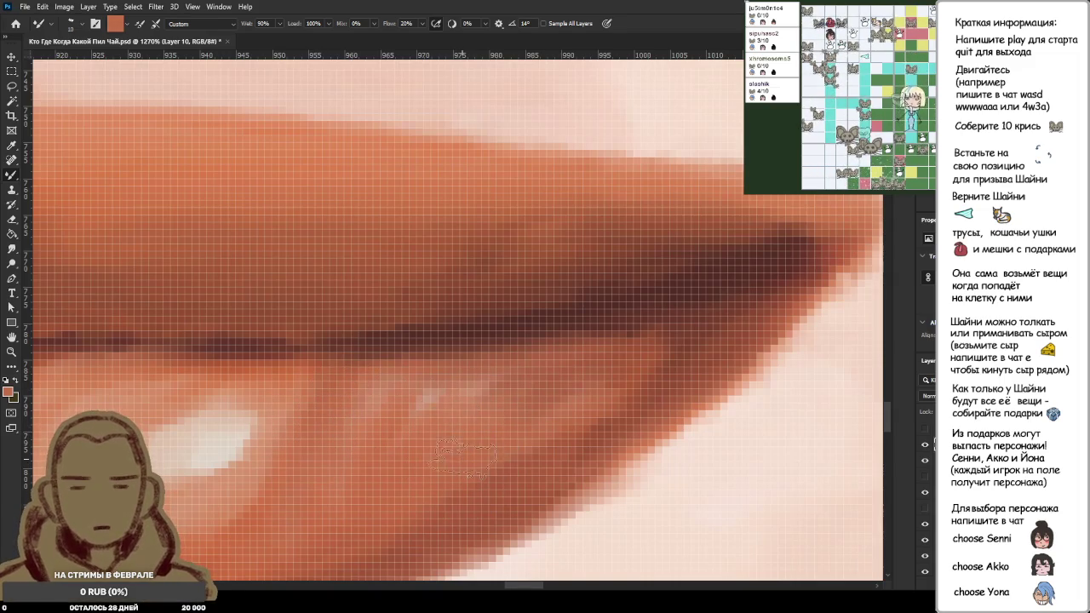
Step: Sample tones along the lower lip edge and its shadow for blending
scroll(578, 387, down, 3)
scroll(578, 387, down, 3)
scroll(578, 387, up, 2)
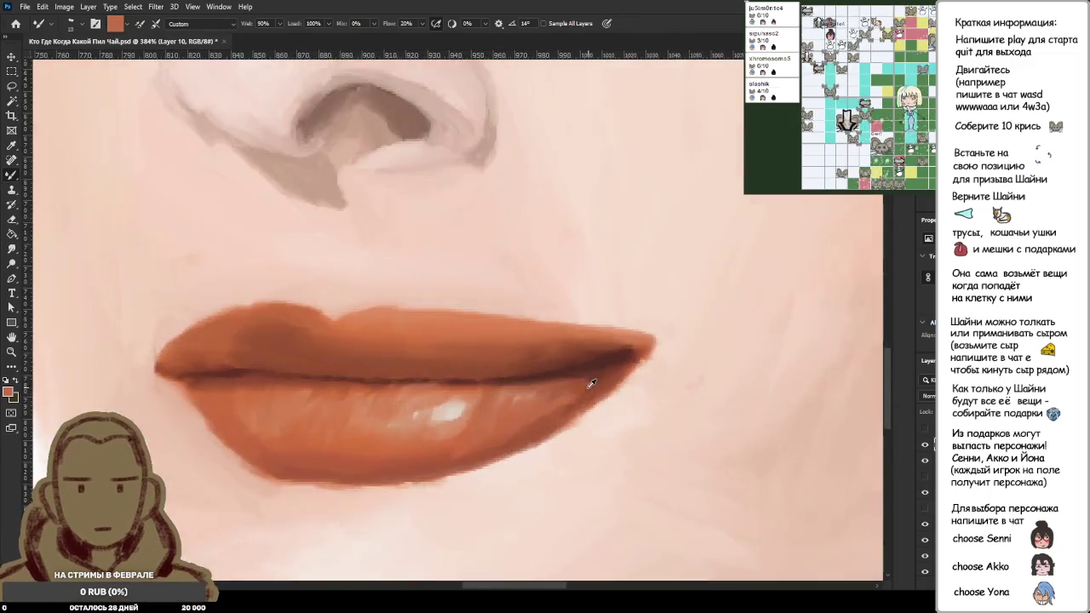
scroll(584, 390, up, 3)
scroll(587, 395, up, 2)
alt+click(565, 382)
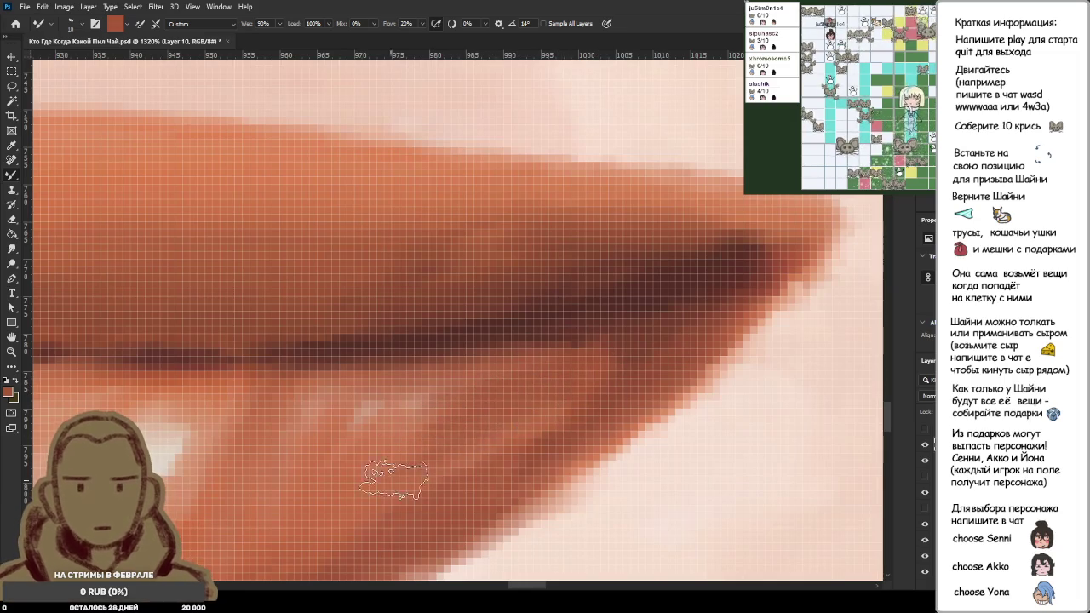
scroll(426, 481, down, 2)
scroll(397, 496, up, 2)
alt+click(511, 438)
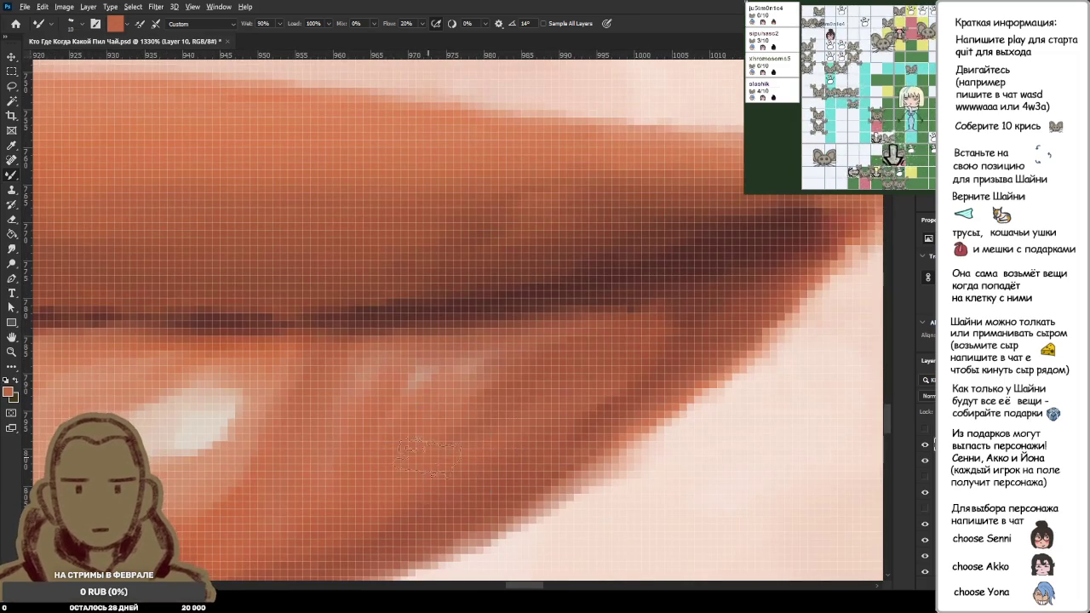
alt+click(533, 396)
alt+click(534, 383)
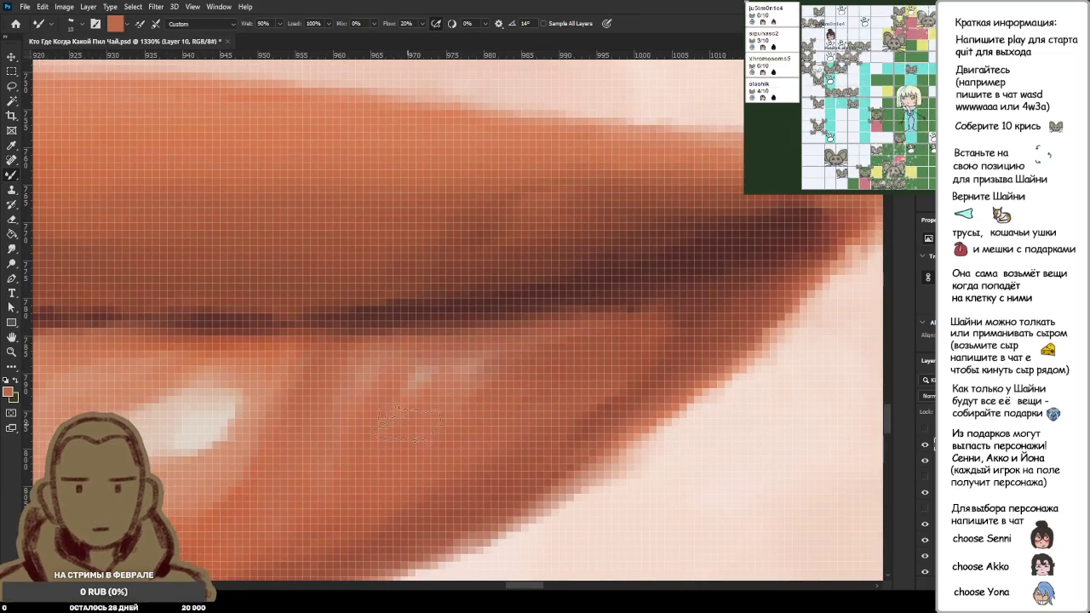
alt+click(424, 436)
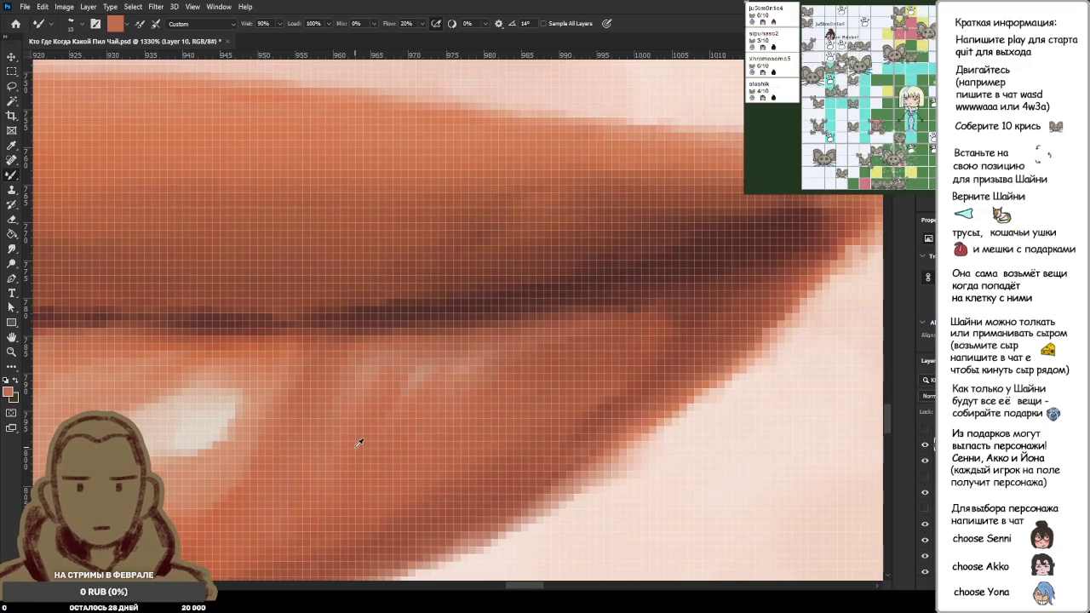
alt+click(306, 500)
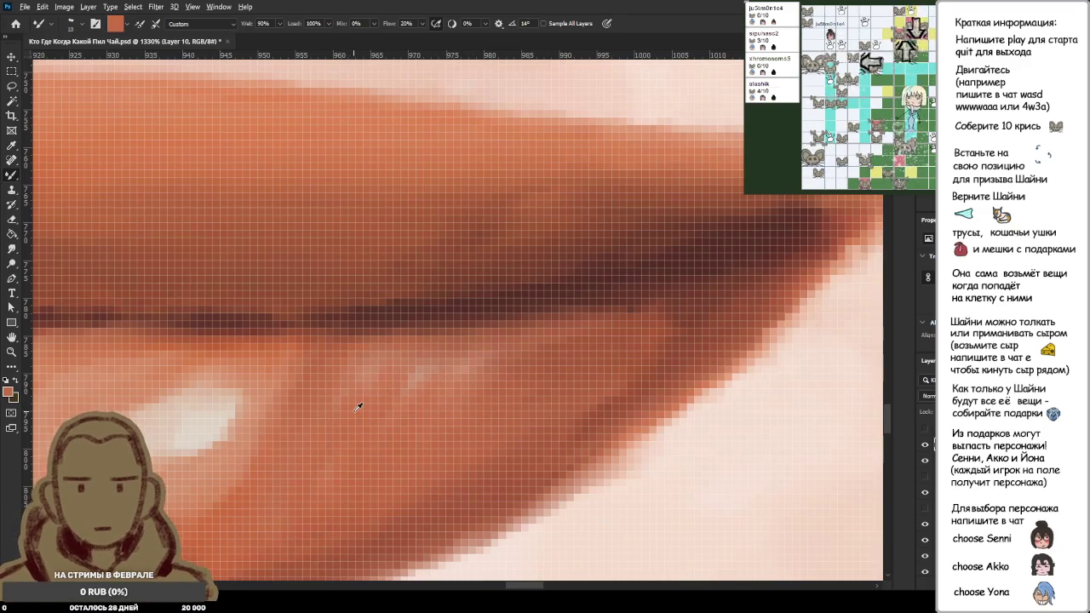
Step: Sample darker orange-red and light tones beside the highlight on the lower lip
scroll(360, 401, down, 5)
scroll(387, 409, down, 3)
scroll(426, 406, down, 2)
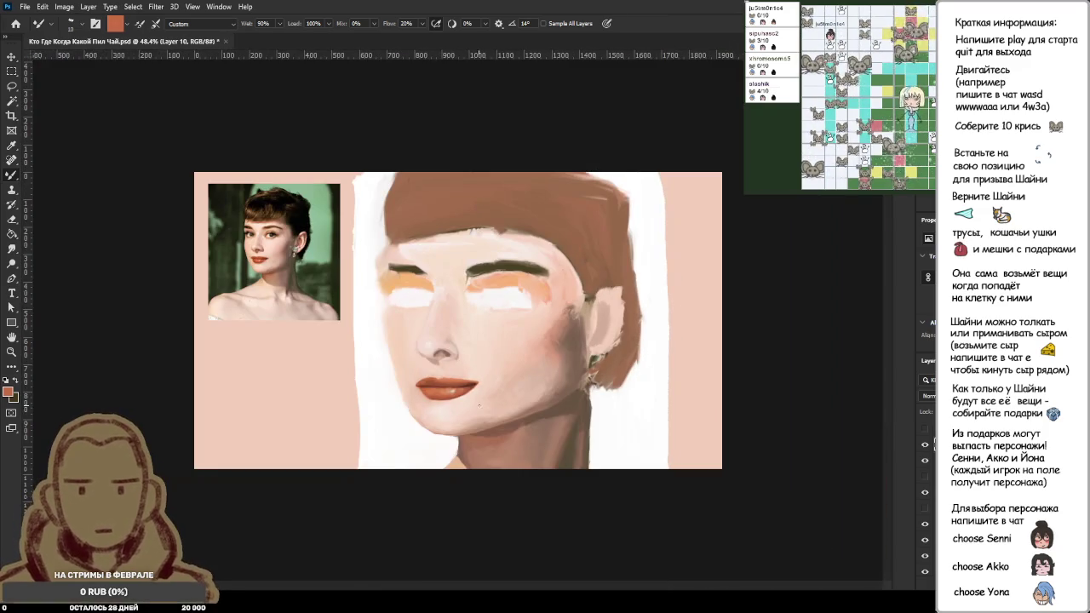
scroll(466, 407, up, 3)
scroll(460, 430, up, 3)
scroll(425, 402, up, 2)
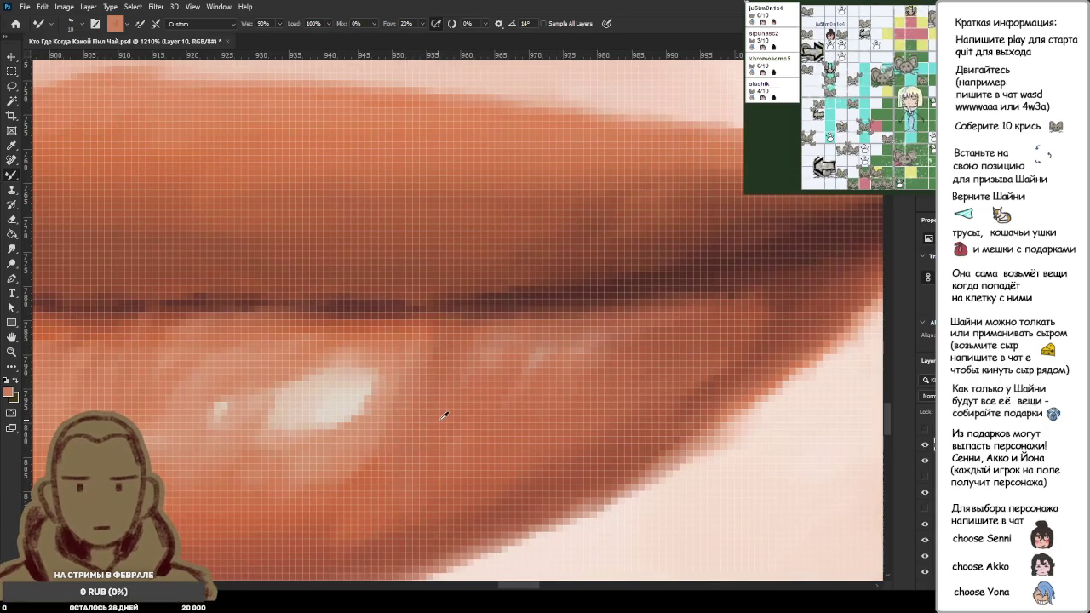
alt+click(434, 479)
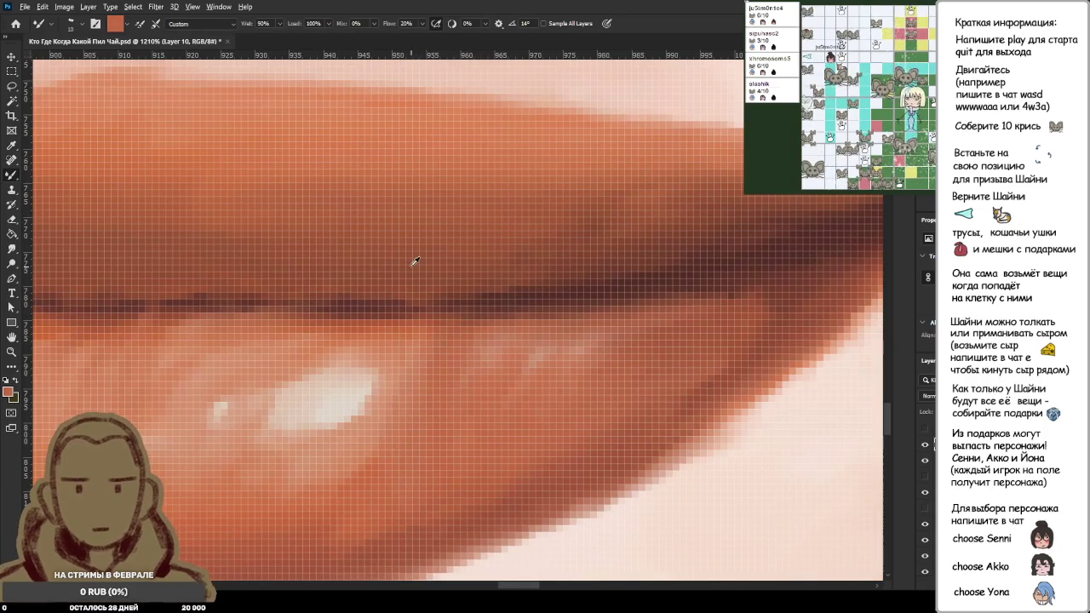
alt+click(426, 127)
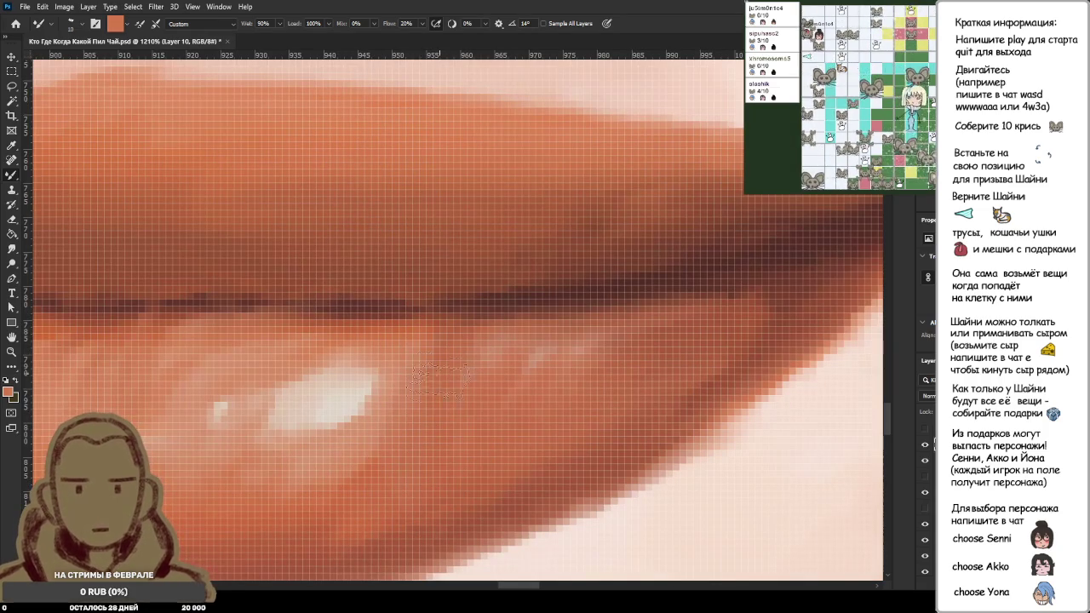
alt+click(424, 186)
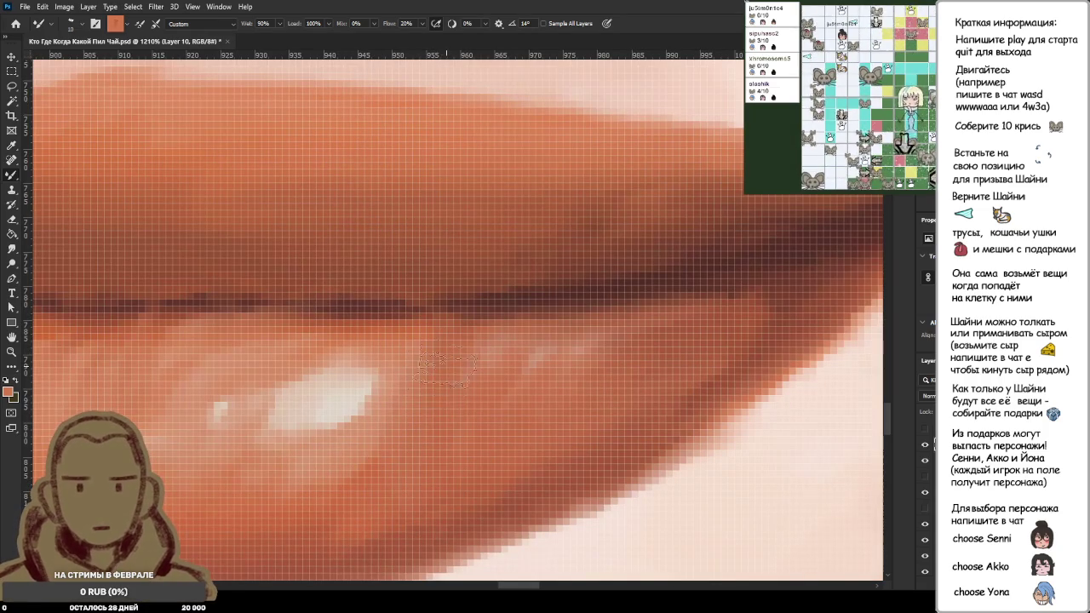
alt+click(492, 425)
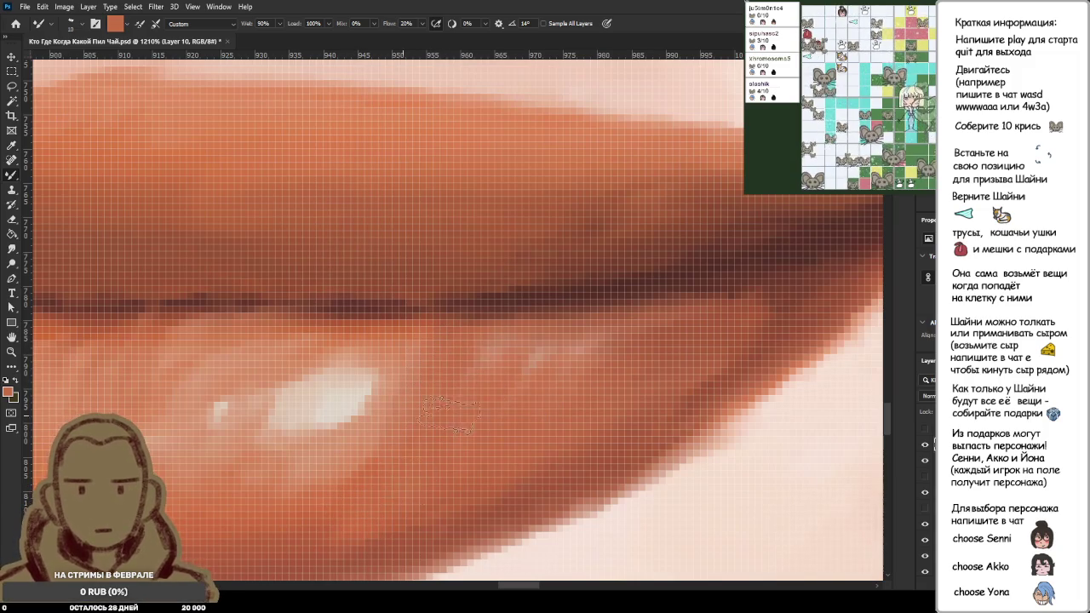
Step: Pick up slightly darker tones along the lower lip to blend, then zoom out
scroll(535, 426, down, 5)
scroll(516, 426, down, 3)
scroll(477, 443, up, 5)
scroll(408, 464, up, 3)
alt+click(408, 464)
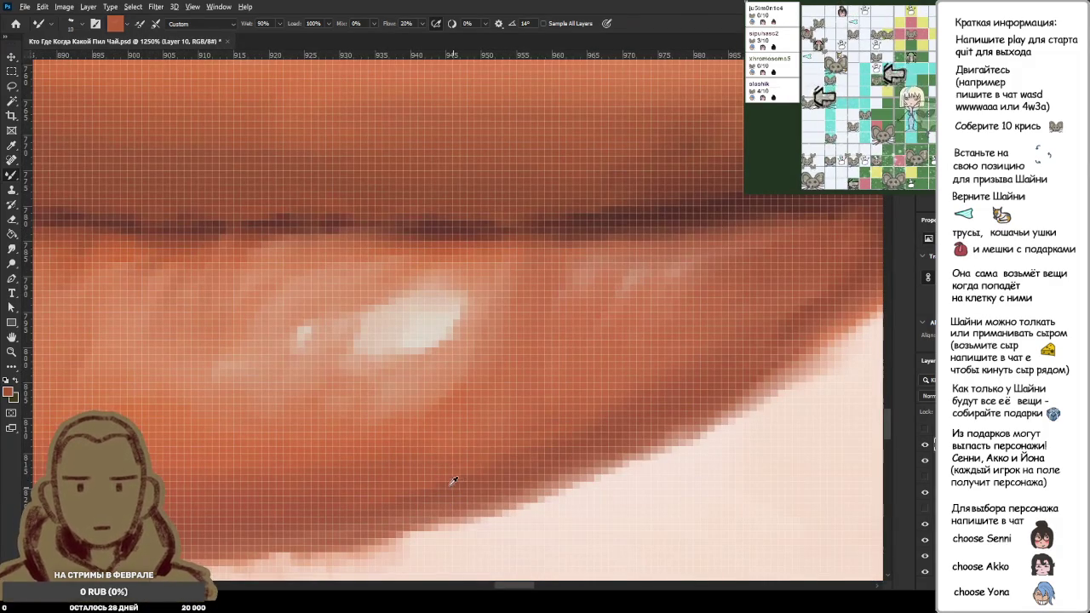
alt+click(374, 487)
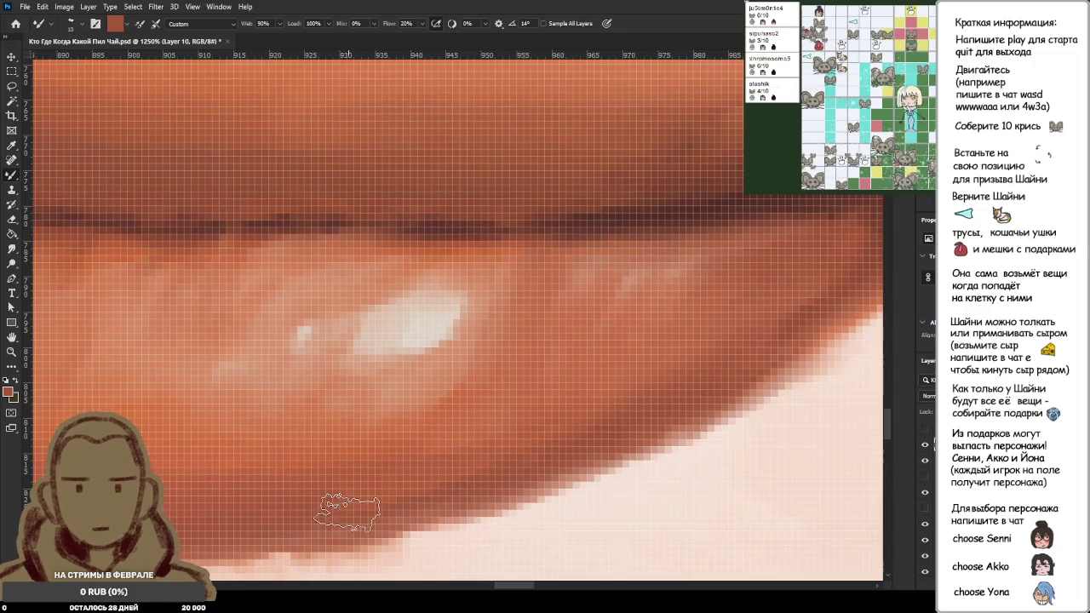
alt+click(264, 513)
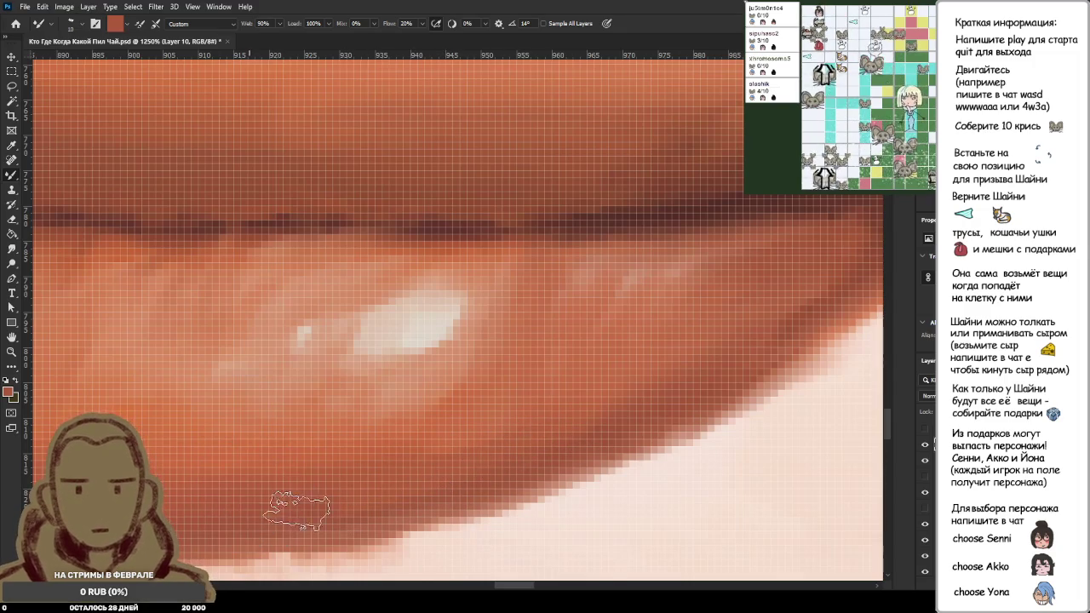
scroll(511, 468, down, 4)
scroll(528, 464, down, 3)
scroll(548, 460, down, 2)
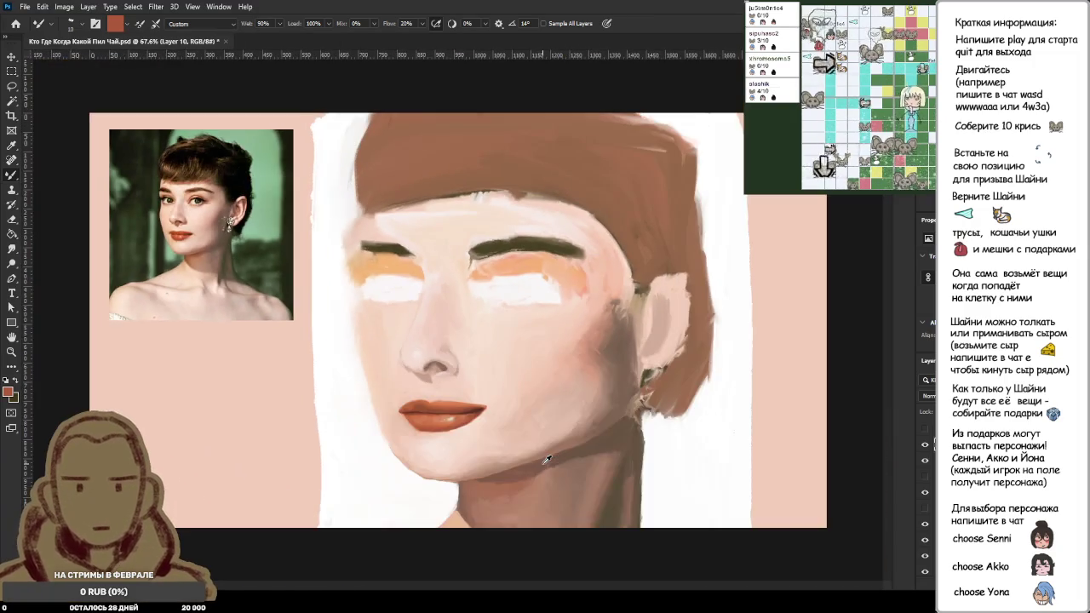
scroll(548, 460, down, 2)
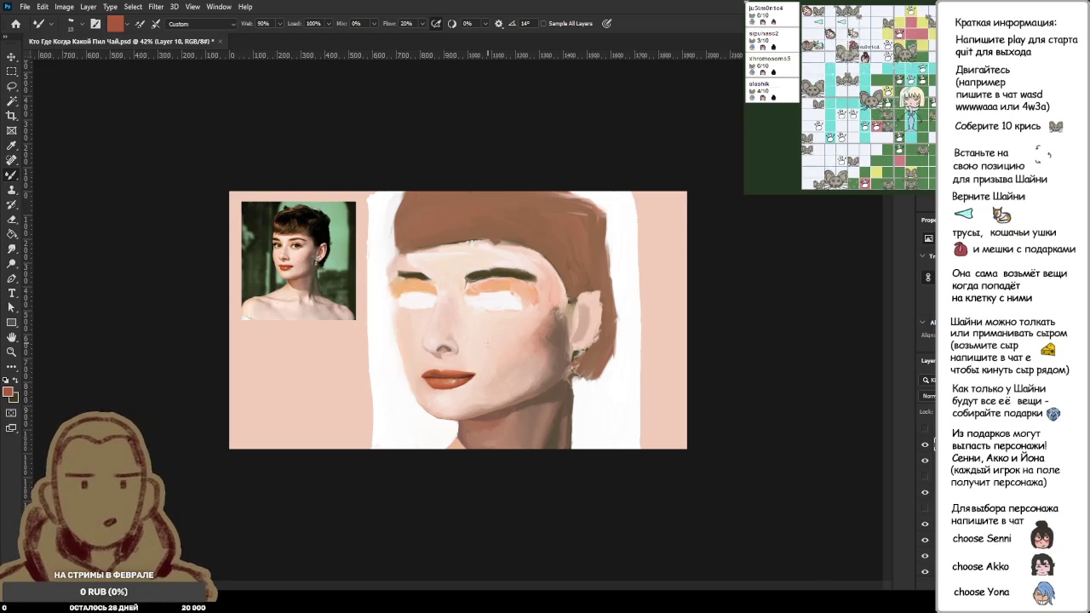
scroll(385, 365, up, 3)
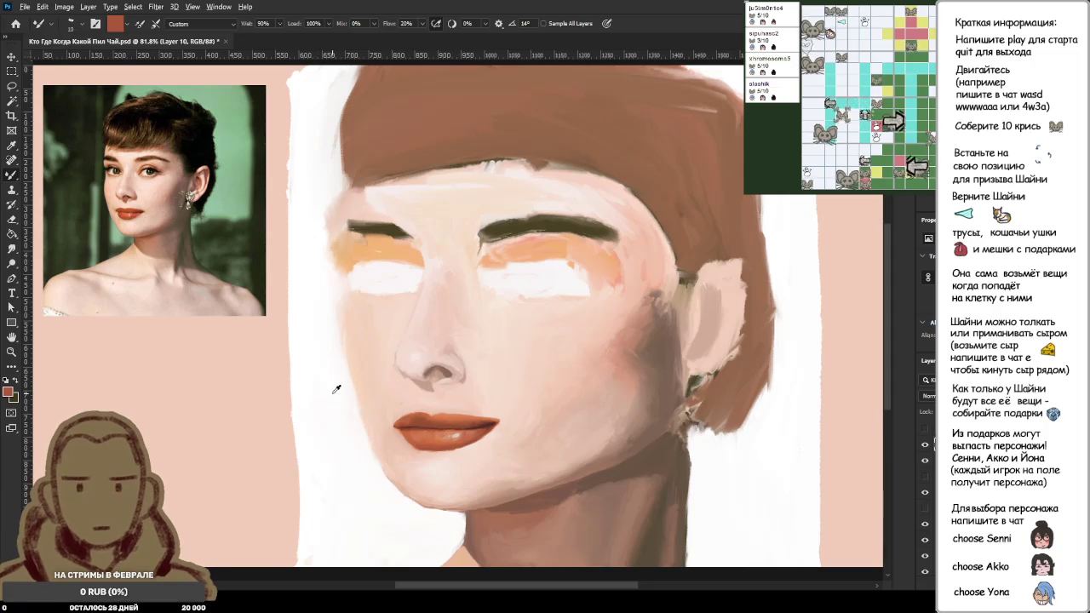
Step: Swap to white with a larger brush, sample the lip orange, and paint the face's left edge
scroll(335, 399, up, 2)
scroll(339, 417, up, 1)
key(x)
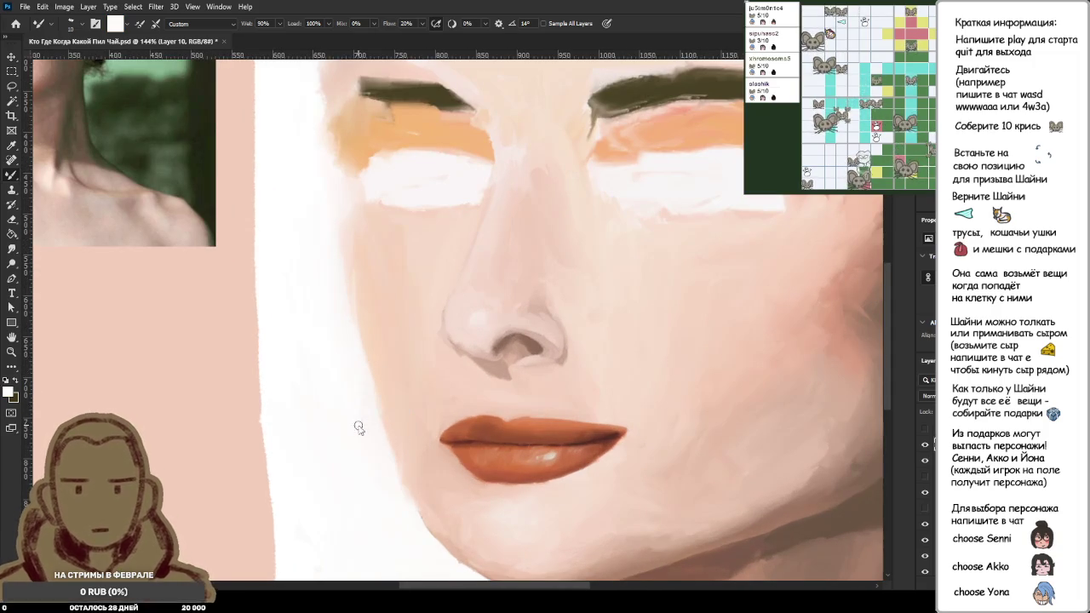
key(bracketright)
key(bracketright)
key(bracketright)
scroll(403, 506, up, 3)
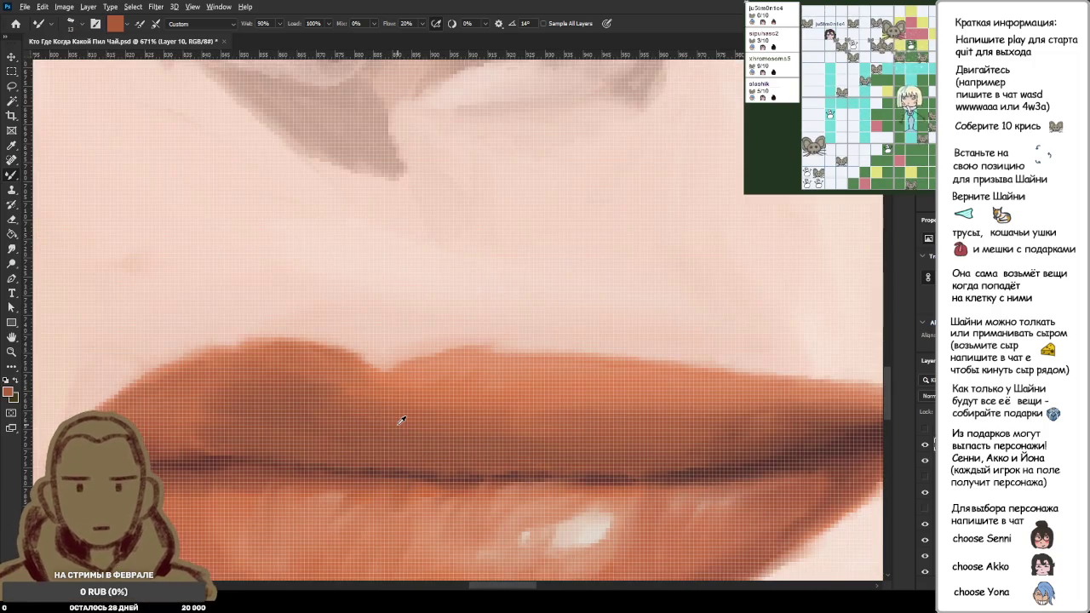
alt+click(401, 421)
scroll(401, 420, down, 3)
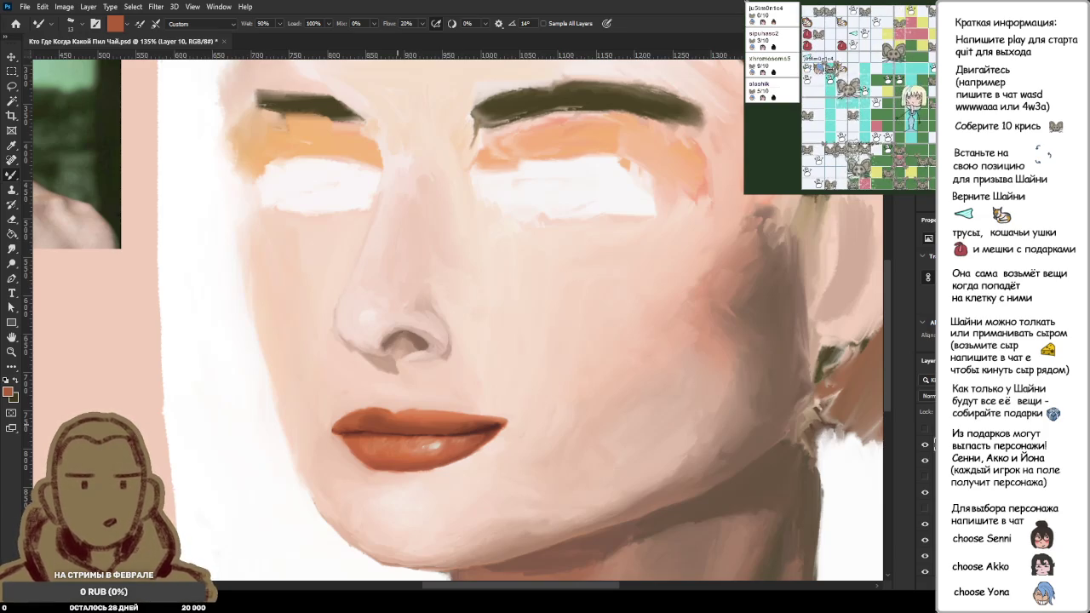
scroll(362, 427, up, 3)
scroll(359, 422, down, 5)
scroll(359, 416, down, 2)
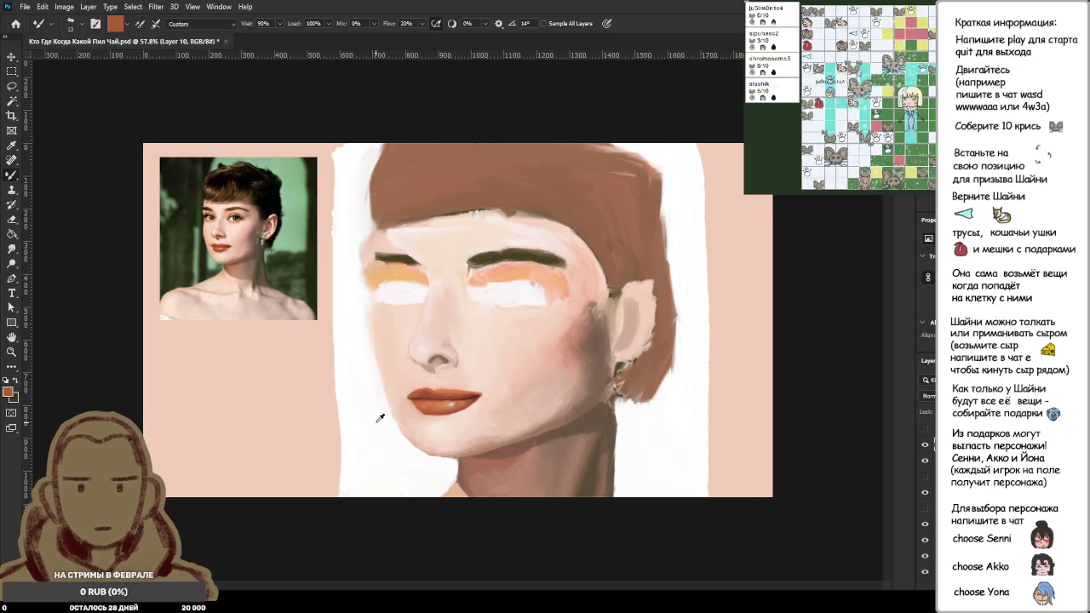
Step: Paint a pale pink highlight on the upper lip, then soften its shape with sampled orange
scroll(262, 332, up, 3)
scroll(134, 212, up, 2)
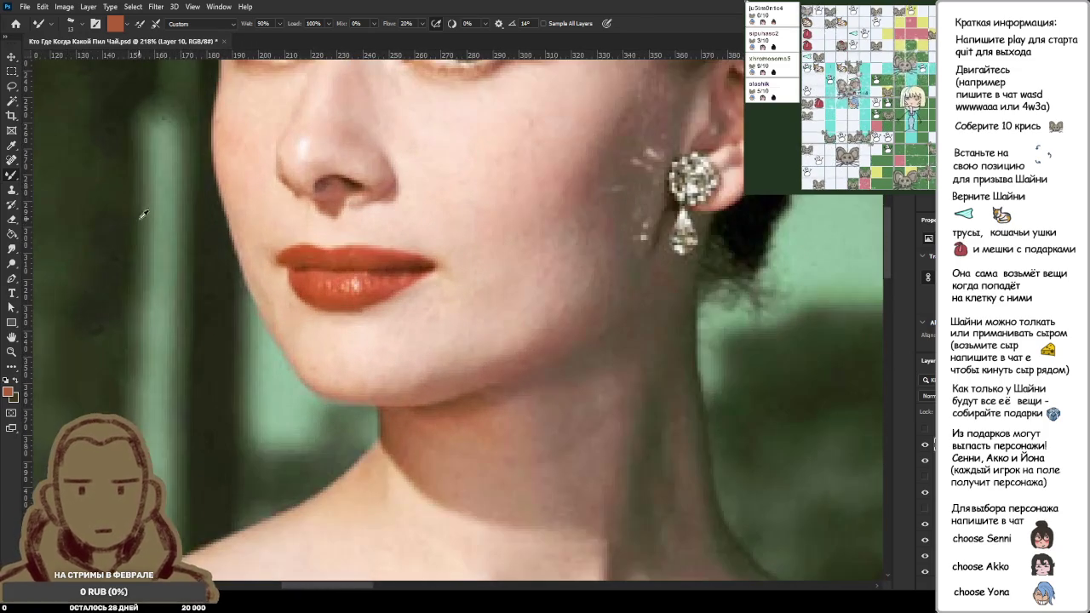
scroll(221, 226, down, 2)
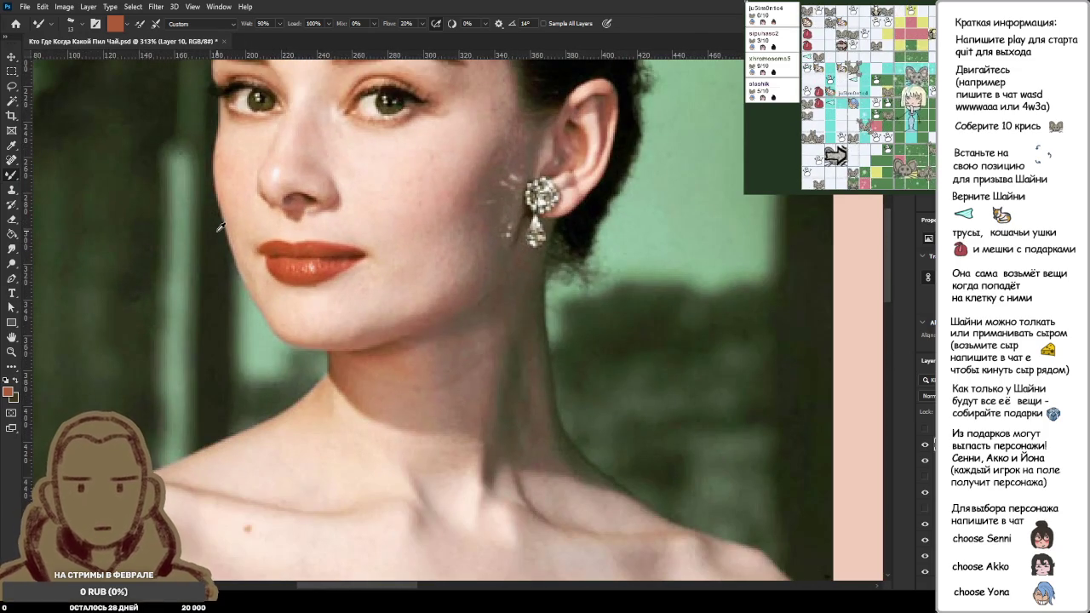
scroll(220, 226, down, 3)
scroll(255, 256, down, 4)
scroll(398, 372, down, 3)
scroll(399, 372, up, 3)
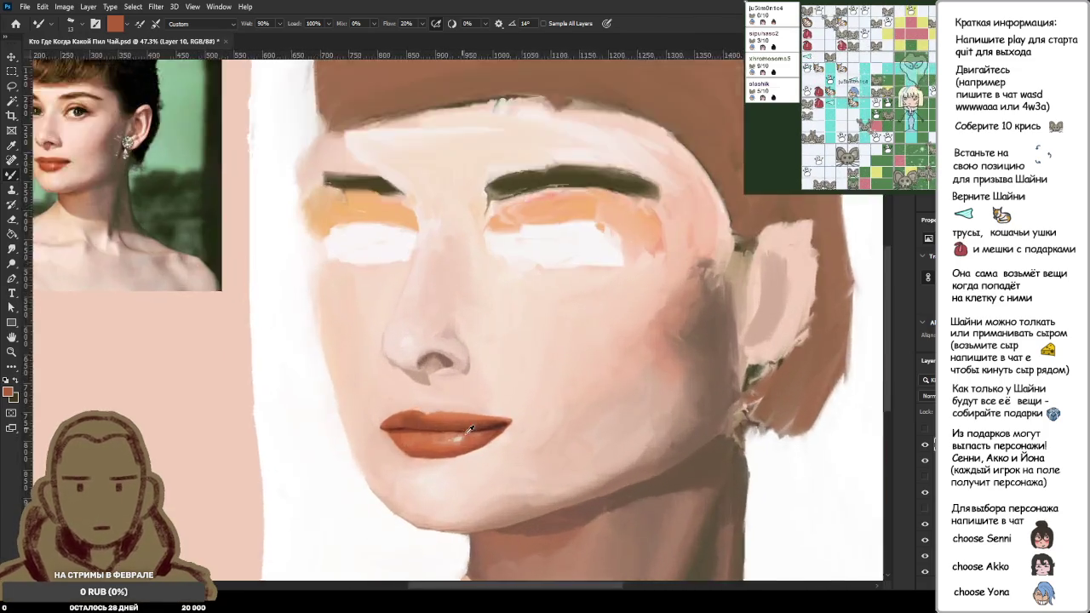
scroll(398, 372, up, 3)
scroll(398, 372, up, 2)
alt+click(436, 417)
drag(416, 353, 350, 349)
alt+click(428, 342)
drag(426, 345, 379, 343)
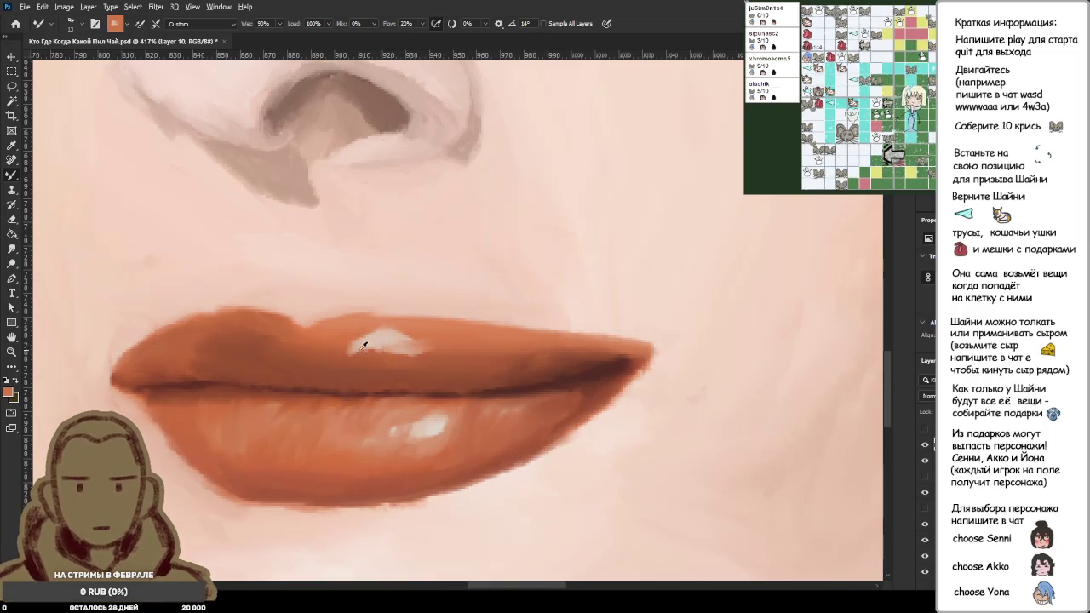
Step: Shrink the upper-lip highlight by brushing sampled darker orange over its left part
scroll(341, 354, up, 5)
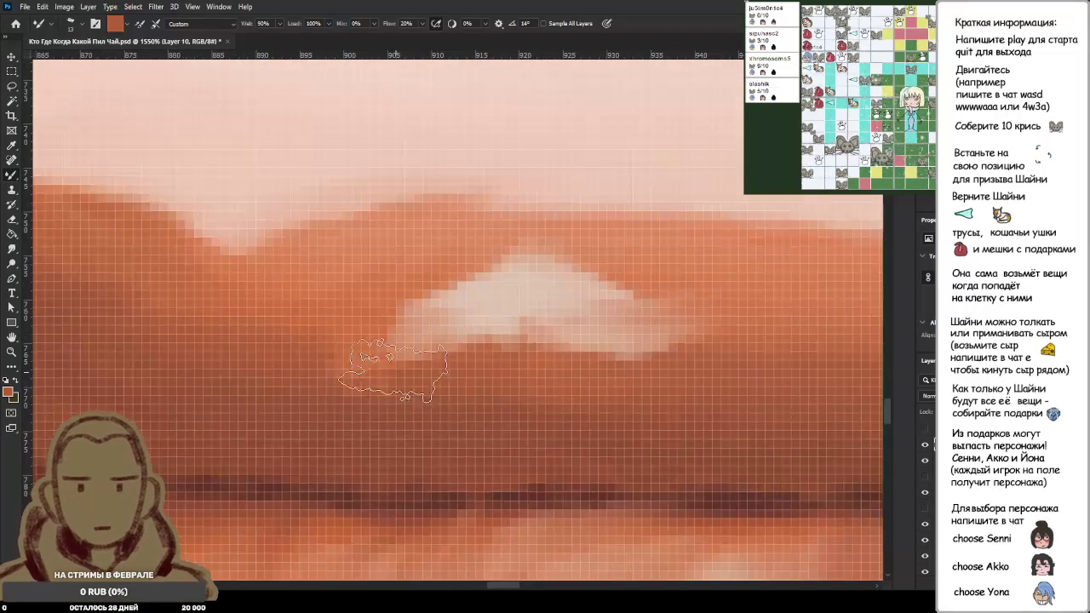
drag(401, 337, 460, 320)
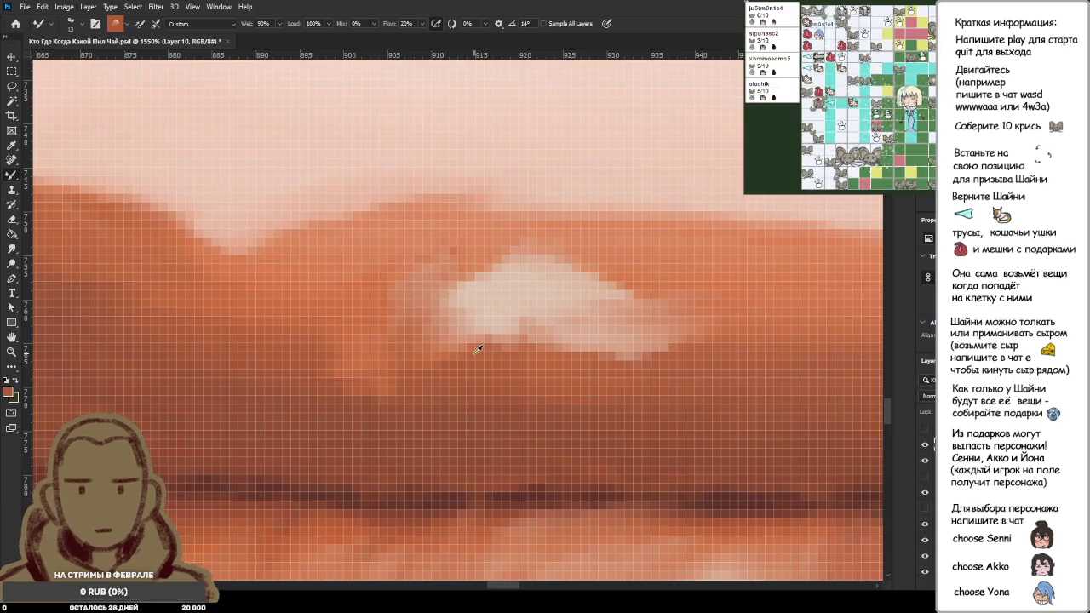
alt+click(682, 280)
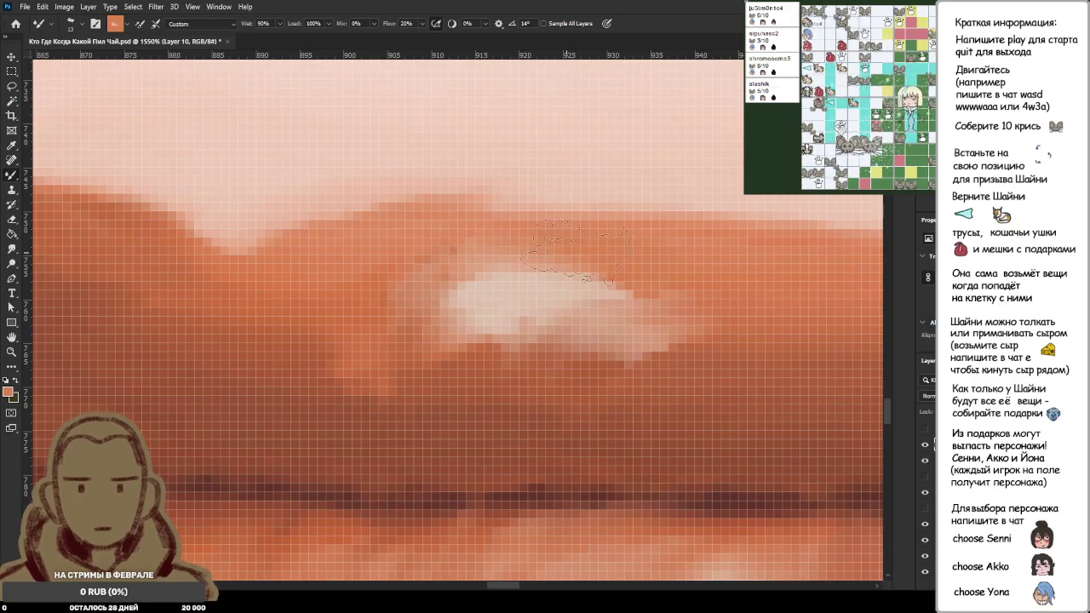
alt+click(458, 294)
alt+click(299, 390)
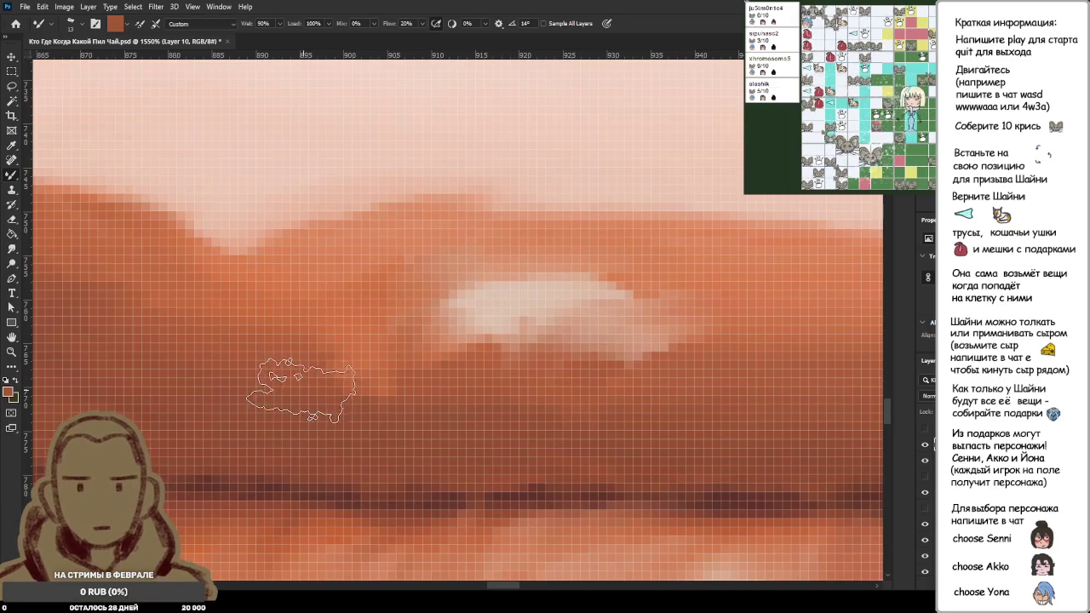
scroll(431, 323, down, 2)
scroll(476, 358, down, 2)
scroll(396, 370, down, 1)
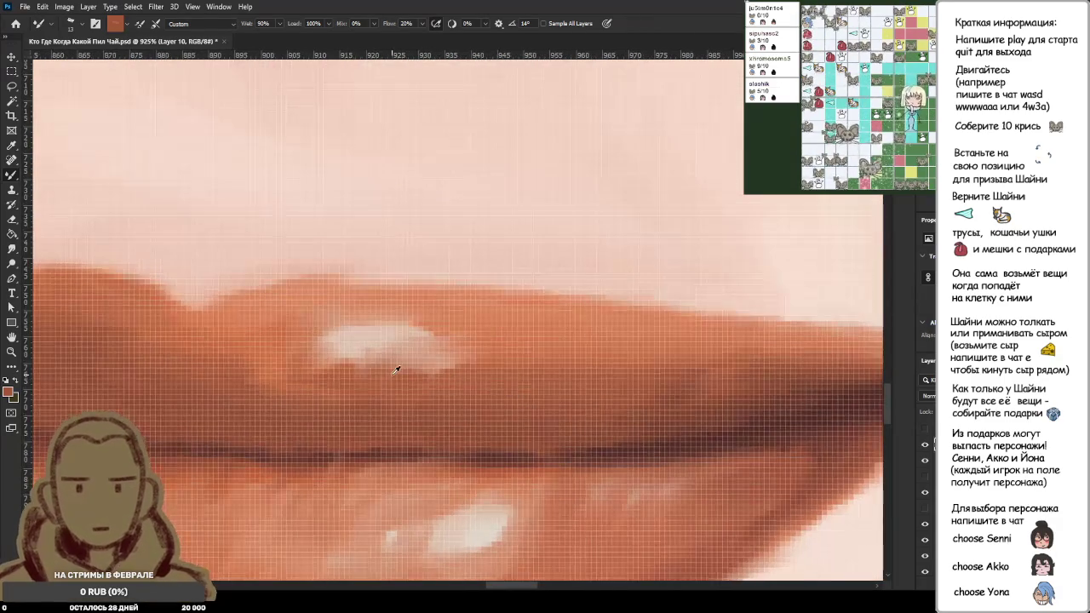
drag(383, 362, 332, 349)
drag(400, 374, 528, 362)
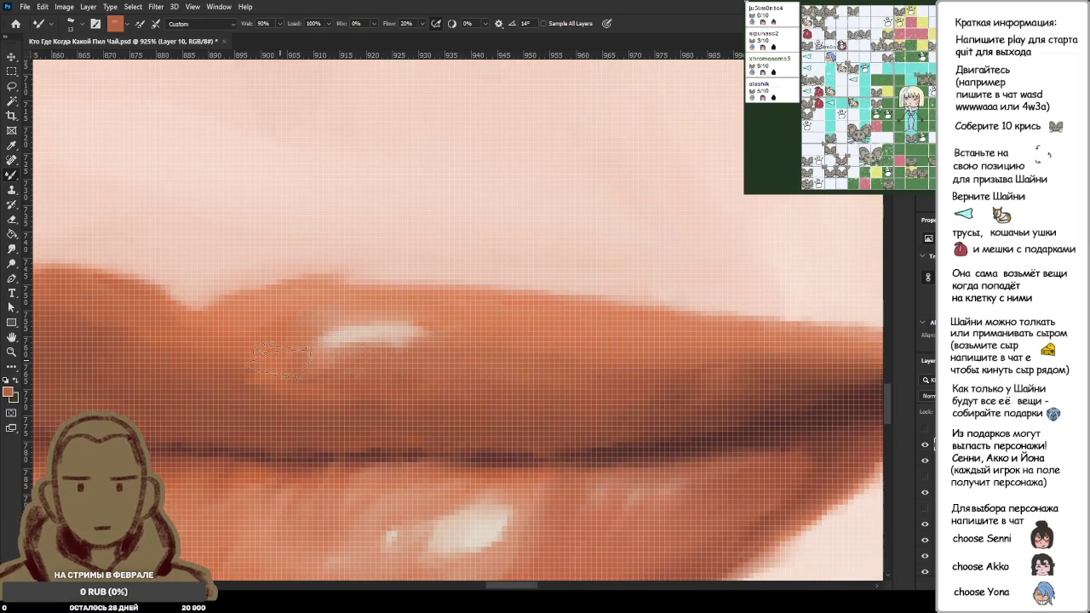
Step: Resample the light pink and extend and brighten the highlight leftward on the upper lip
scroll(426, 370, down, 5)
scroll(429, 372, up, 4)
scroll(392, 349, up, 2)
alt+click(369, 335)
alt+click(388, 339)
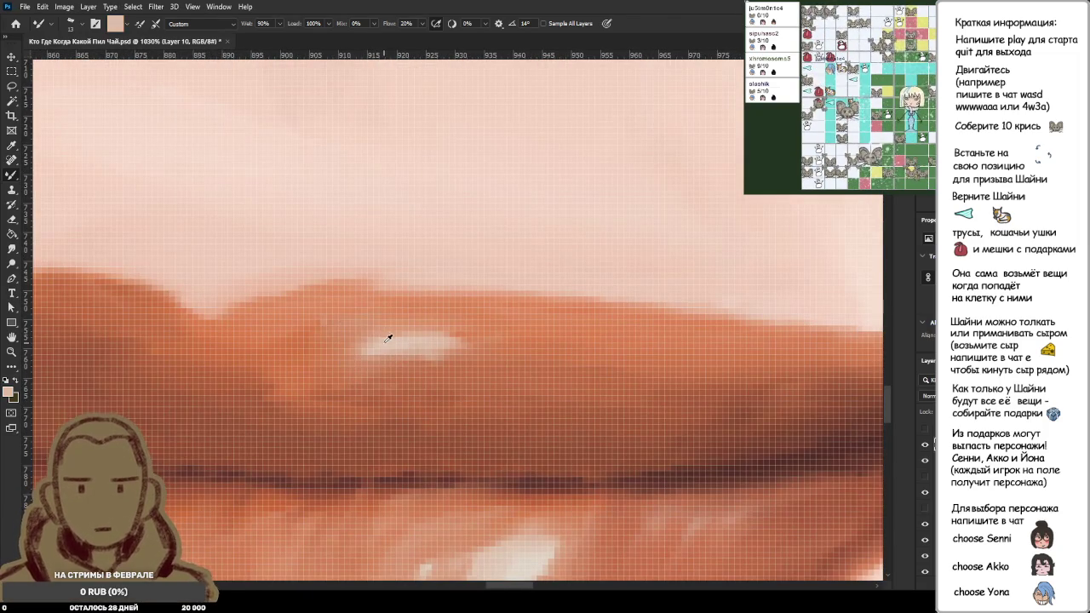
drag(401, 344, 332, 337)
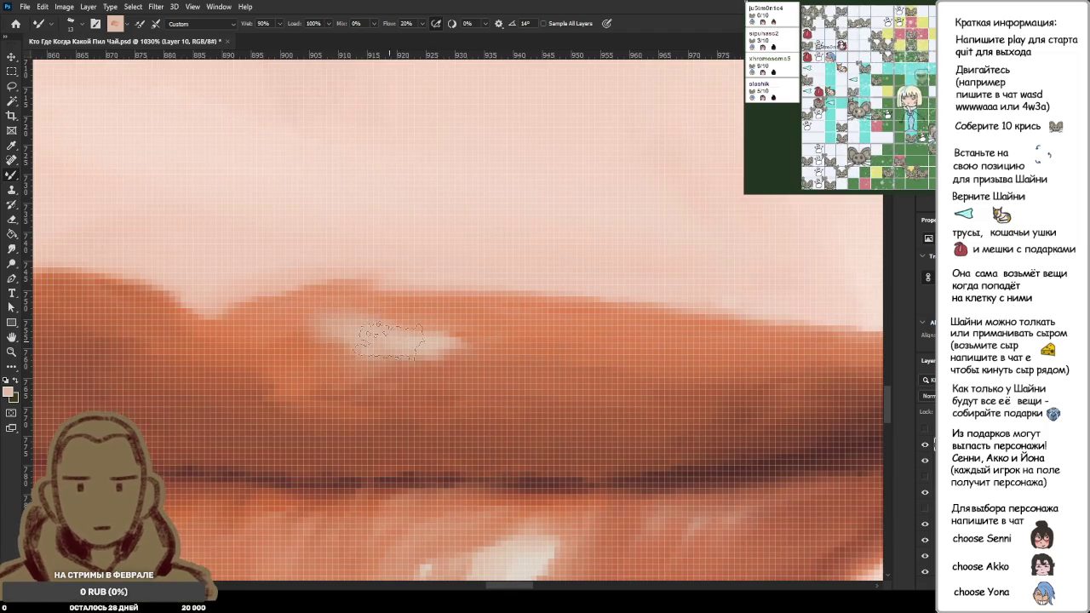
drag(415, 344, 352, 347)
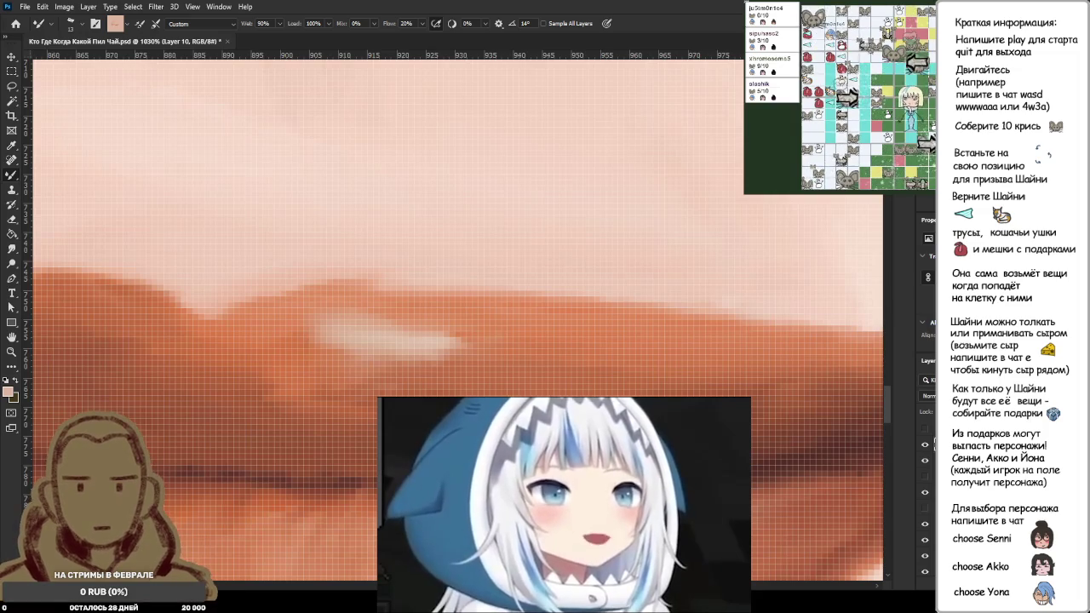
Step: Darken the pale upper-lip patch by brushing sampled orange lip tones over it
alt+click(470, 336)
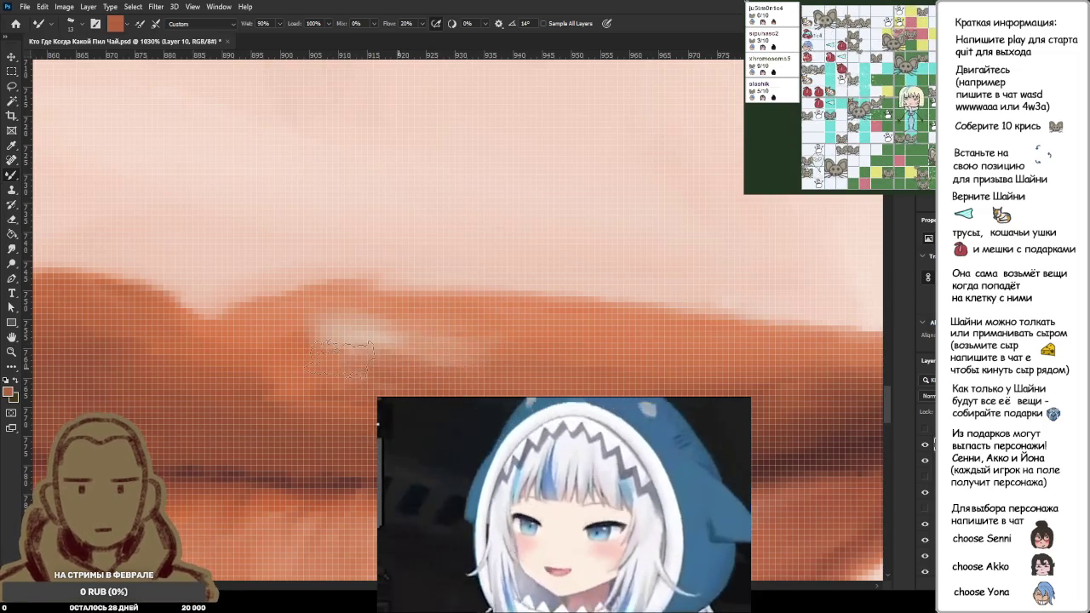
alt+click(340, 362)
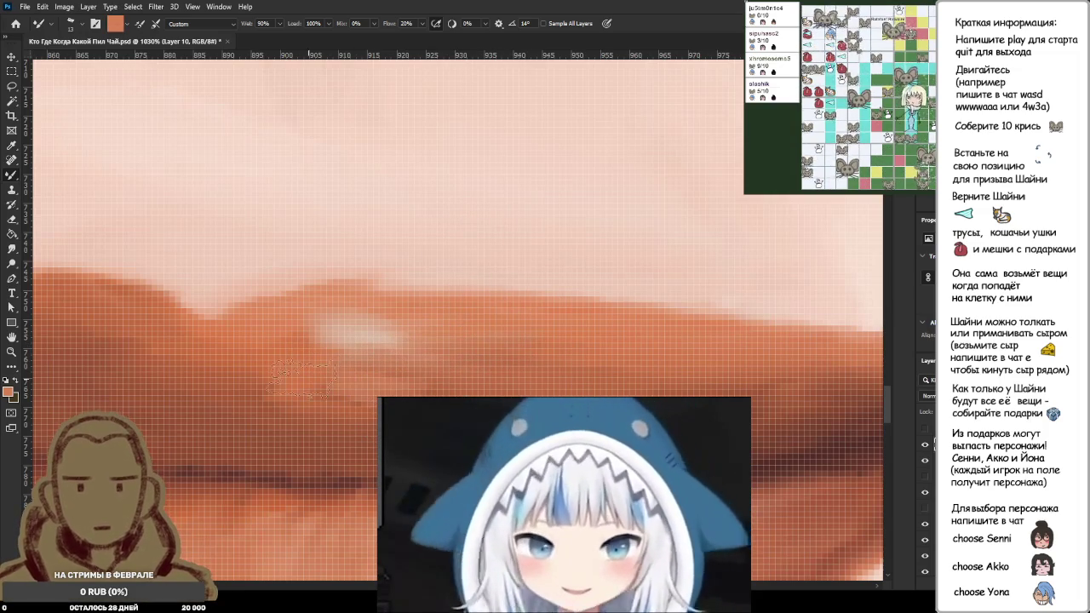
scroll(330, 375, down, 4)
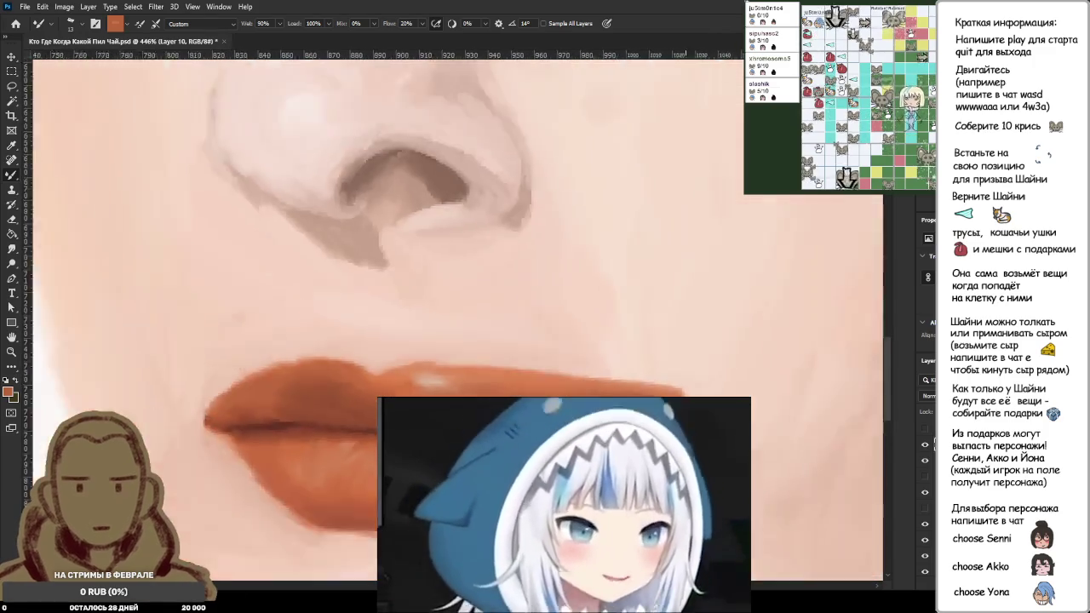
scroll(400, 366, up, 3)
scroll(367, 356, up, 1)
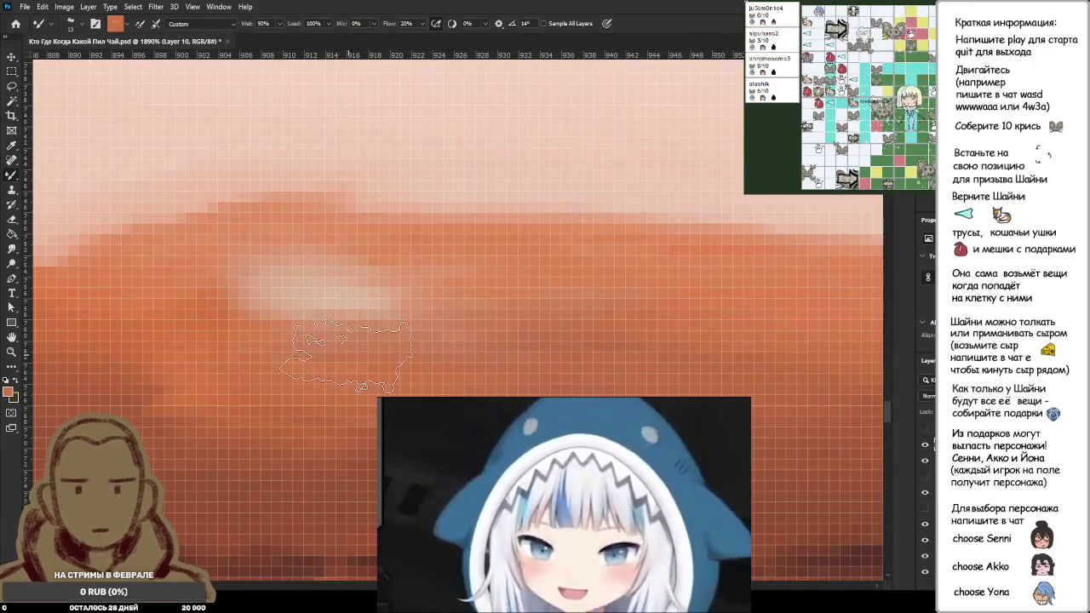
scroll(635, 361, down, 2)
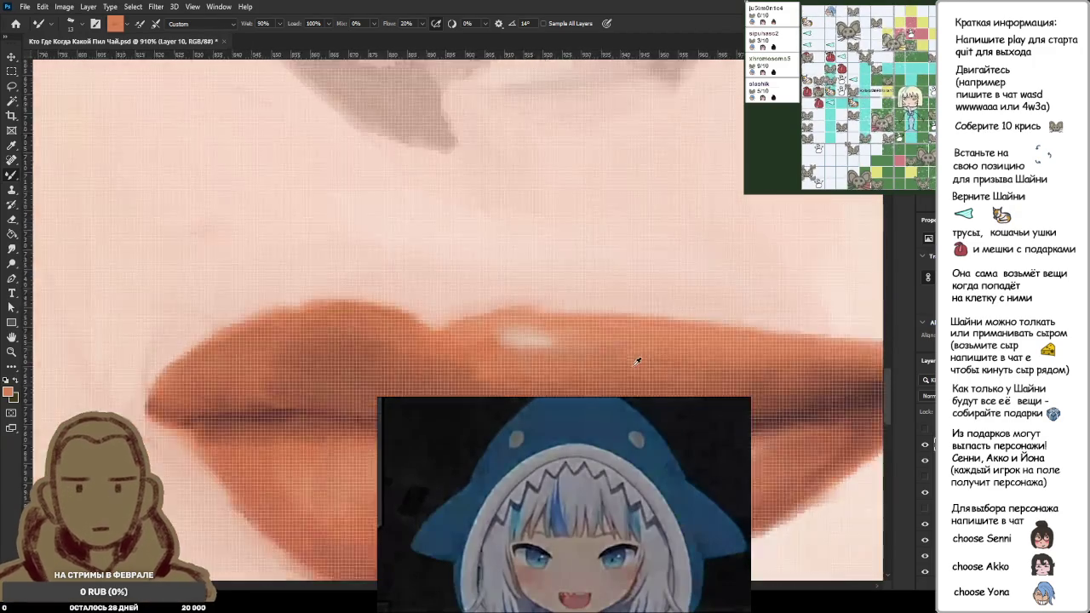
scroll(647, 358, down, 2)
scroll(664, 355, down, 1)
scroll(656, 349, up, 4)
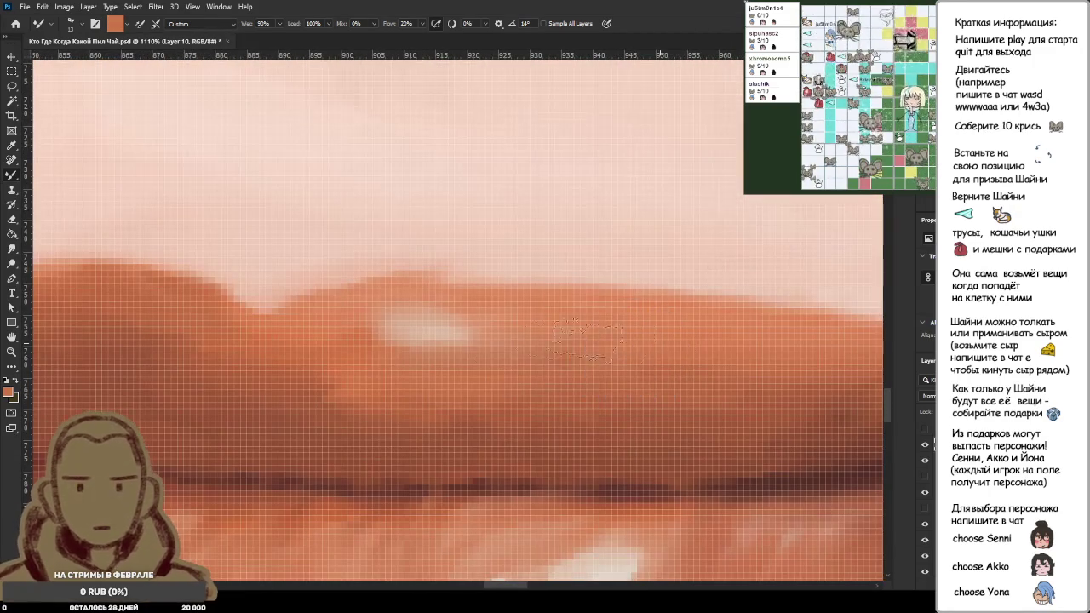
scroll(417, 375, down, 2)
scroll(596, 298, down, 1)
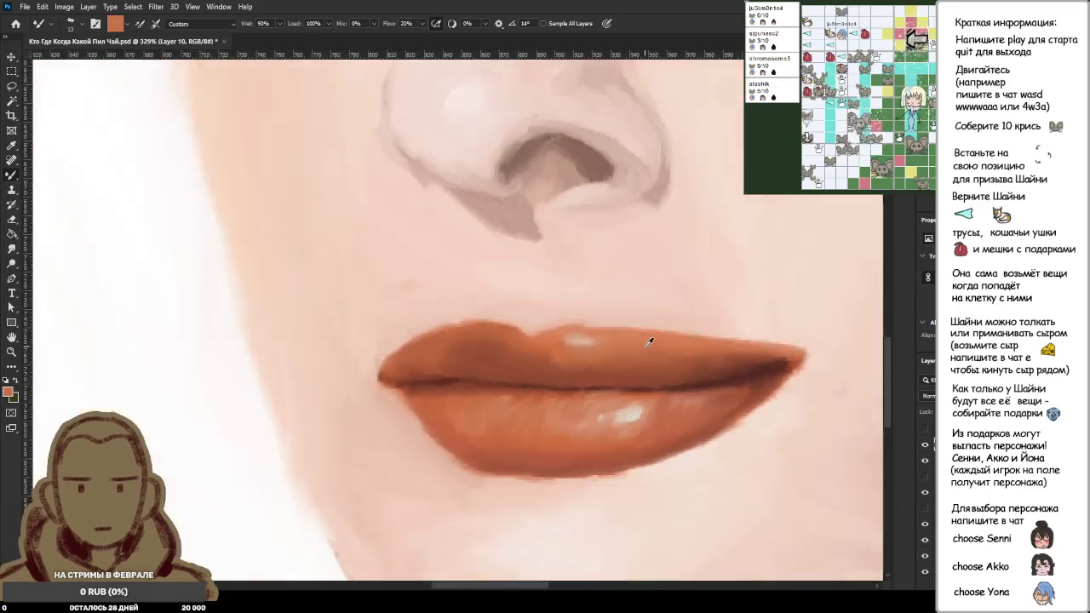
scroll(648, 272, down, 1)
scroll(649, 341, down, 1)
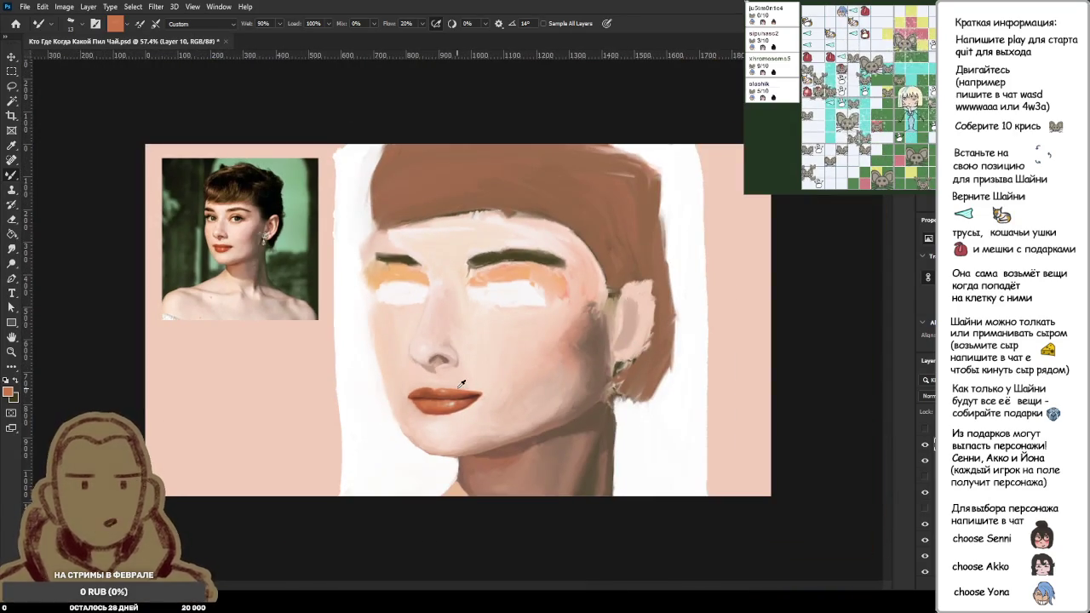
scroll(461, 384, up, 2)
scroll(433, 409, up, 2)
scroll(426, 425, up, 1)
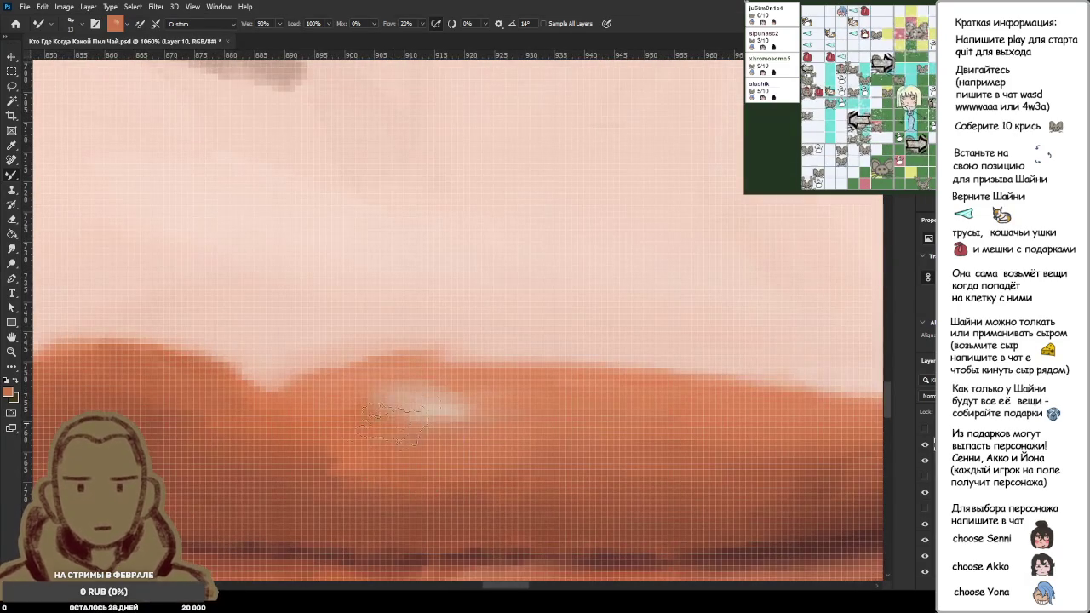
mouse_move(441, 435)
mouse_down()
mouse_move(418, 409)
mouse_move(468, 418)
mouse_move(435, 407)
mouse_up()
alt+click(516, 377)
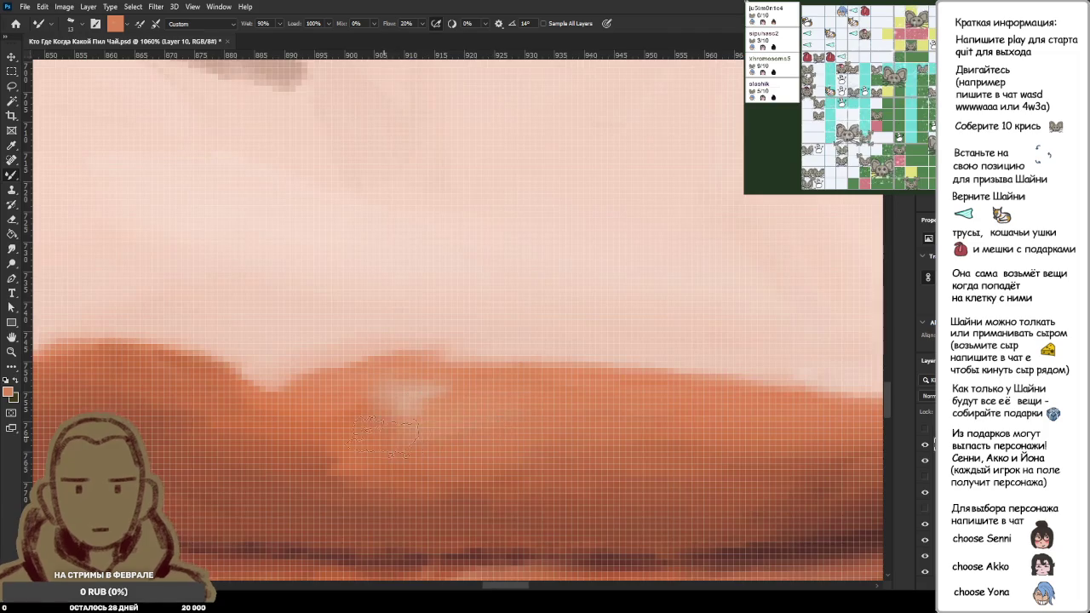
Step: Reshape the dip on the upper lip's top edge with skin tone, refilling part with orange
scroll(388, 434, down, 5)
scroll(474, 424, up, 6)
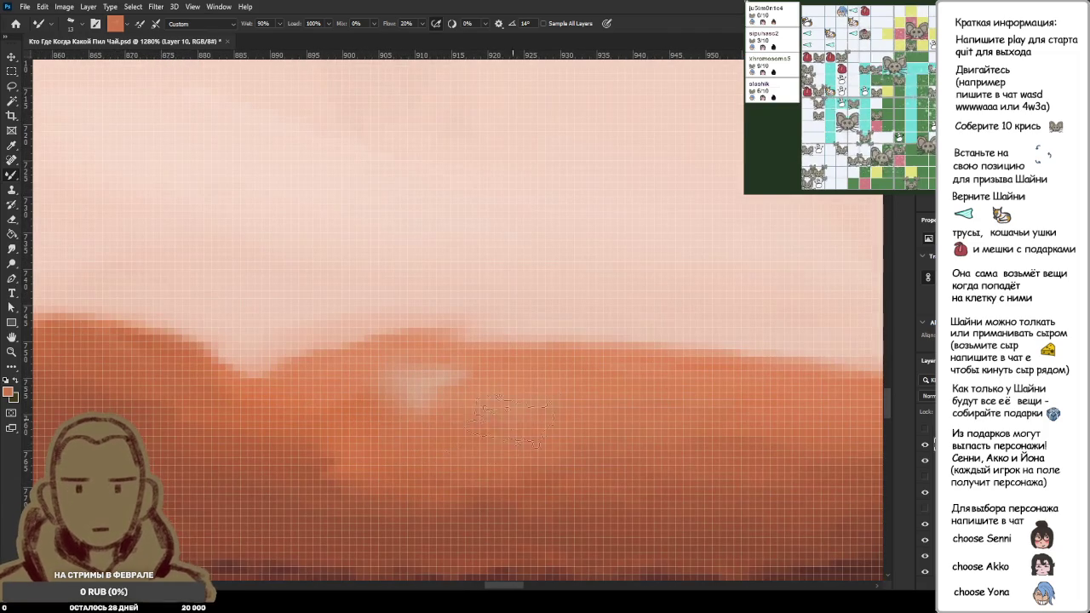
alt+click(451, 308)
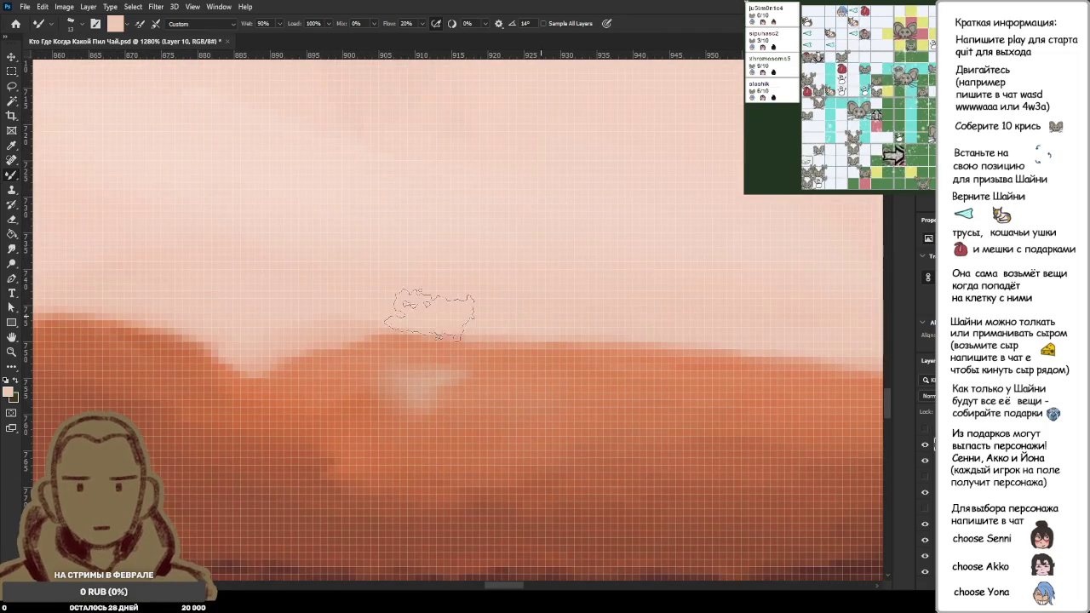
drag(255, 345, 294, 331)
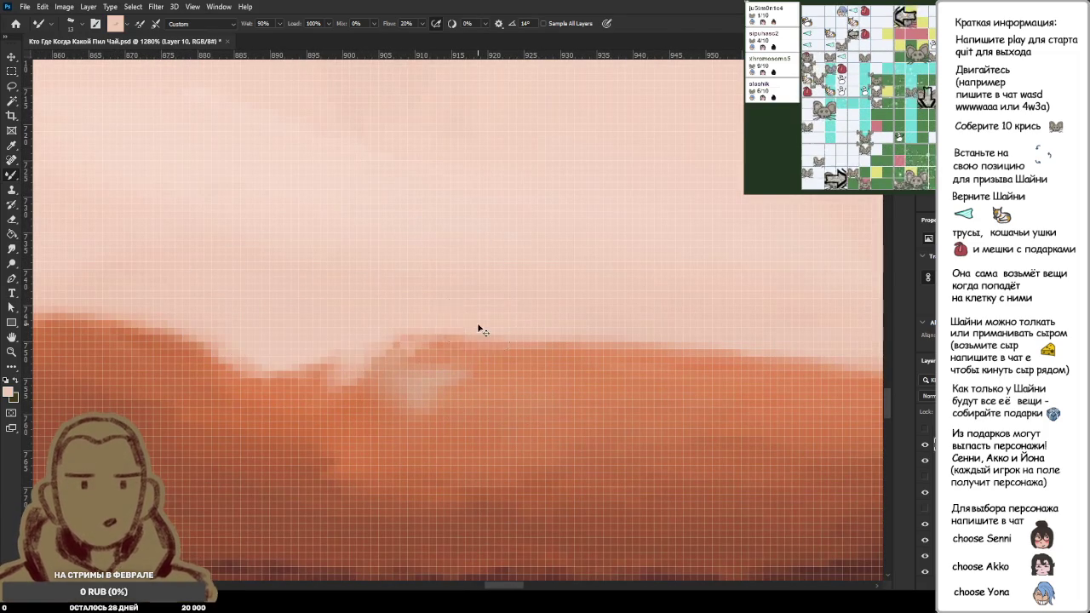
alt+click(400, 358)
mouse_move(341, 353)
mouse_down()
mouse_move(424, 352)
mouse_move(350, 367)
mouse_up()
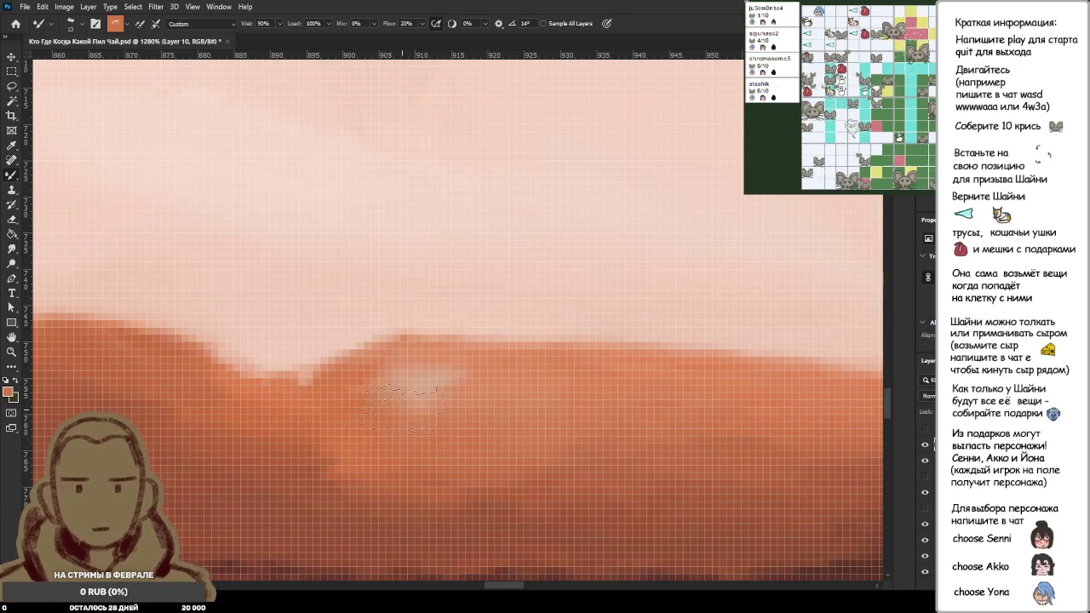
Step: Inspect the blended upper lip up close and sample a colour from it
scroll(351, 366, up, 2)
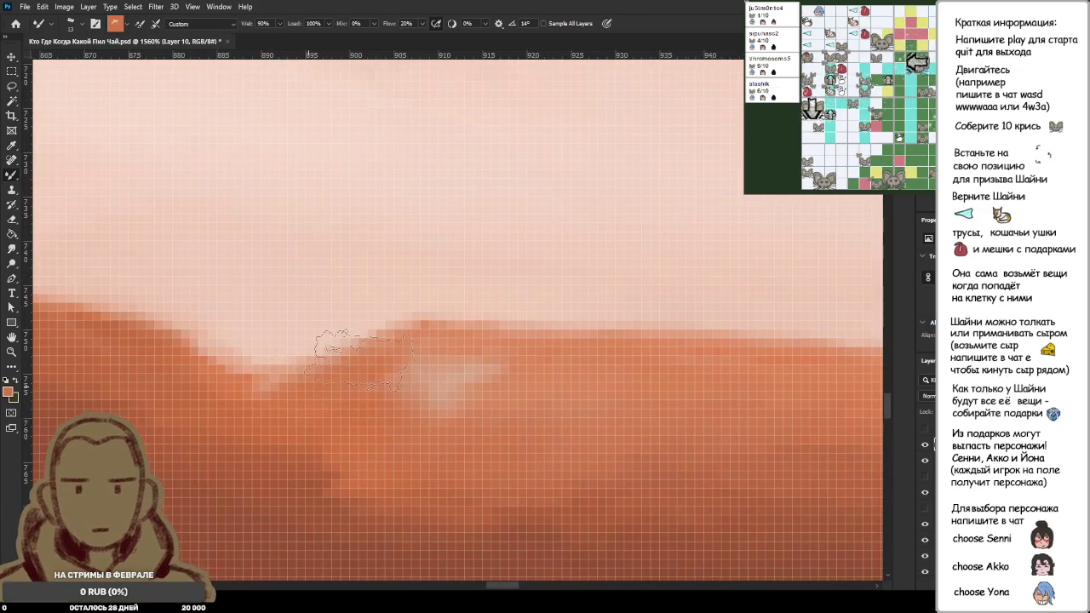
scroll(421, 362, down, 2)
scroll(428, 366, down, 3)
scroll(429, 366, down, 3)
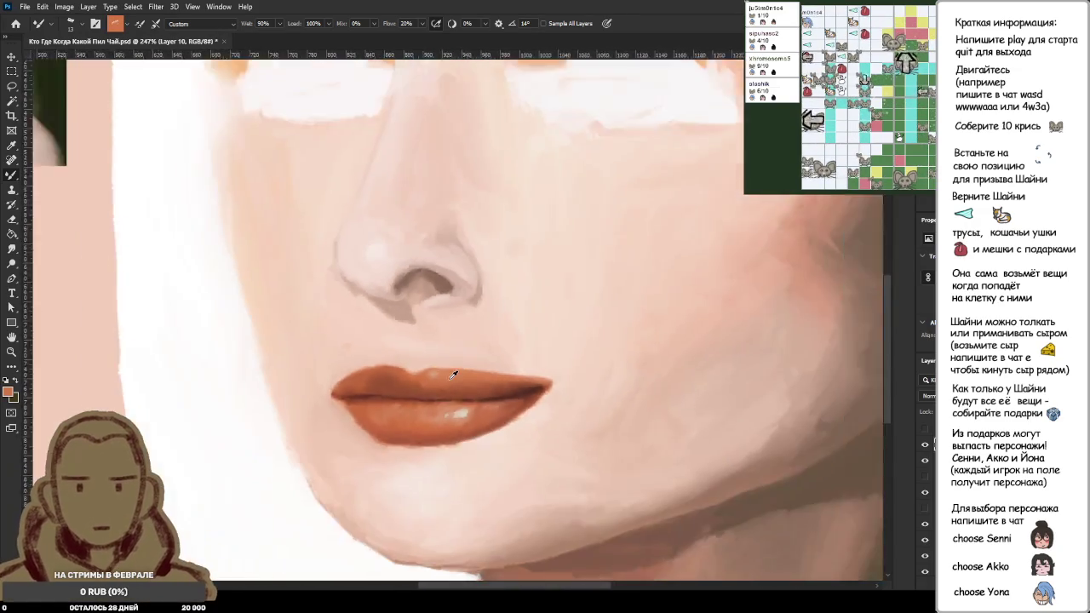
scroll(473, 377, down, 2)
scroll(385, 400, up, 2)
scroll(462, 259, up, 2)
scroll(452, 268, up, 2)
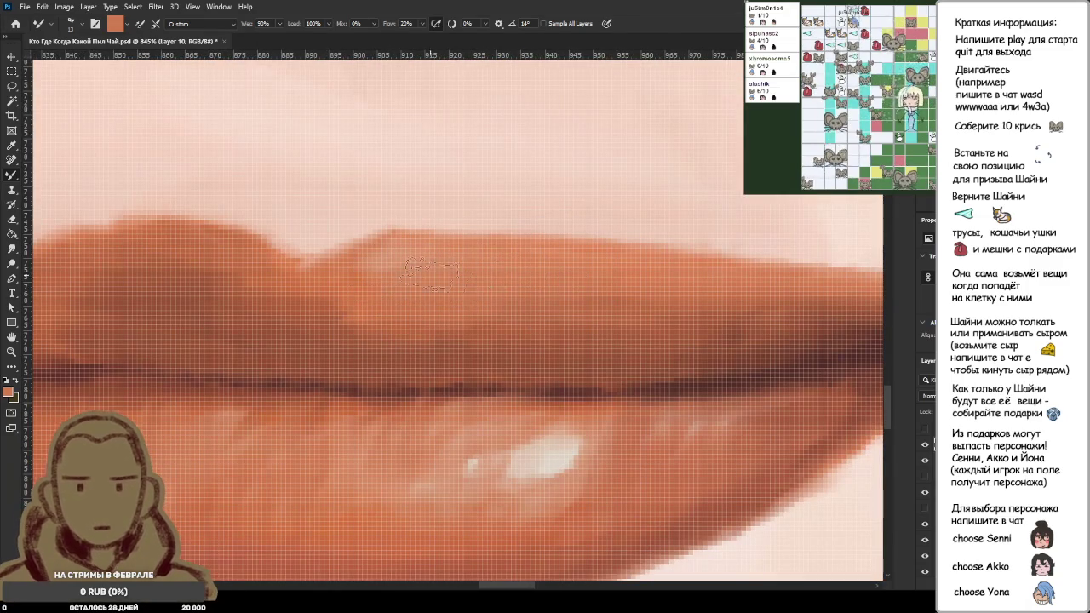
scroll(499, 236, down, 3)
scroll(499, 236, down, 2)
scroll(500, 236, up, 1)
scroll(465, 301, up, 3)
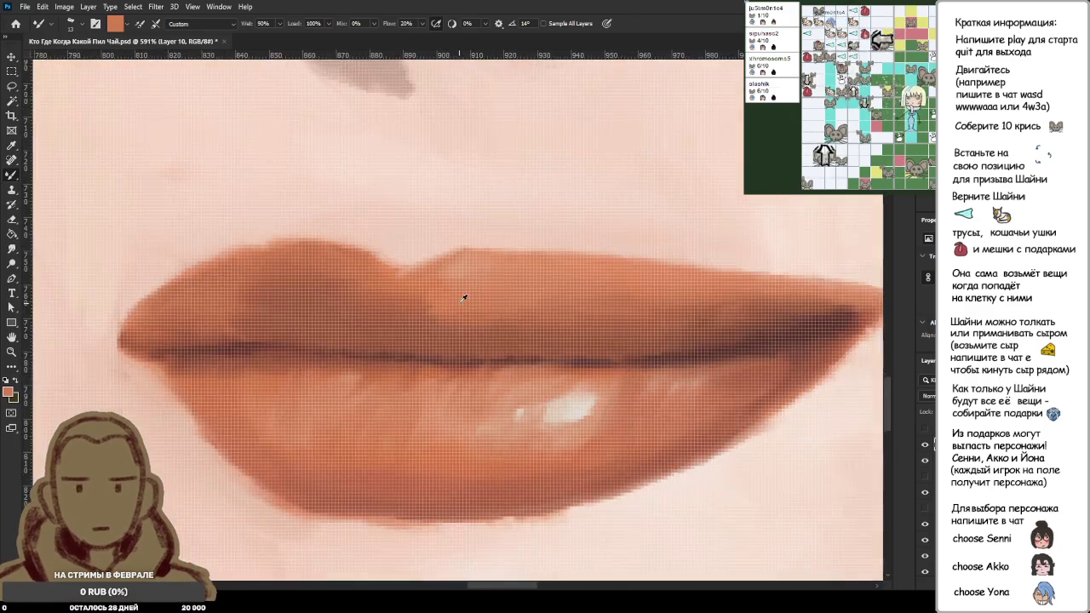
scroll(464, 301, up, 2)
scroll(568, 294, down, 5)
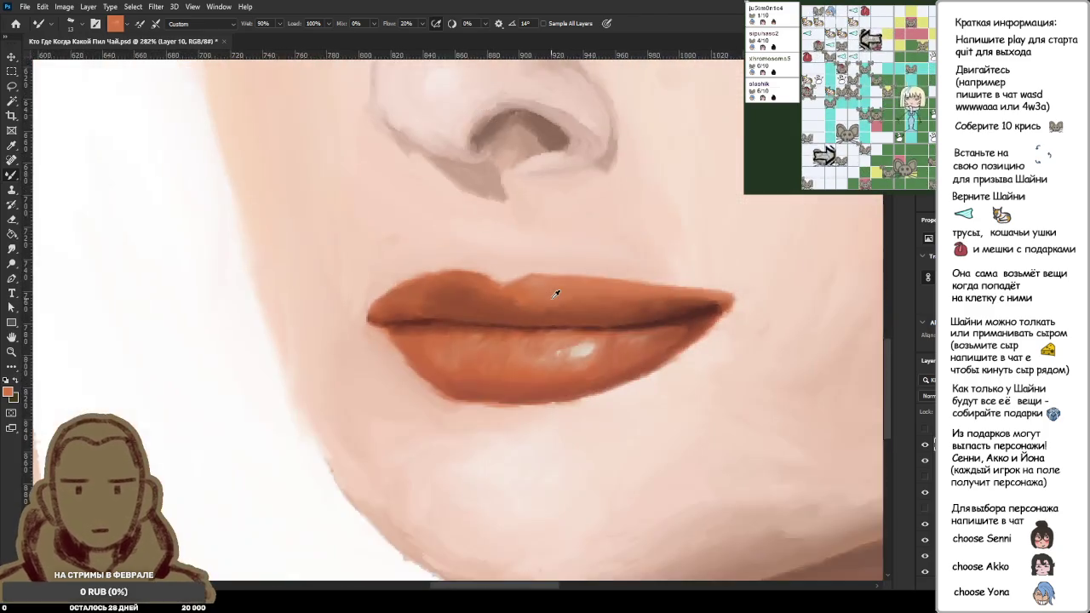
scroll(555, 226, down, 2)
scroll(272, 241, down, 1)
scroll(272, 241, up, 1)
scroll(149, 58, down, 1)
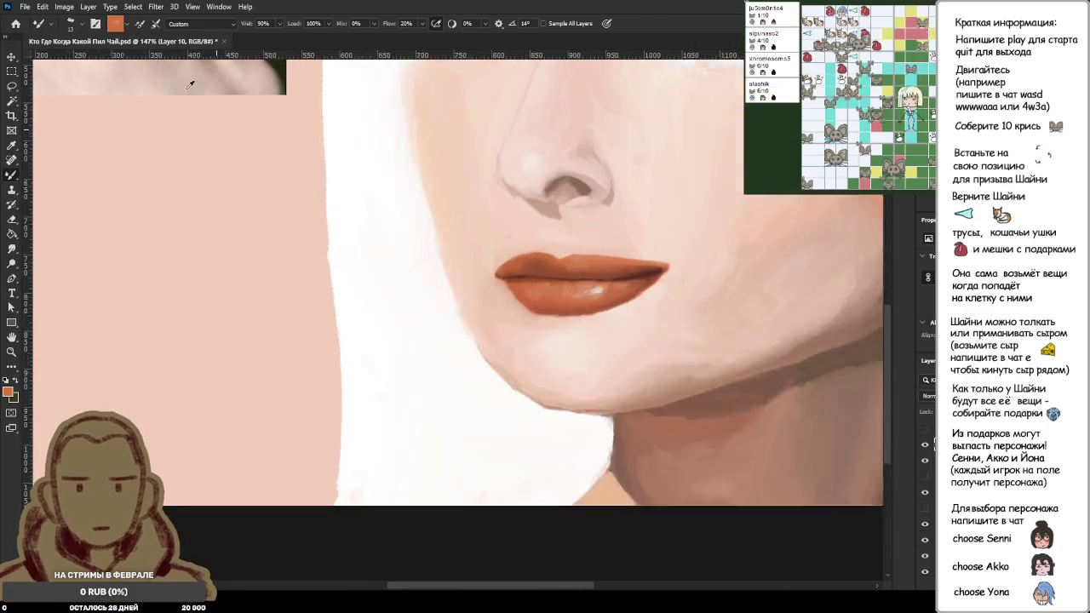
scroll(183, 98, down, 1)
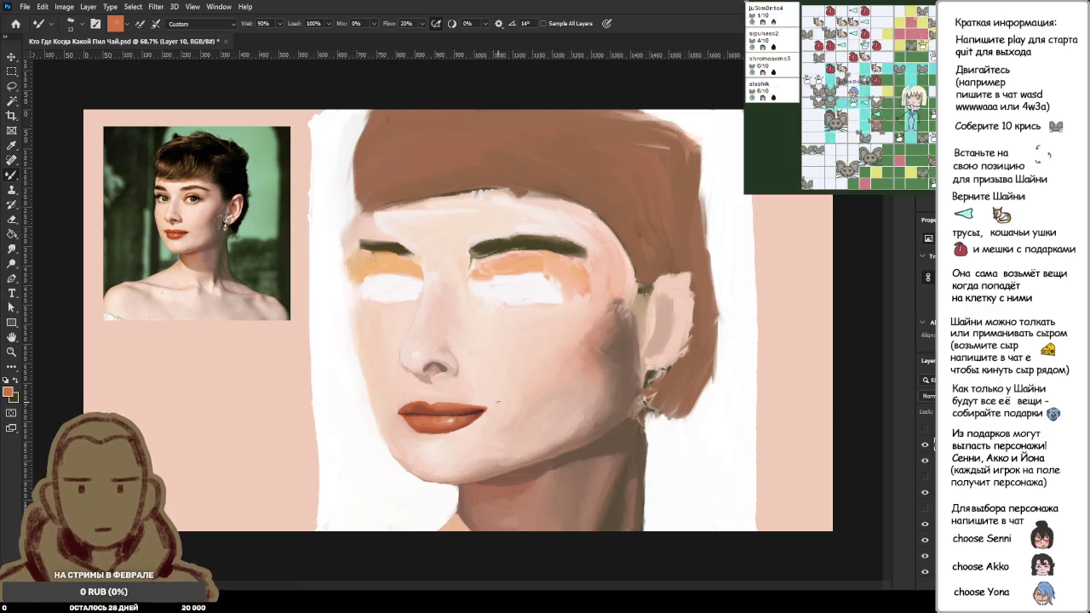
scroll(451, 407, up, 1)
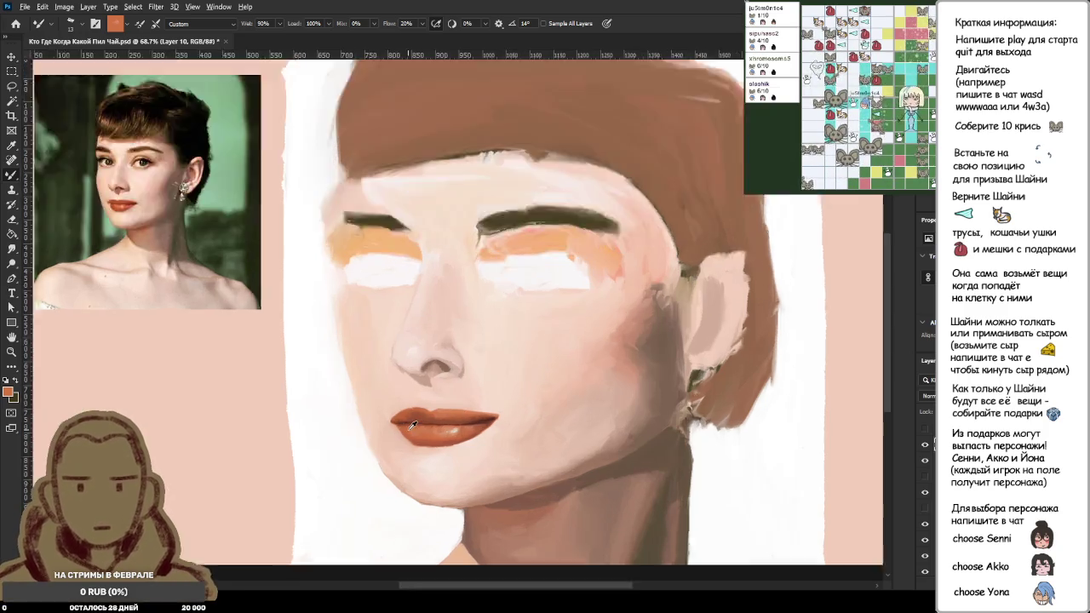
scroll(443, 400, up, 3)
scroll(463, 341, up, 2)
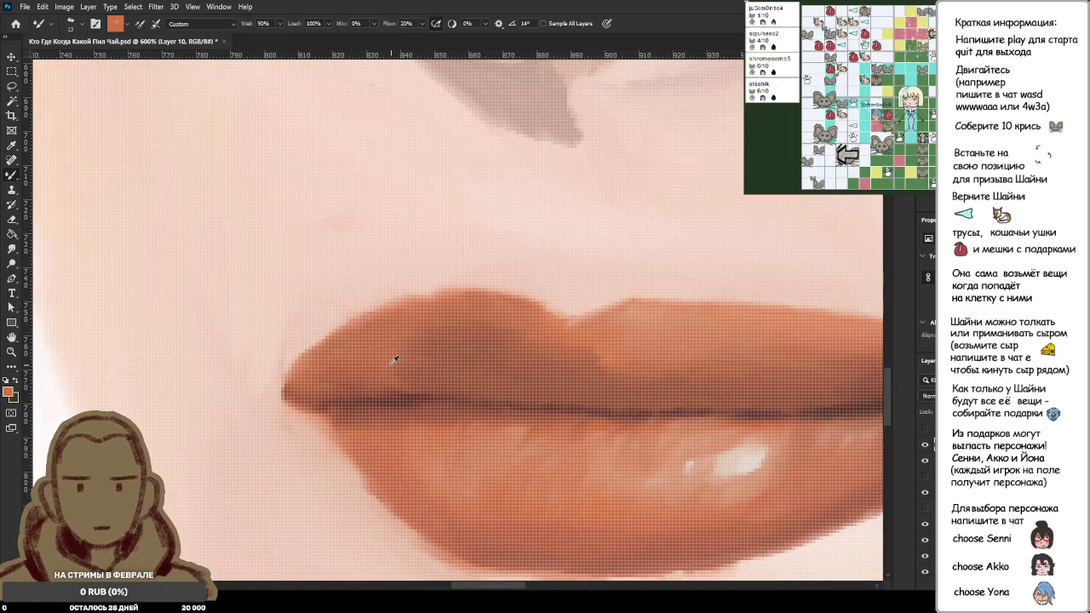
alt+click(519, 305)
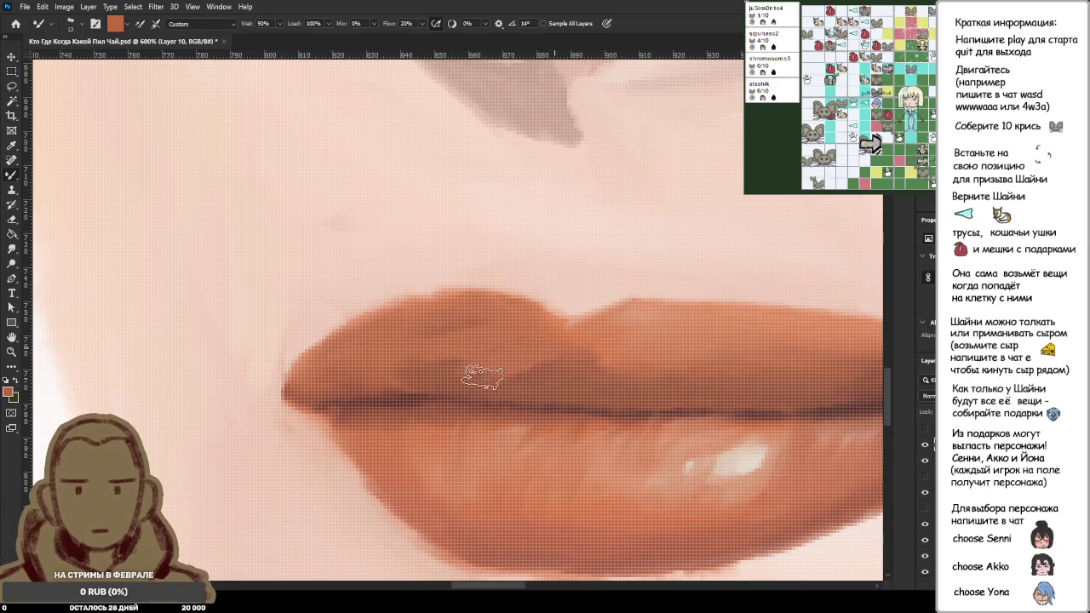
scroll(550, 385, down, 3)
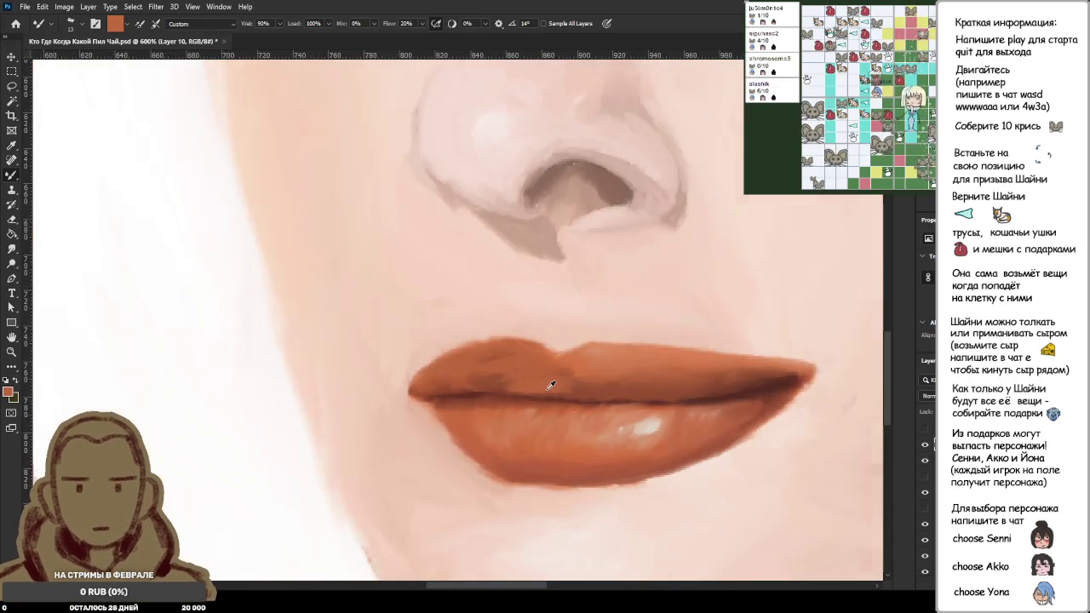
scroll(550, 386, up, 1)
scroll(554, 392, up, 1)
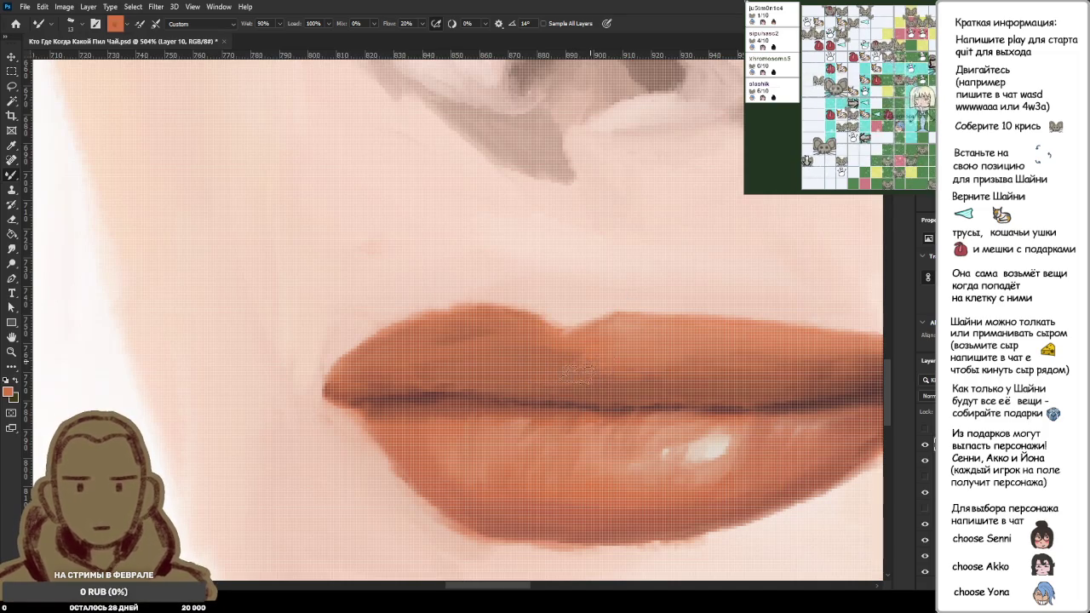
scroll(606, 388, down, 5)
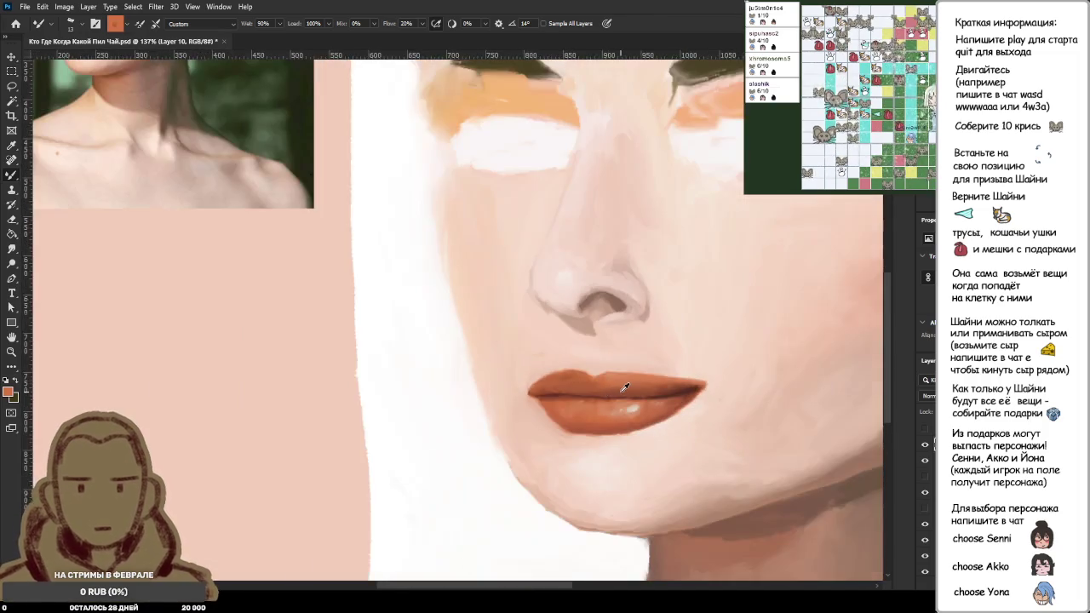
scroll(513, 353, up, 6)
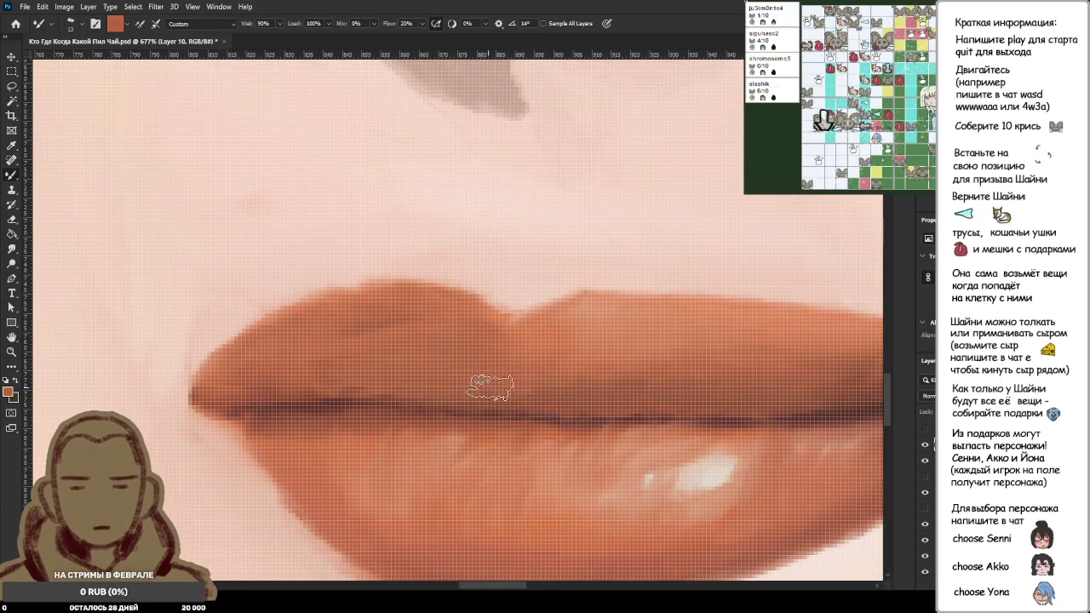
scroll(579, 377, down, 4)
scroll(566, 377, up, 4)
scroll(566, 376, down, 1)
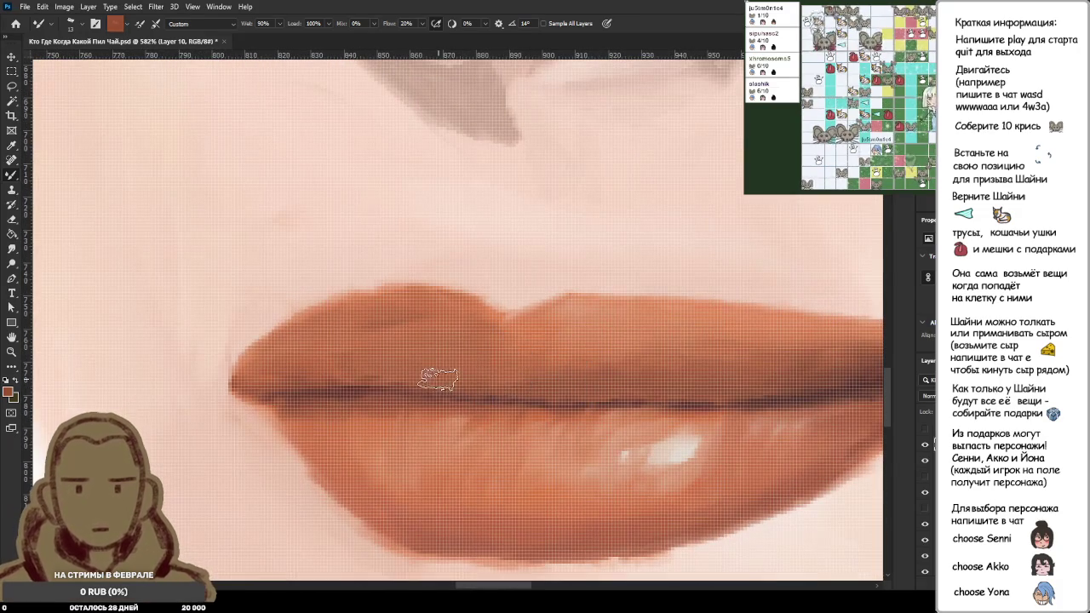
scroll(596, 385, down, 4)
scroll(609, 385, down, 4)
scroll(624, 385, down, 3)
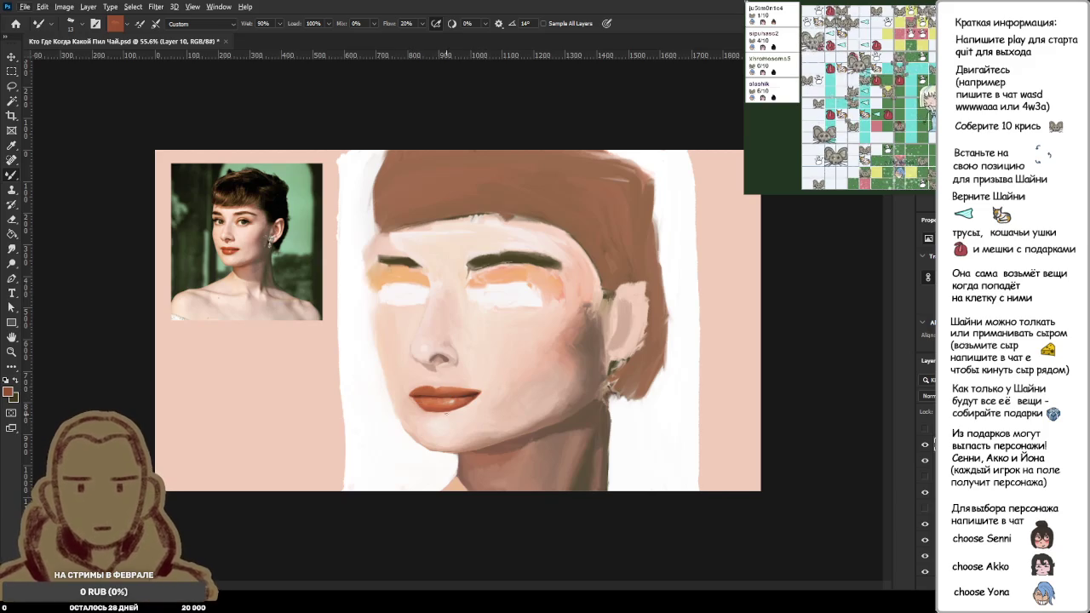
Step: Zoom into the lips, Alt-click a lighter orange on the upper lip, then zoom back out
scroll(445, 416, up, 4)
scroll(469, 416, up, 4)
scroll(458, 440, up, 4)
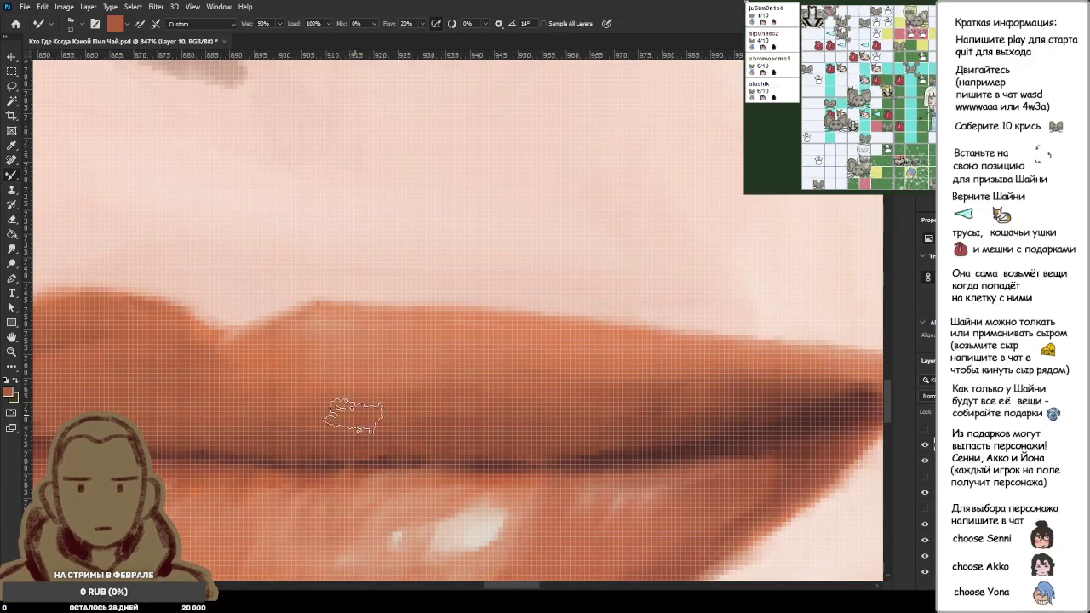
alt+click(321, 438)
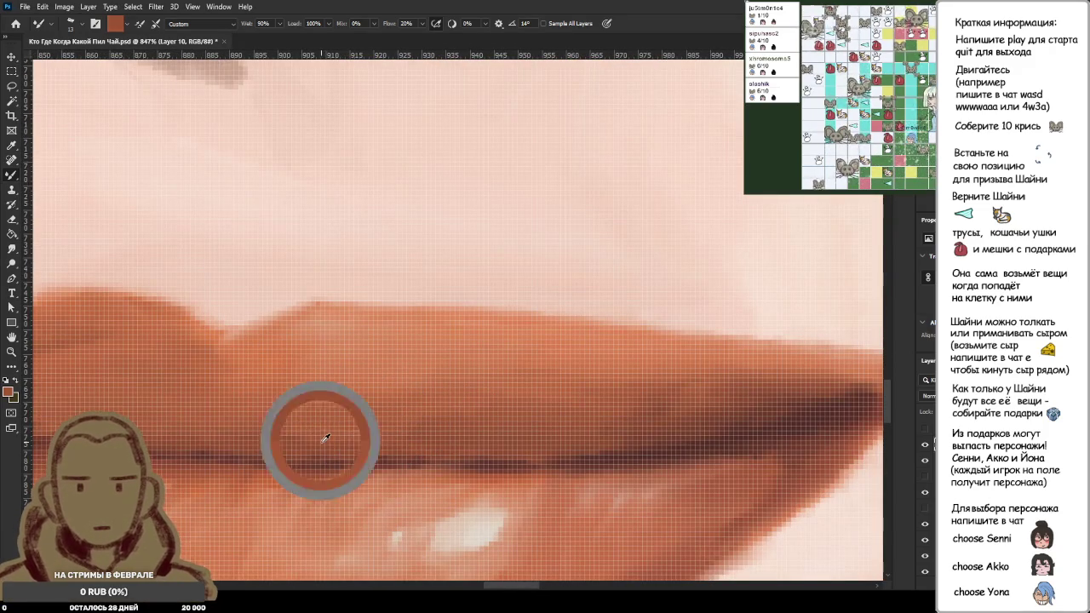
alt+click(428, 416)
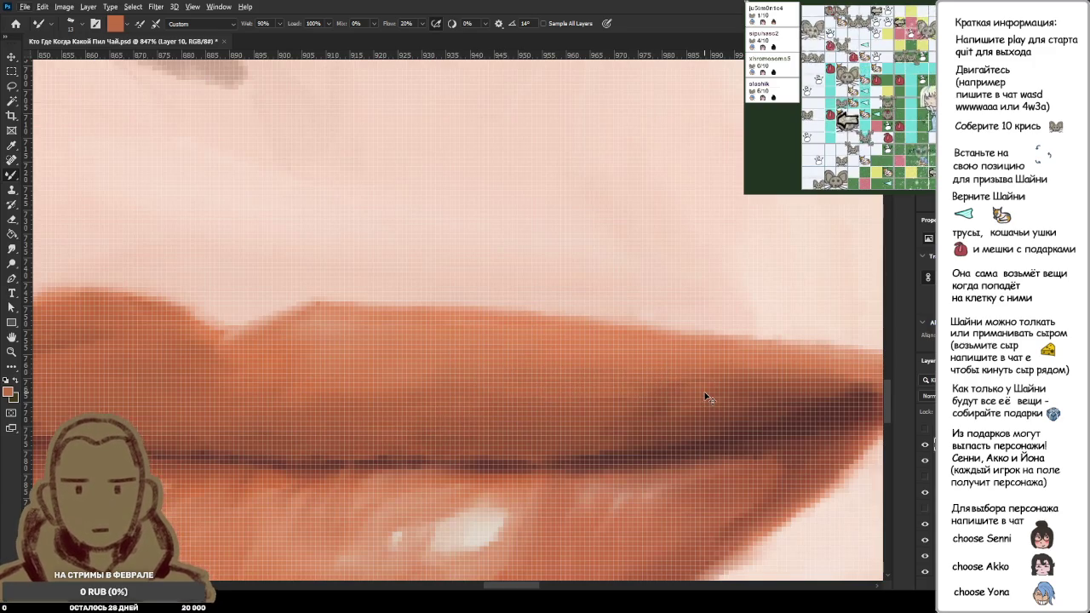
scroll(620, 375, down, 3)
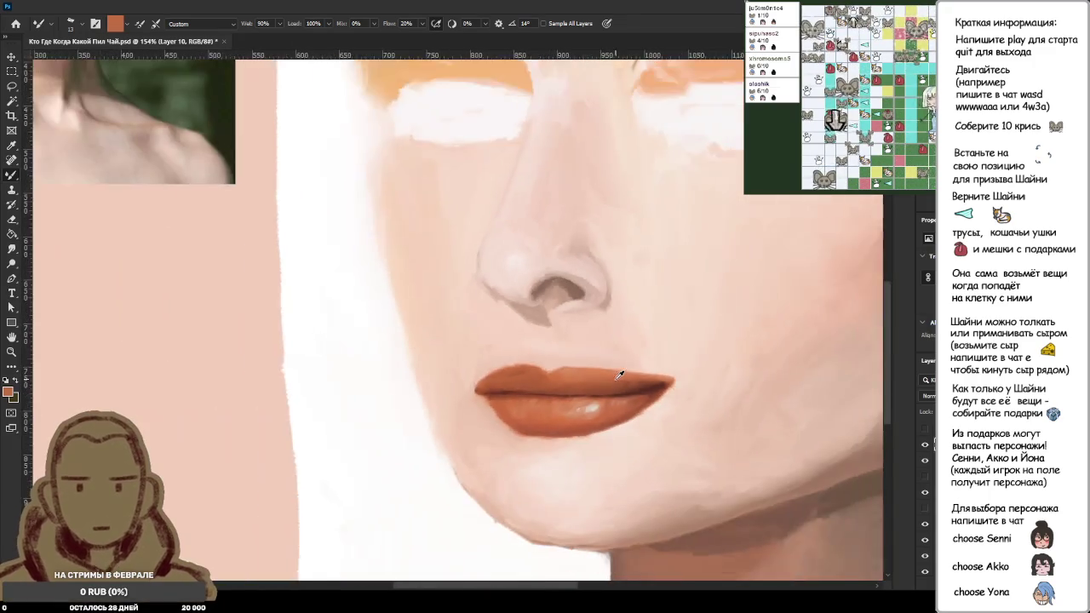
scroll(628, 358, down, 2)
scroll(639, 349, down, 2)
scroll(649, 343, down, 1)
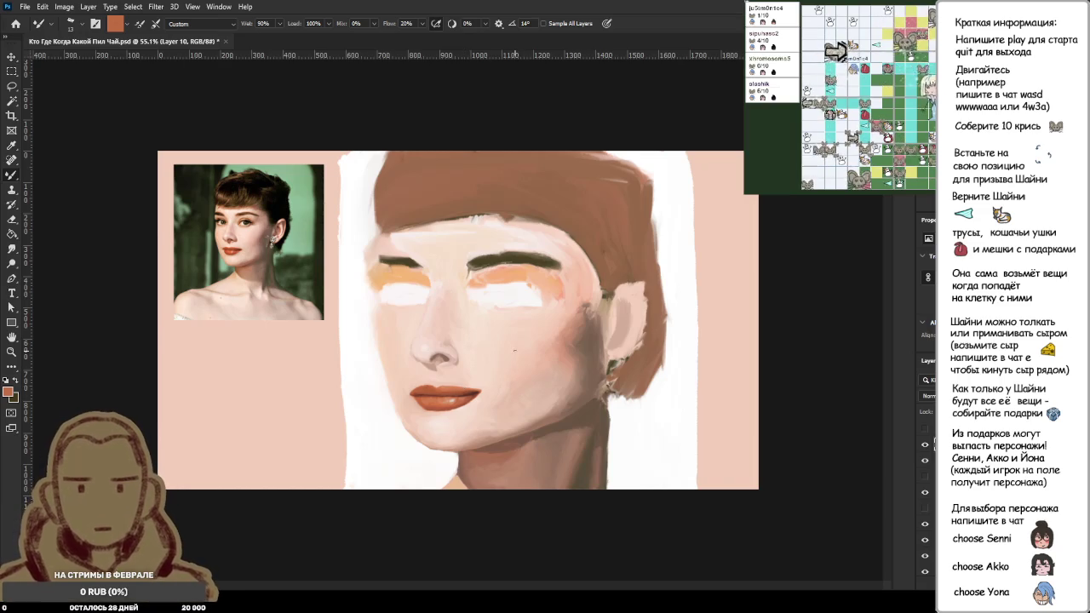
Step: Work around the eyes and brow at 495% zoom, then return to about 65% for the whole portrait
scroll(398, 367, up, 3)
scroll(398, 367, up, 2)
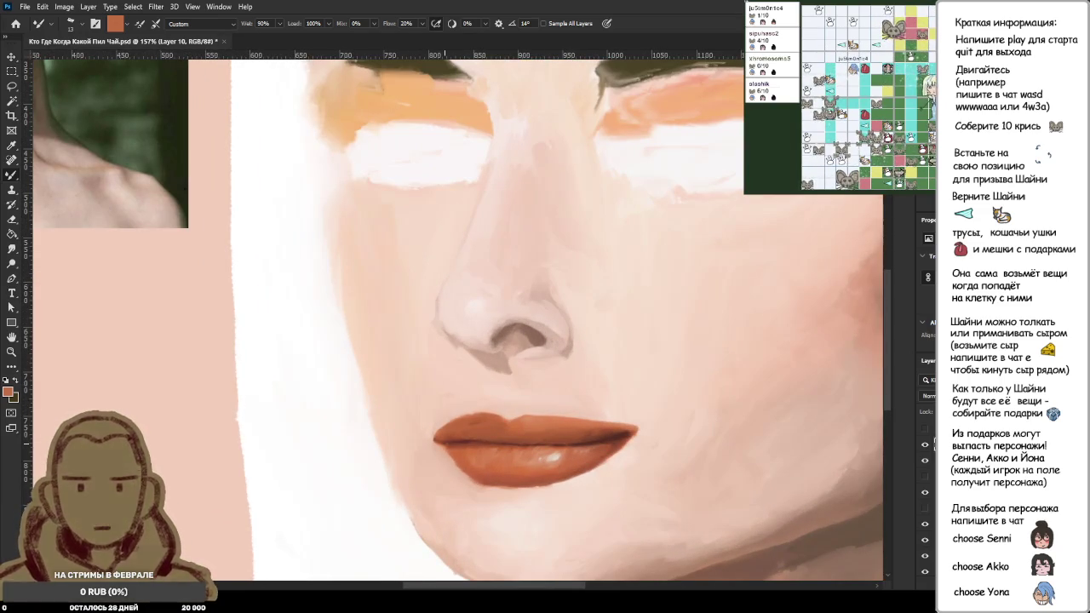
scroll(443, 444, down, 3)
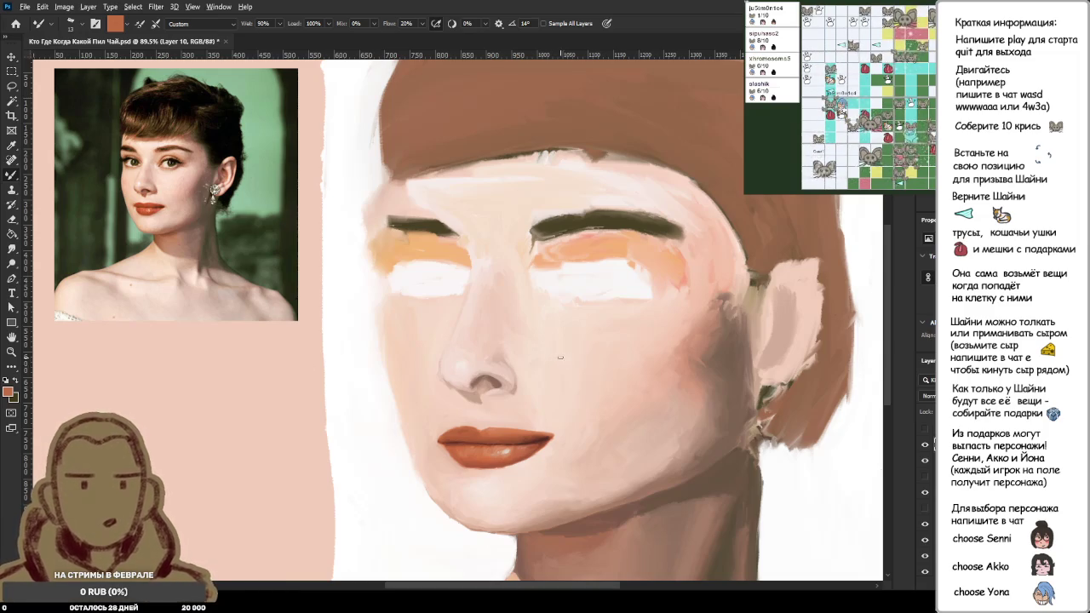
scroll(390, 320, down, 3)
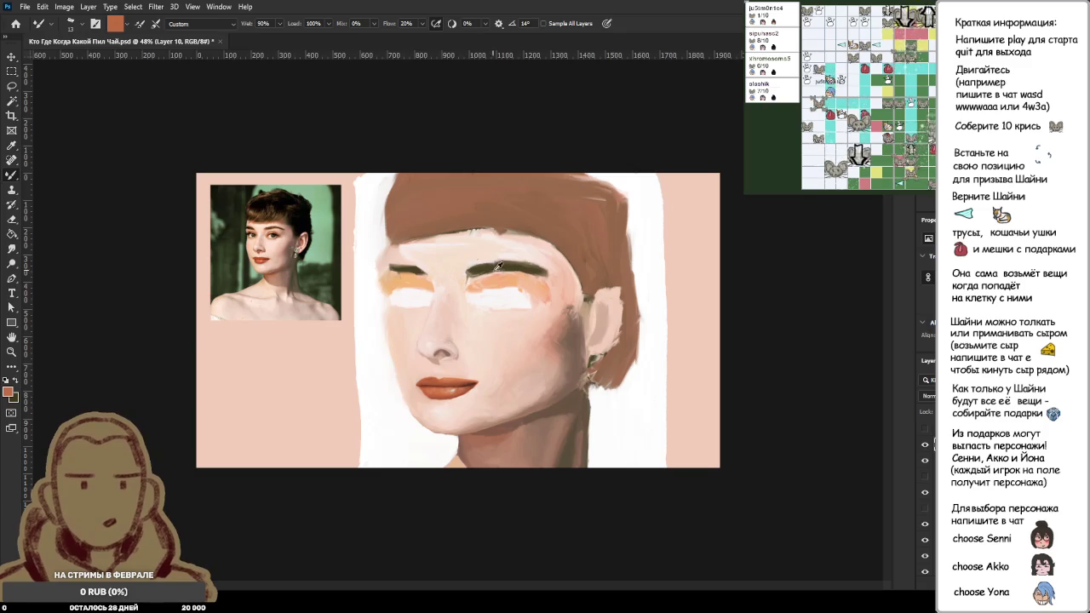
scroll(482, 294, up, 3)
scroll(481, 293, up, 5)
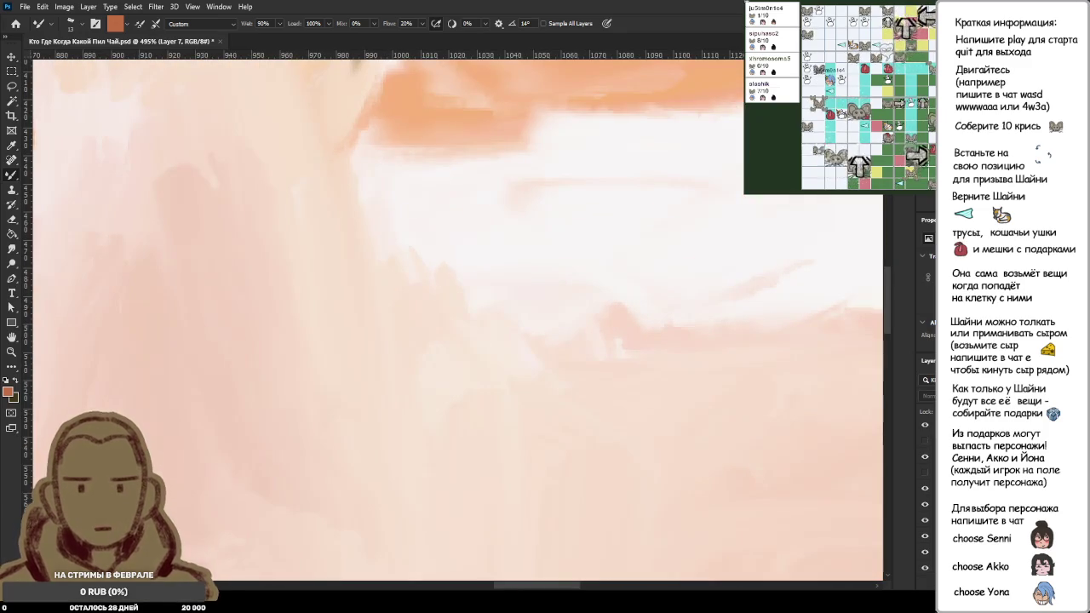
scroll(703, 423, down, 5)
scroll(703, 423, down, 3)
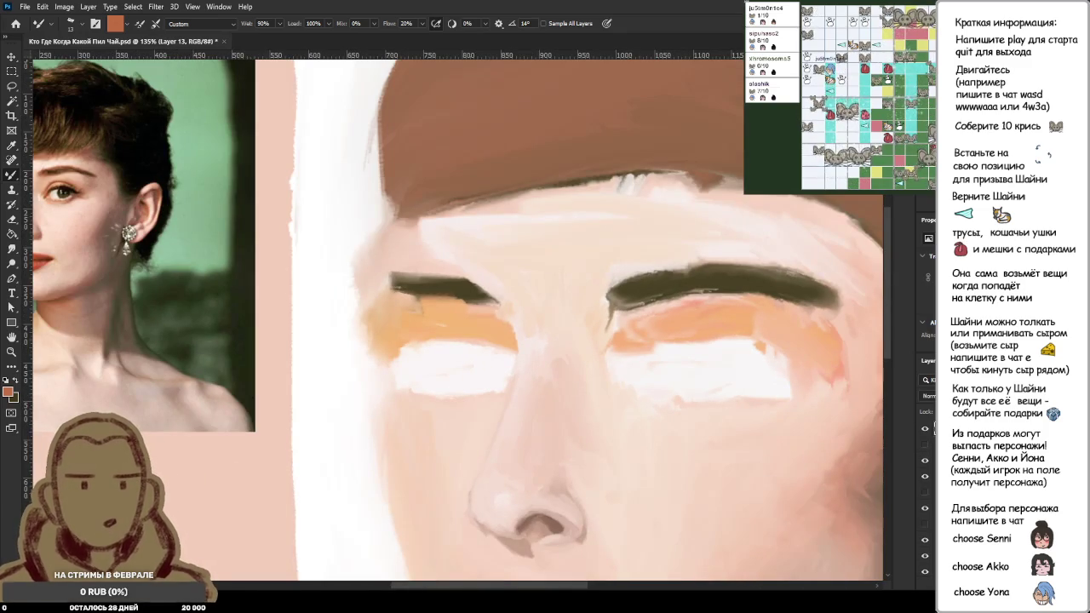
scroll(703, 435, down, 5)
key(ctrl+plus)
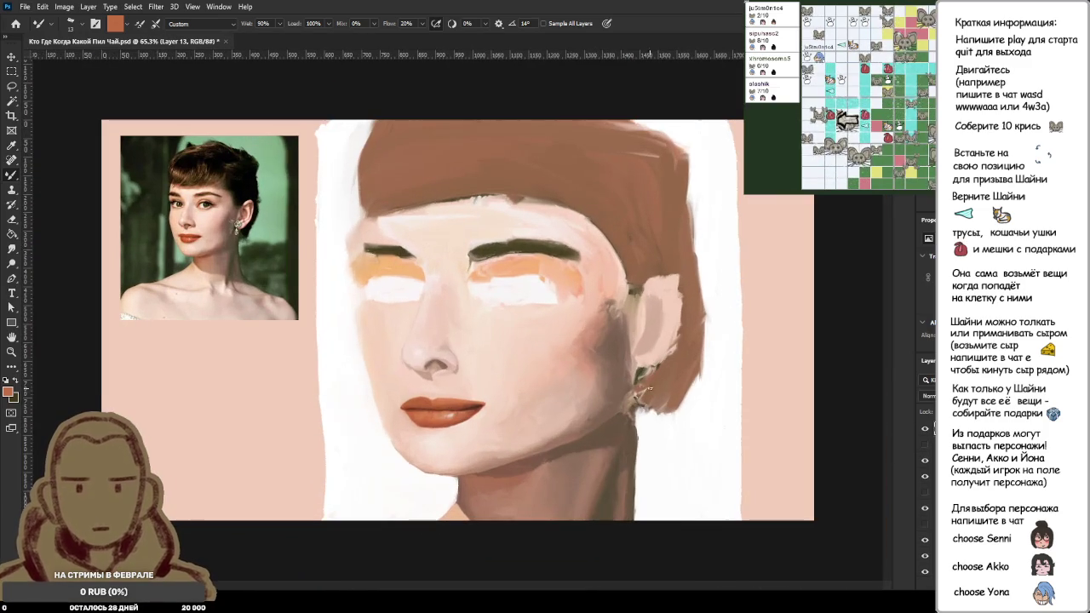
key(g)
click(721, 435)
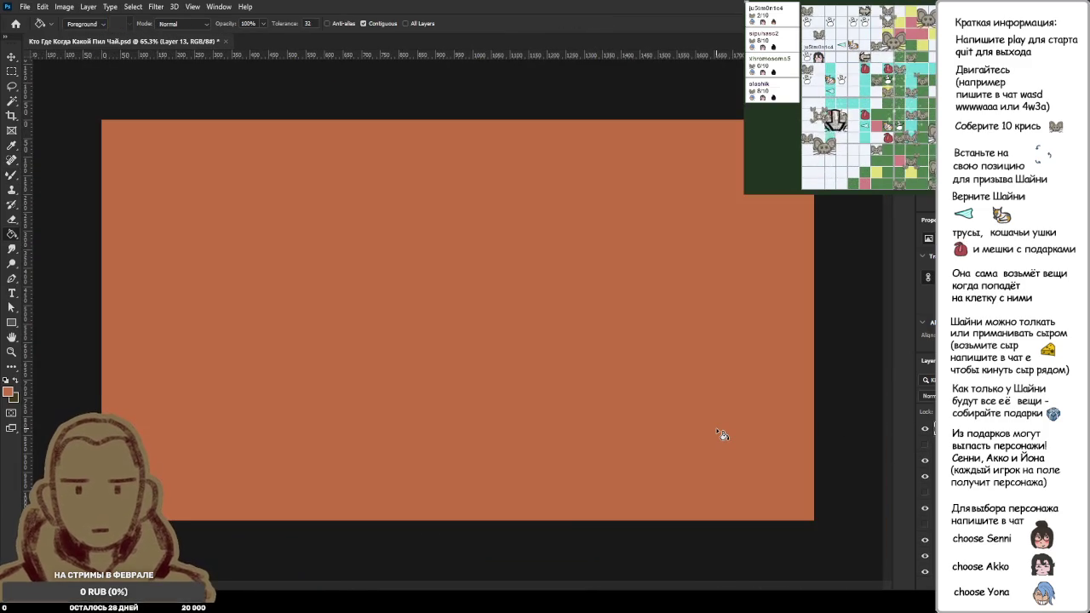
key(b)
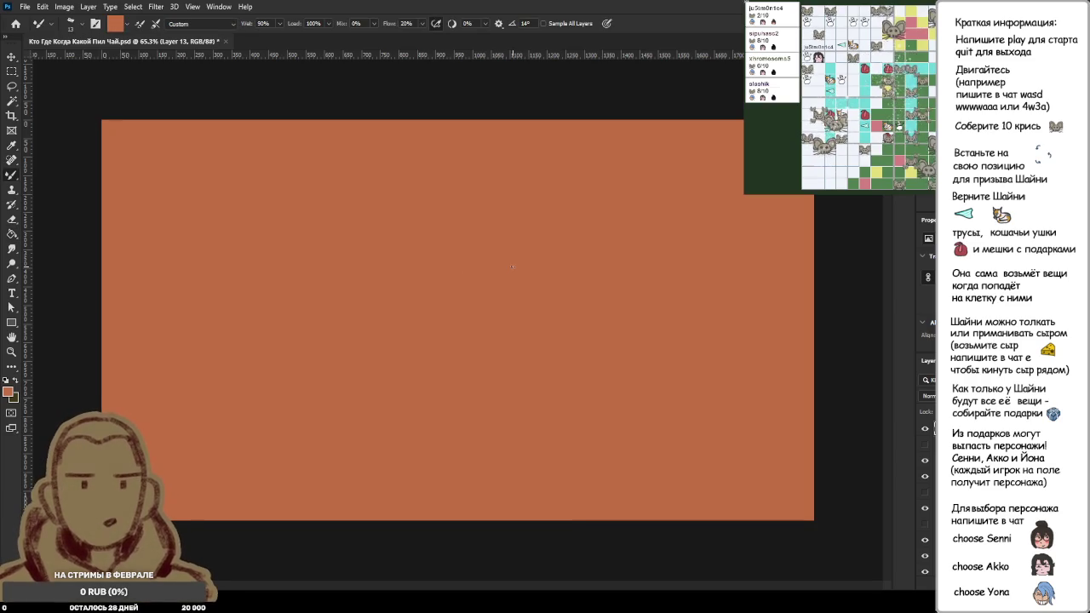
key(x)
drag(390, 212, 405, 245)
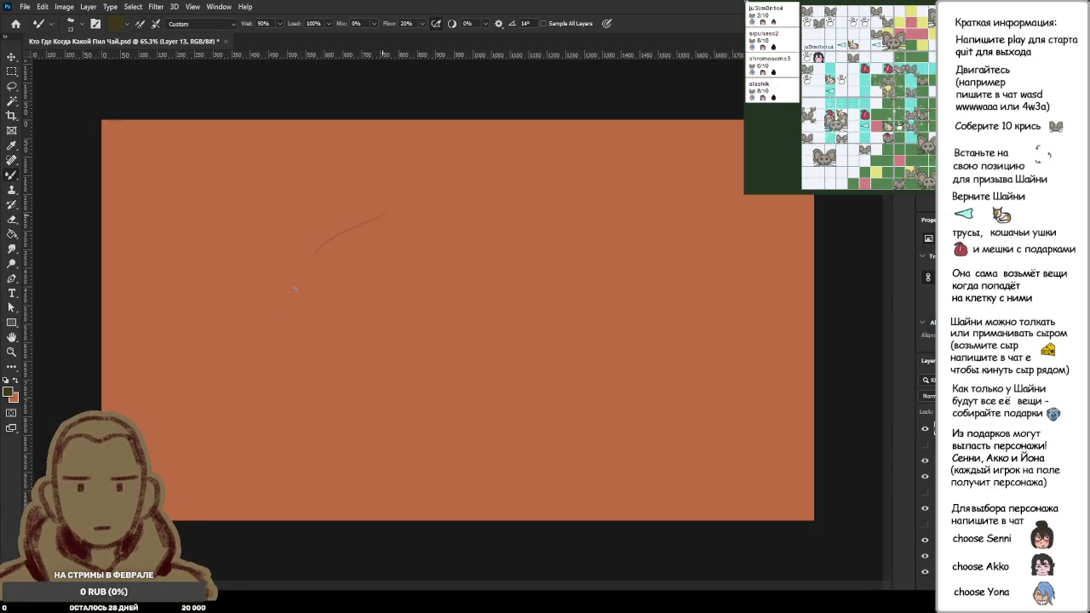
scroll(396, 263, up, 2)
scroll(394, 266, down, 2)
scroll(392, 263, down, 1)
scroll(318, 261, up, 1)
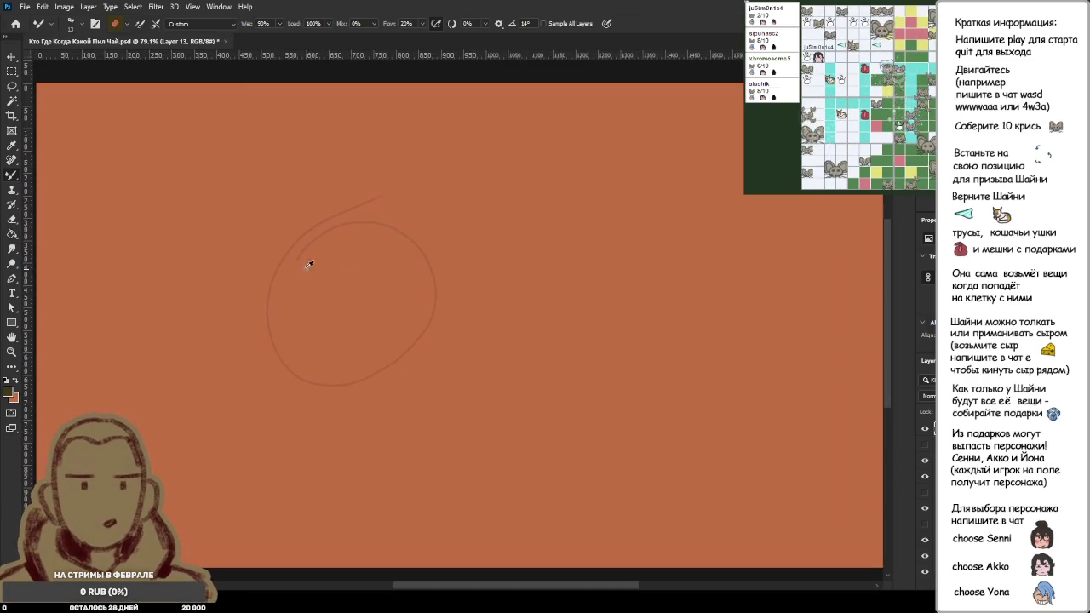
scroll(300, 264, up, 2)
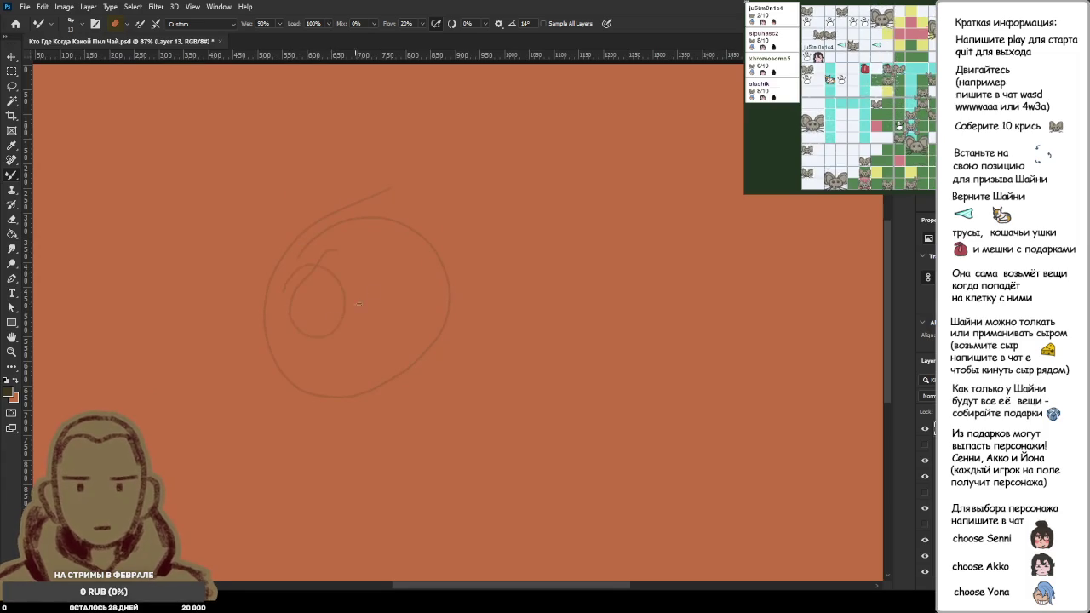
drag(413, 294, 390, 288)
drag(358, 322, 368, 321)
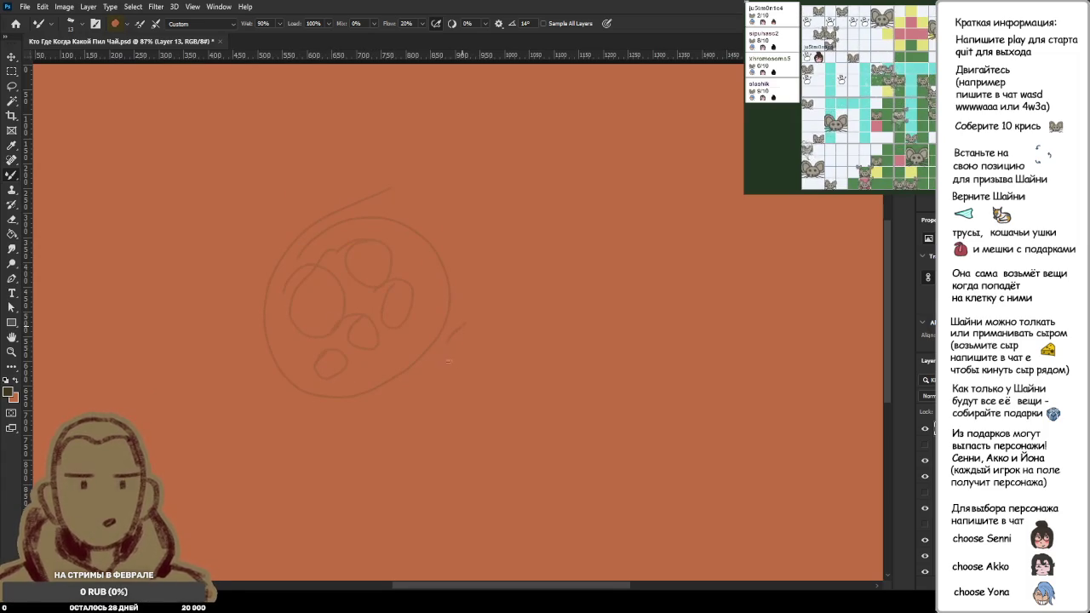
drag(474, 283, 470, 288)
mouse_move(467, 235)
mouse_down()
mouse_move(482, 238)
mouse_move(451, 194)
mouse_move(416, 181)
mouse_move(362, 179)
mouse_move(323, 209)
mouse_up()
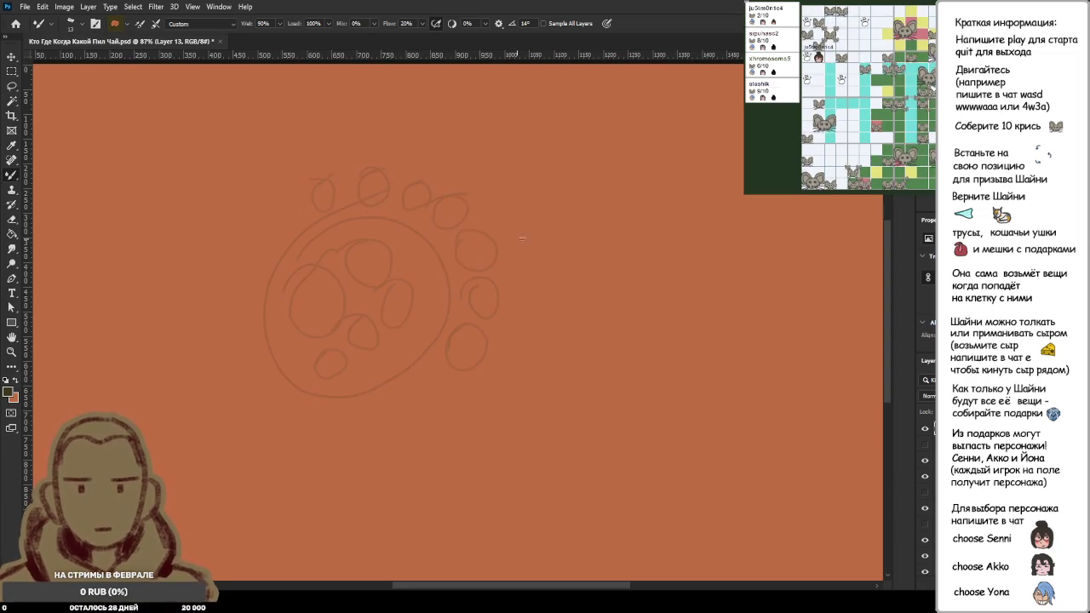
drag(626, 152, 606, 257)
mouse_move(623, 149)
mouse_down()
mouse_move(688, 158)
mouse_move(651, 264)
mouse_move(607, 255)
mouse_up()
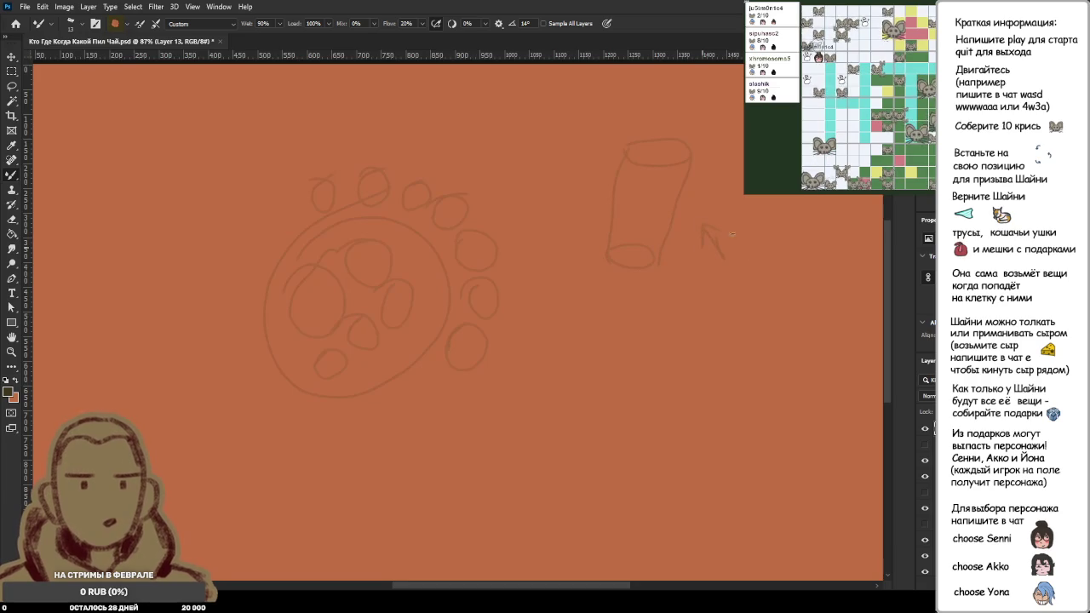
mouse_move(595, 333)
mouse_down()
mouse_move(606, 339)
mouse_move(581, 402)
mouse_up()
drag(679, 339, 664, 388)
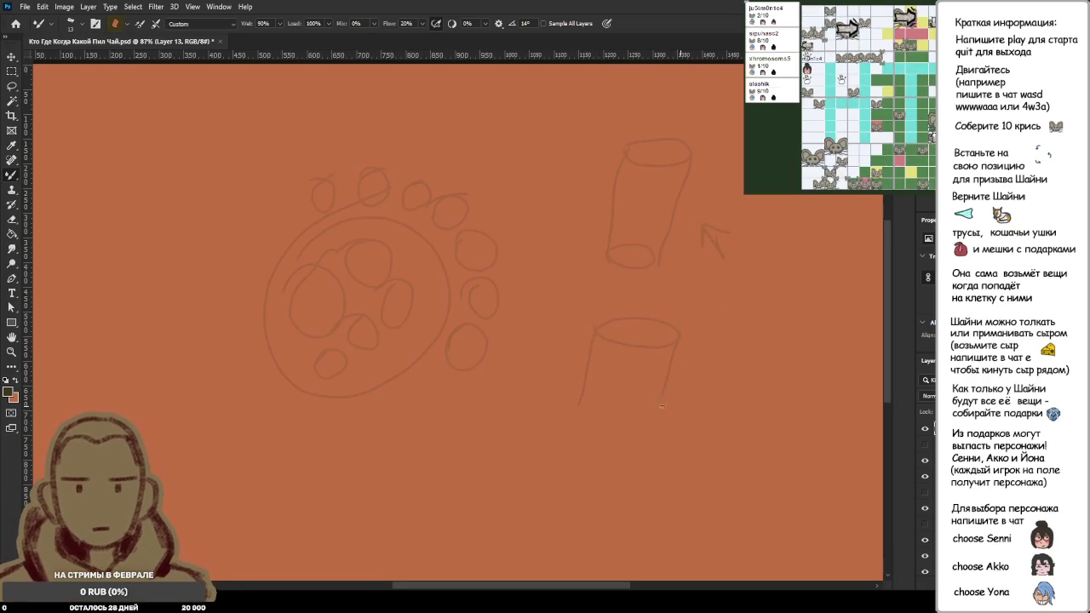
drag(580, 404, 666, 414)
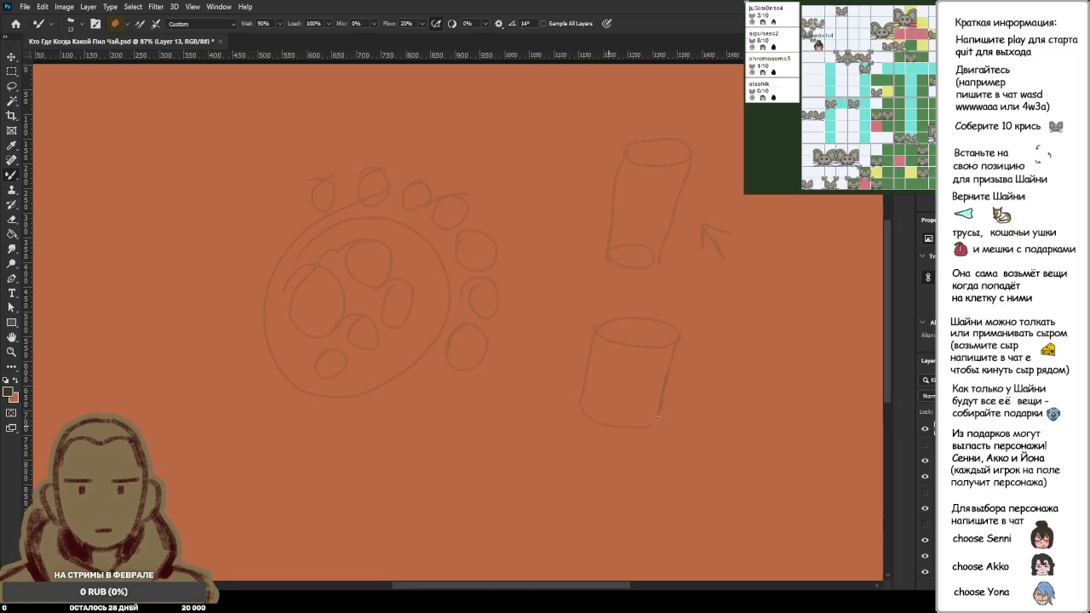
scroll(602, 434, down, 4)
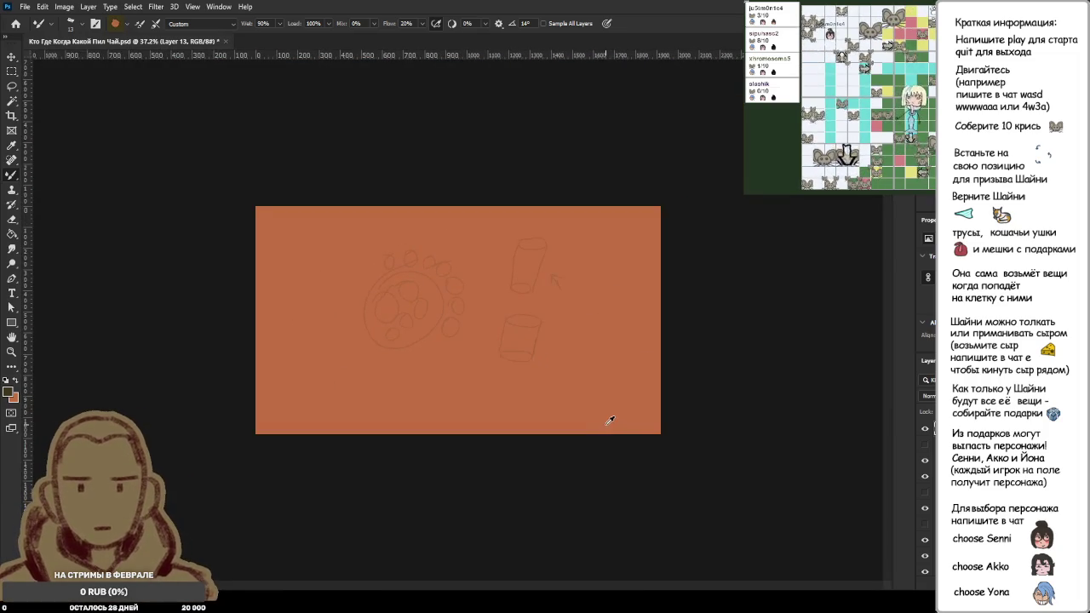
scroll(610, 420, up, 2)
key(ctrl+a)
click(915, 475)
key(alt+bracketright)
key(ctrl+d)
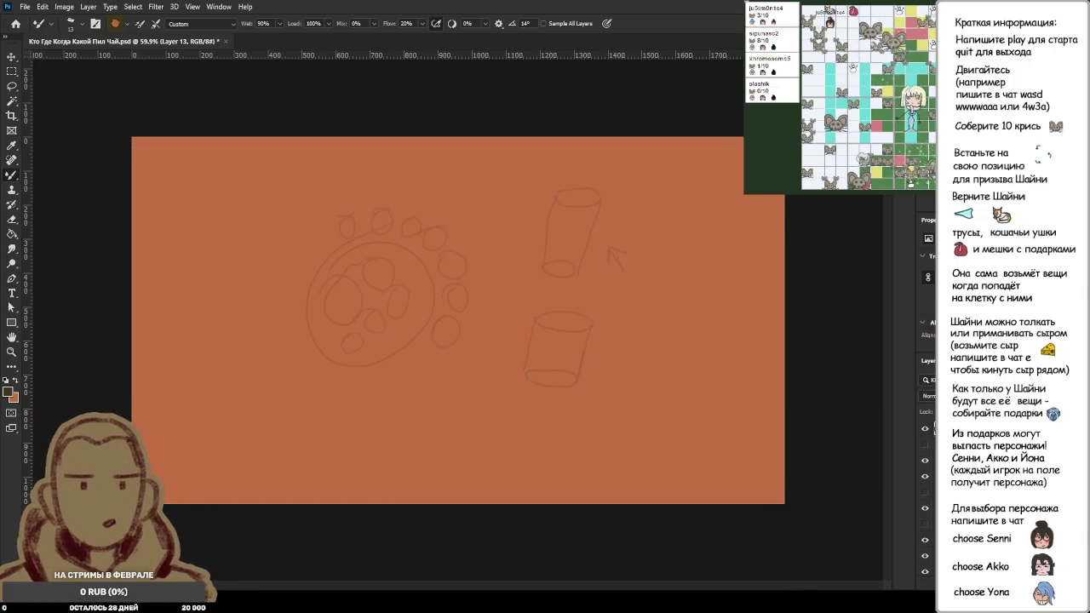
key(Delete)
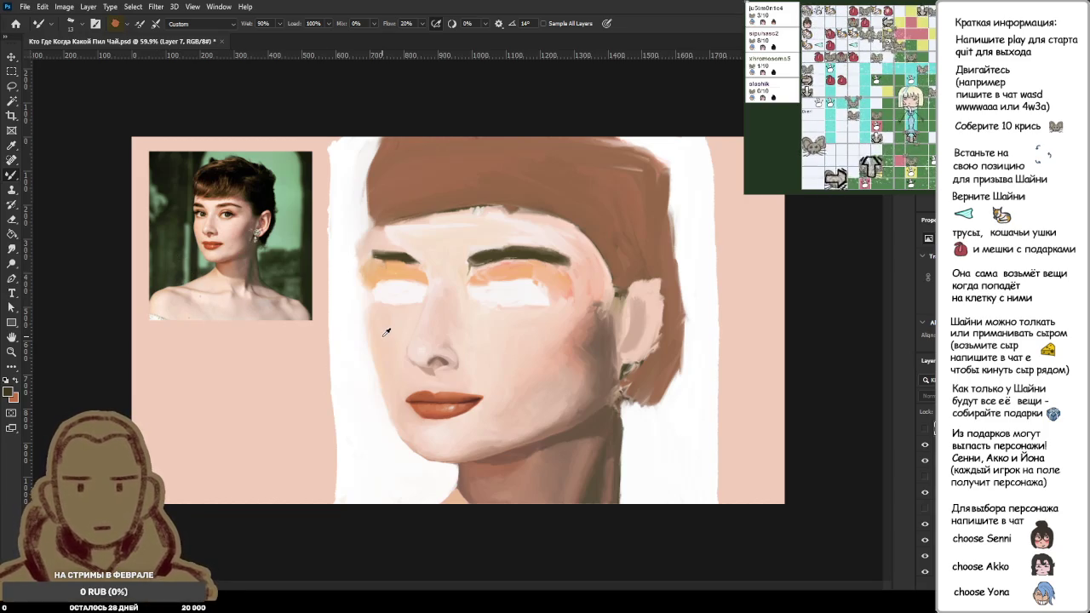
Step: Sample the light skin pink, switch to Layer 10, and load the Mixer Brush with that colour
scroll(386, 329, up, 3)
scroll(387, 330, up, 3)
alt+click(389, 299)
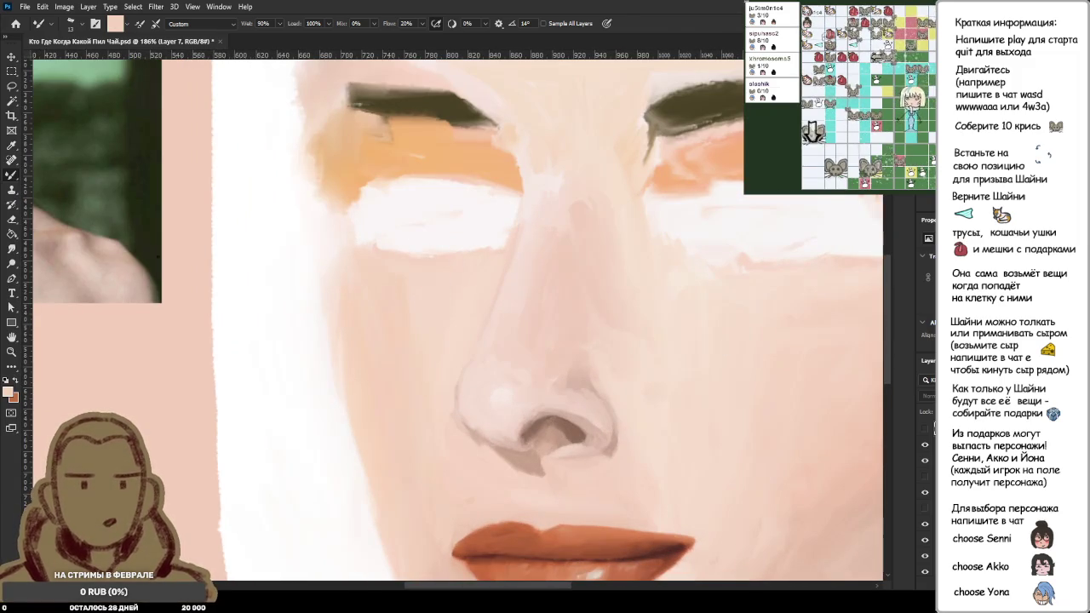
click(933, 444)
scroll(494, 434, down, 3)
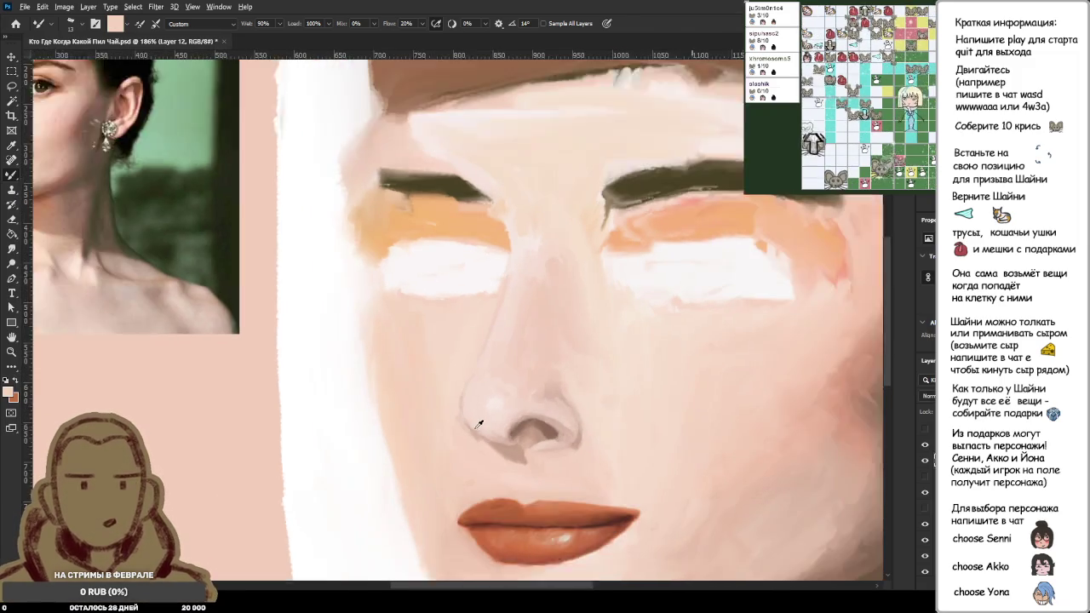
scroll(371, 350, up, 3)
scroll(444, 340, up, 3)
alt+click(444, 340)
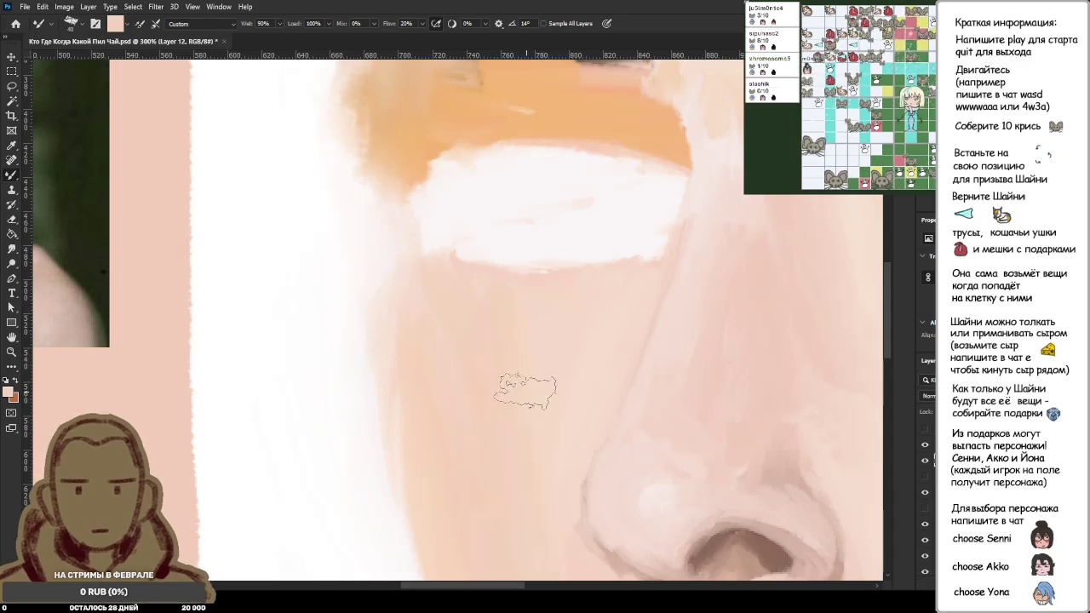
scroll(562, 349, down, 5)
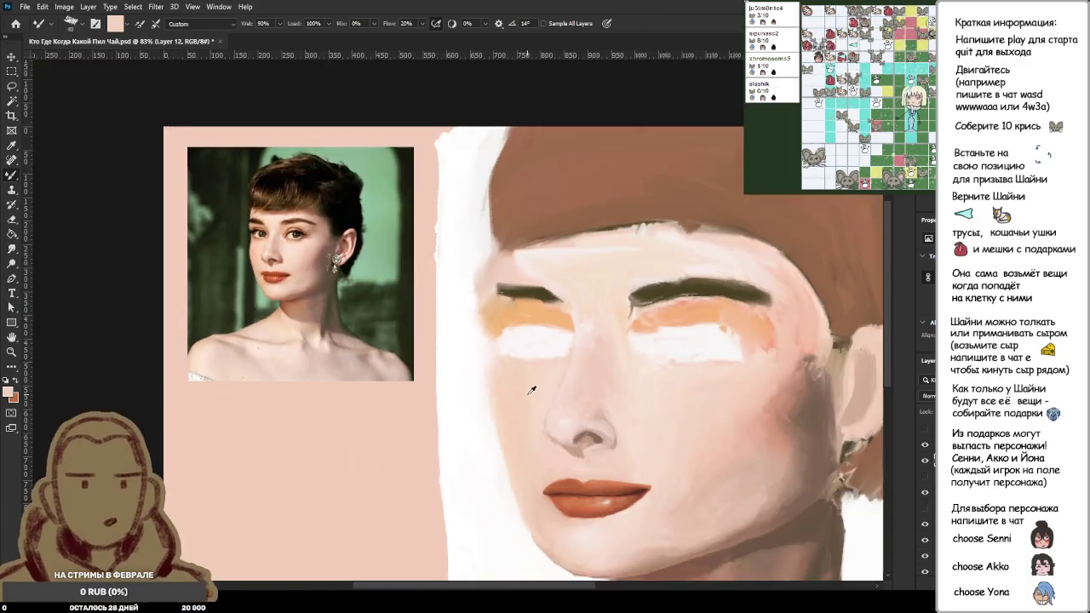
scroll(511, 366, down, 3)
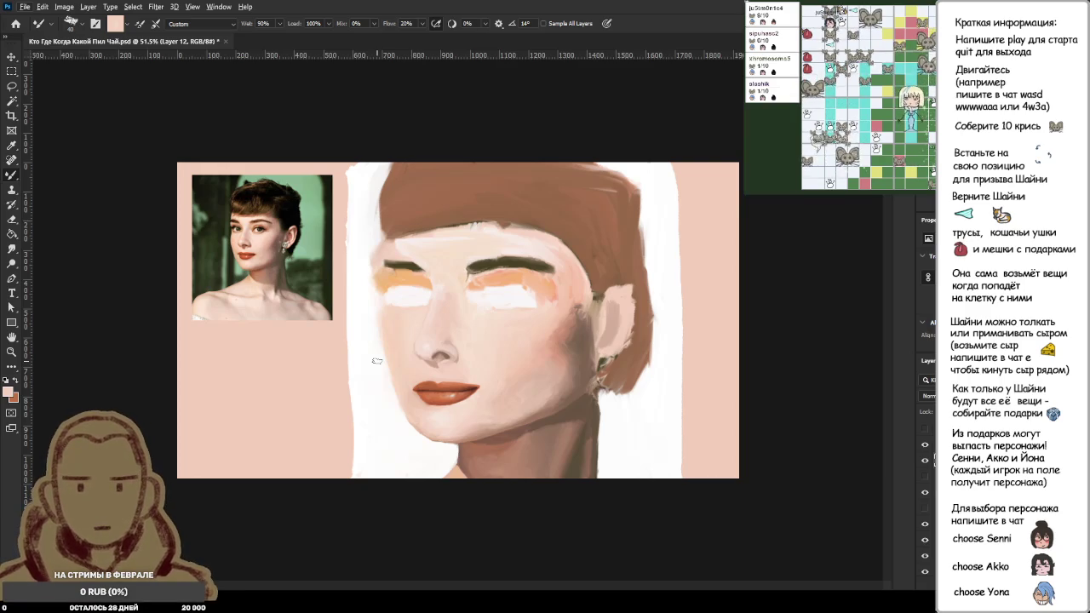
alt+click(378, 361)
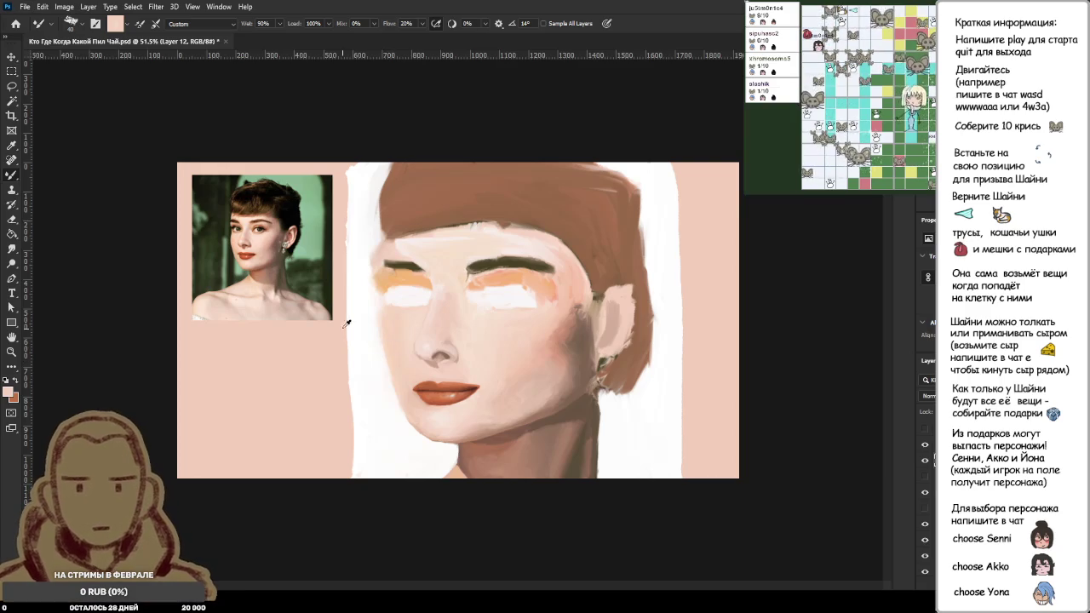
scroll(377, 361, up, 8)
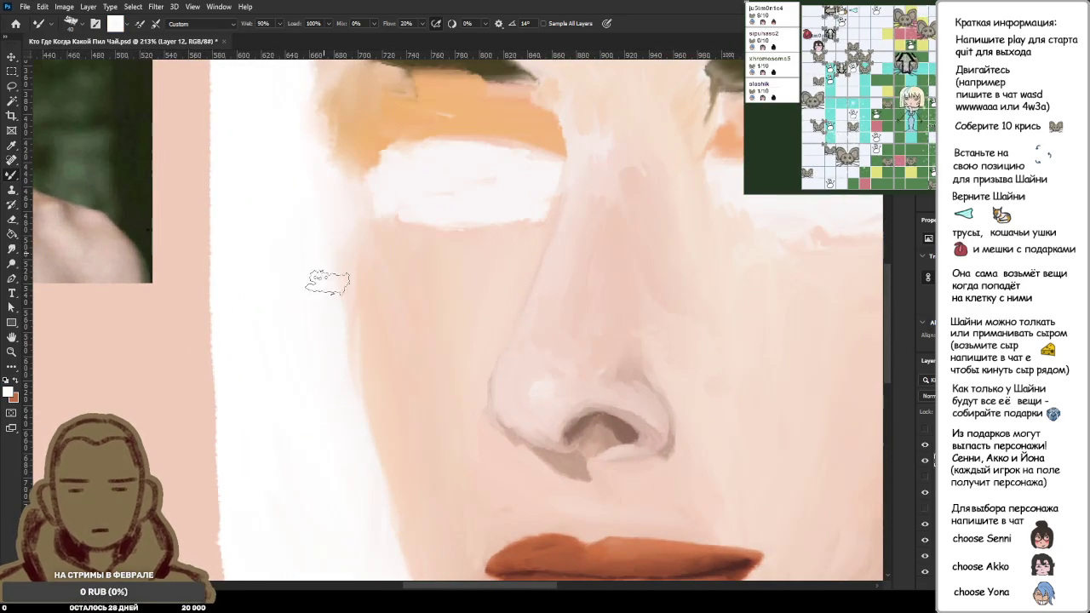
alt+click(364, 367)
scroll(400, 362, down, 3)
scroll(440, 391, down, 3)
scroll(451, 391, down, 2)
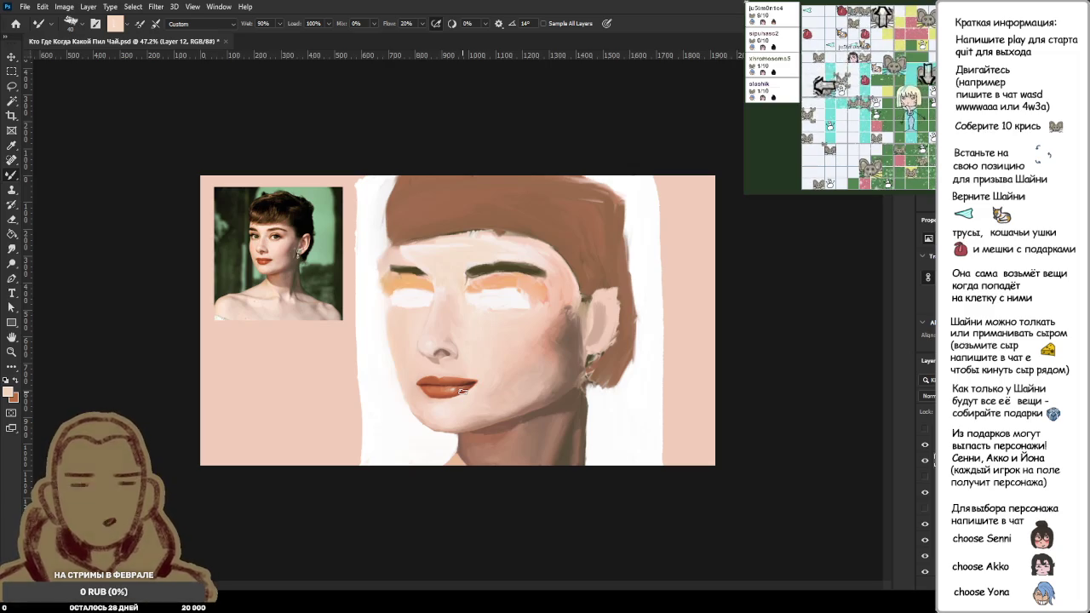
scroll(461, 391, up, 2)
drag(437, 404, 388, 424)
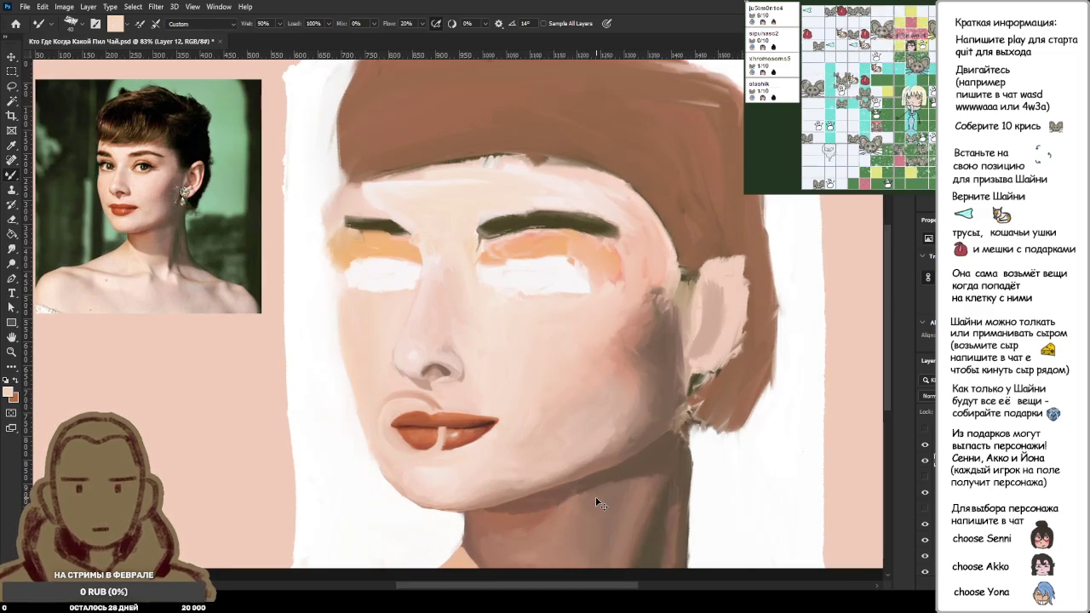
key(ctrl+z)
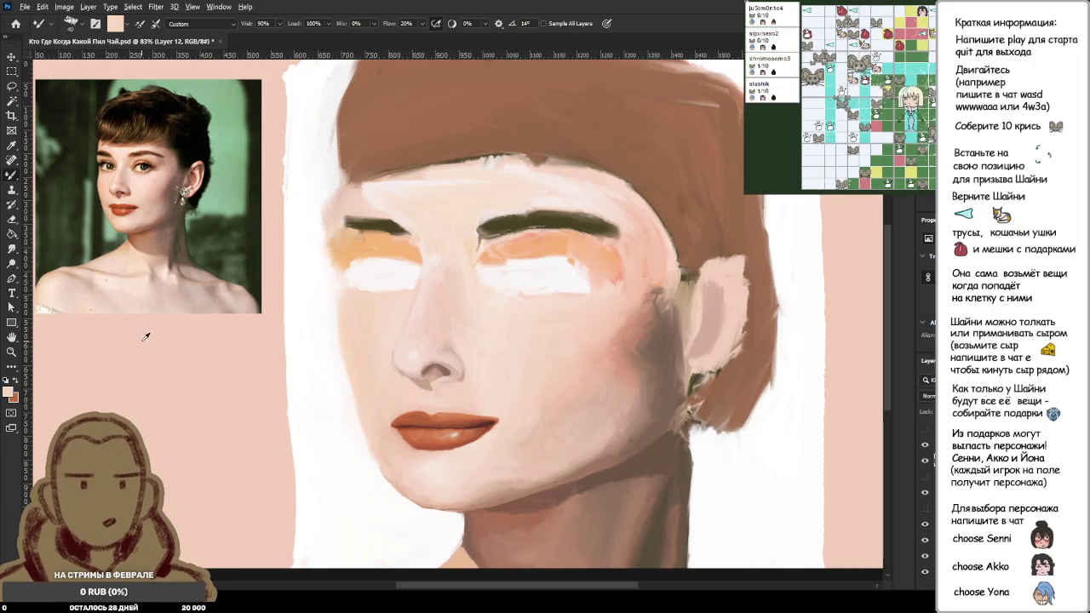
Step: Zoom to the lips, sample the upper lip's orange for the brush, then zoom out to the whole portrait
scroll(94, 200, up, 2)
scroll(93, 200, up, 3)
scroll(421, 445, down, 4)
scroll(532, 546, up, 2)
scroll(533, 546, up, 4)
scroll(616, 469, up, 5)
alt+click(535, 409)
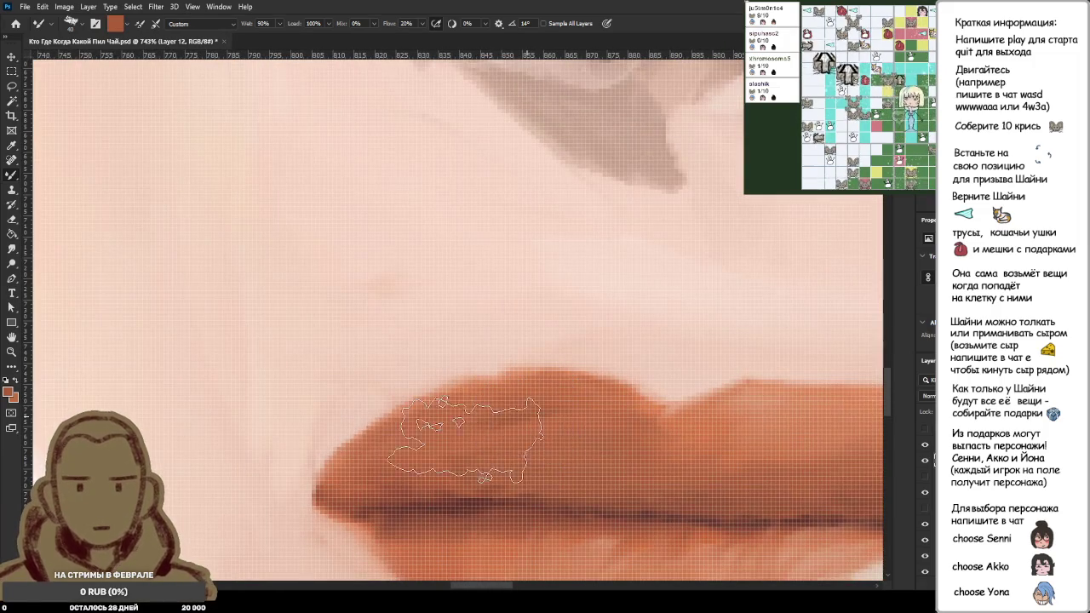
alt+click(549, 400)
scroll(502, 465, down, 2)
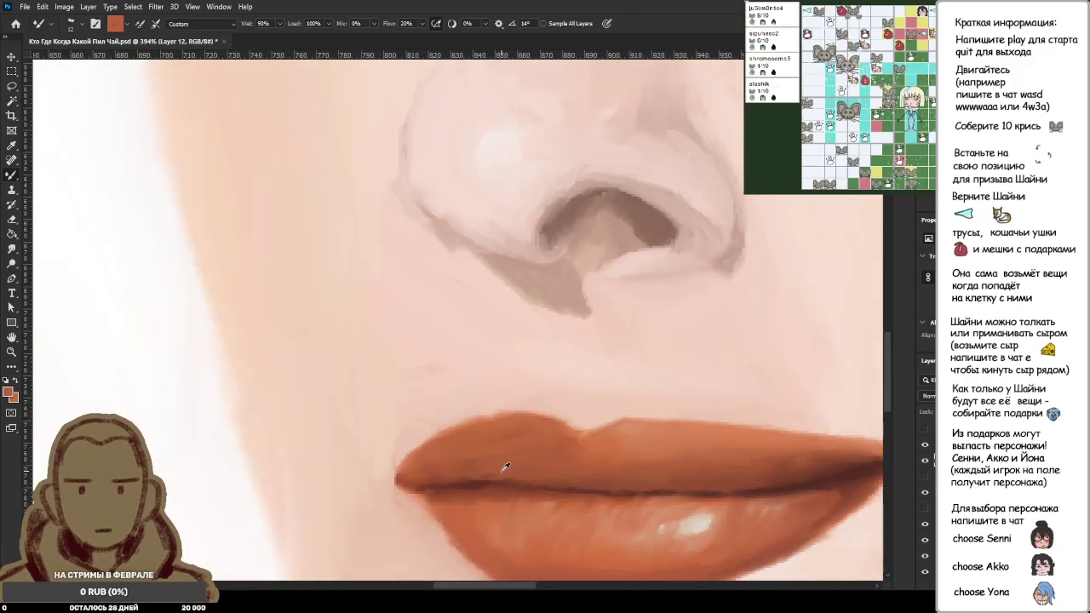
scroll(506, 467, down, 2)
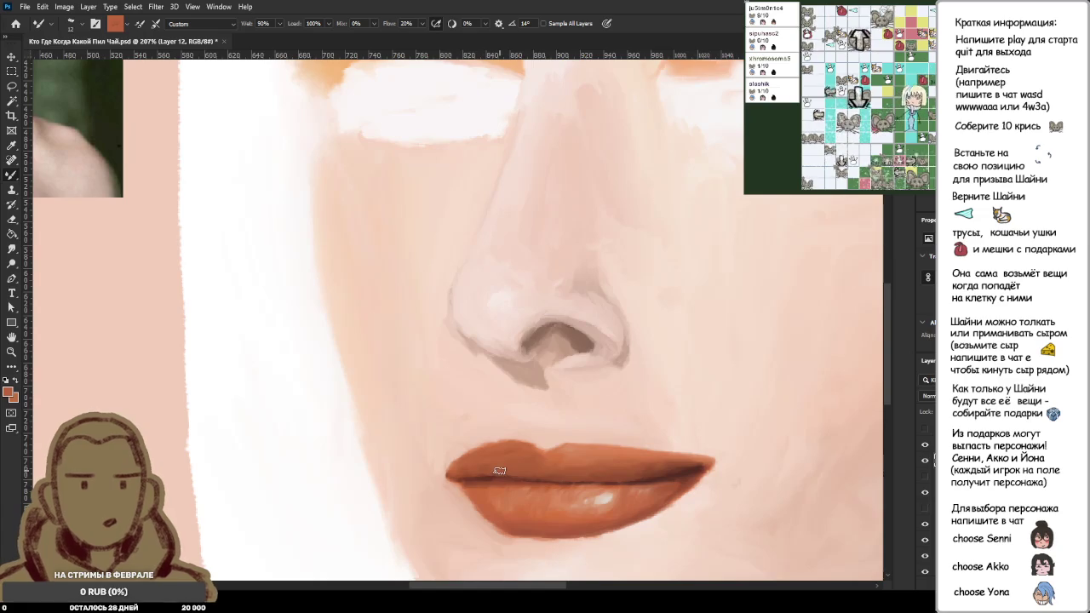
drag(241, 360, 158, 329)
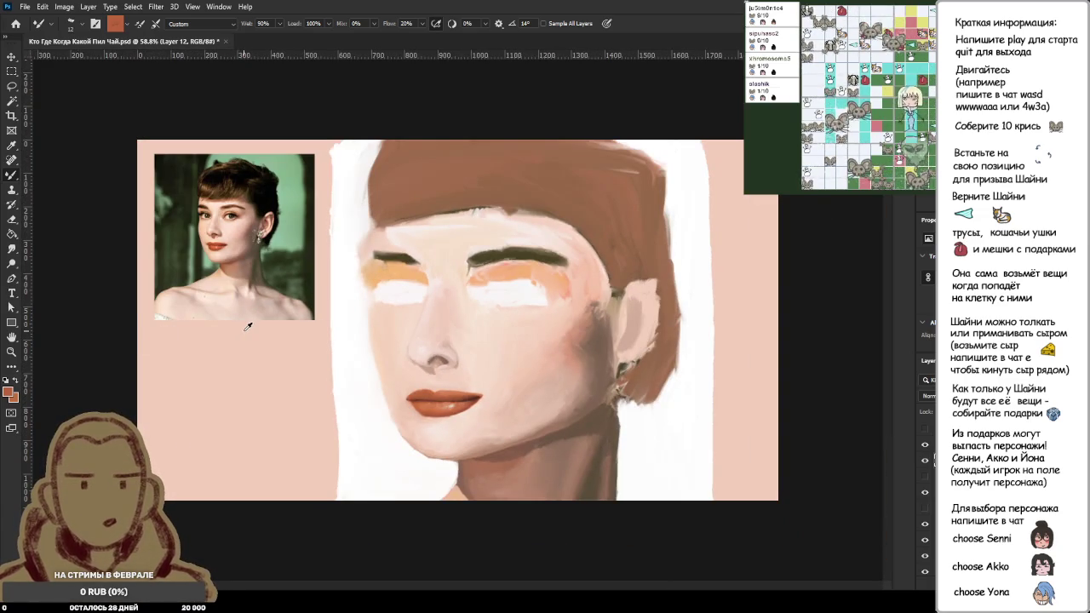
scroll(206, 228, up, 2)
scroll(196, 225, up, 4)
scroll(170, 218, up, 3)
scroll(143, 212, up, 2)
scroll(213, 298, down, 3)
scroll(365, 431, down, 1)
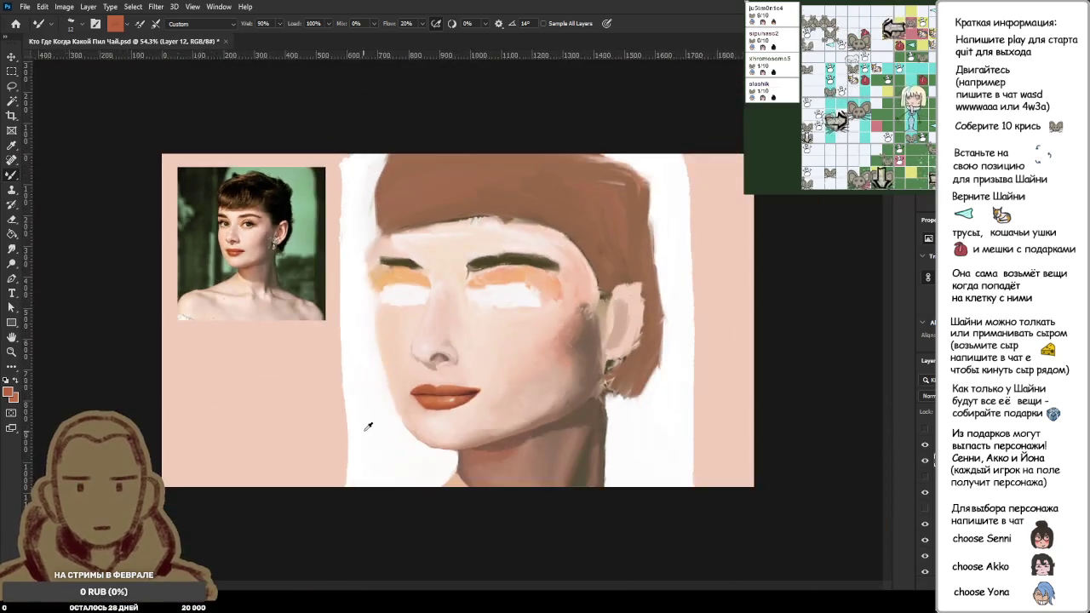
scroll(409, 516, up, 2)
scroll(409, 378, up, 1)
scroll(409, 378, up, 3)
scroll(465, 261, up, 1)
scroll(473, 324, down, 1)
scroll(473, 325, down, 1)
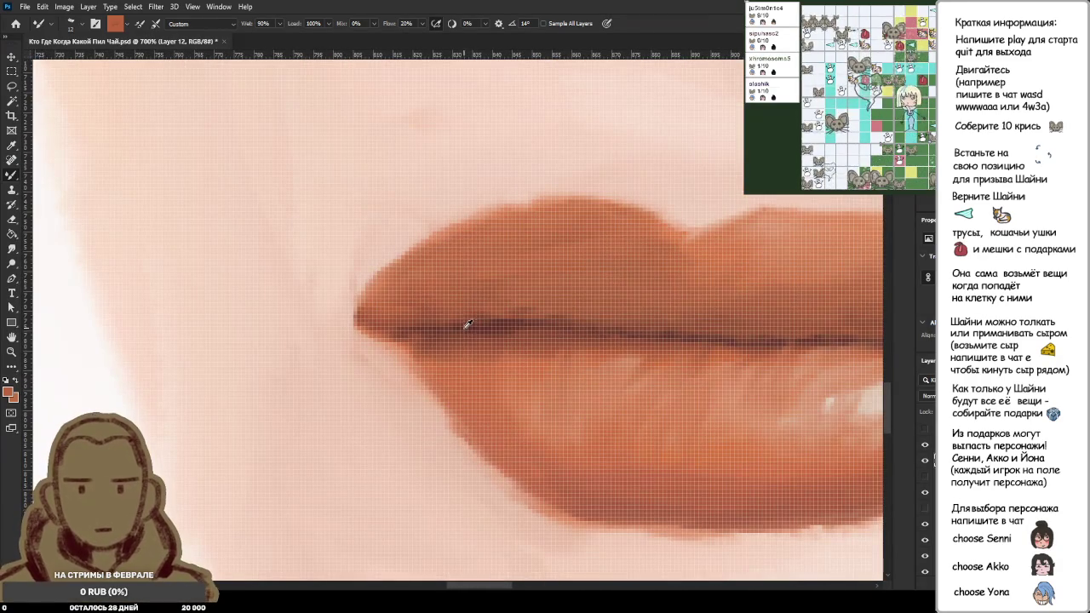
scroll(418, 267, down, 2)
scroll(431, 285, down, 1)
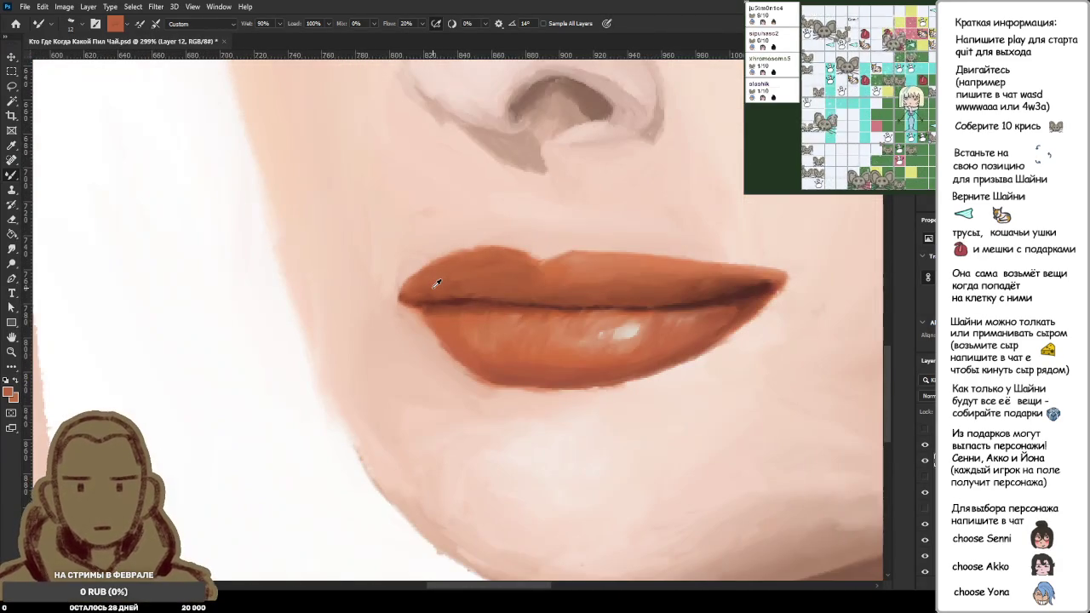
scroll(437, 284, up, 1)
scroll(430, 247, up, 2)
scroll(431, 257, up, 1)
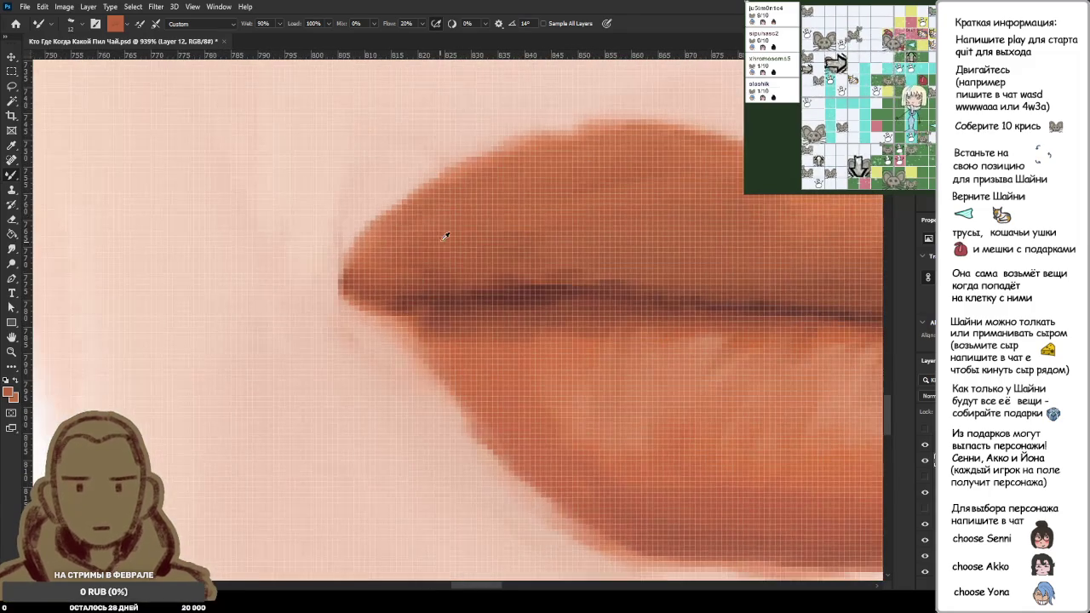
scroll(481, 171, down, 2)
scroll(467, 184, down, 1)
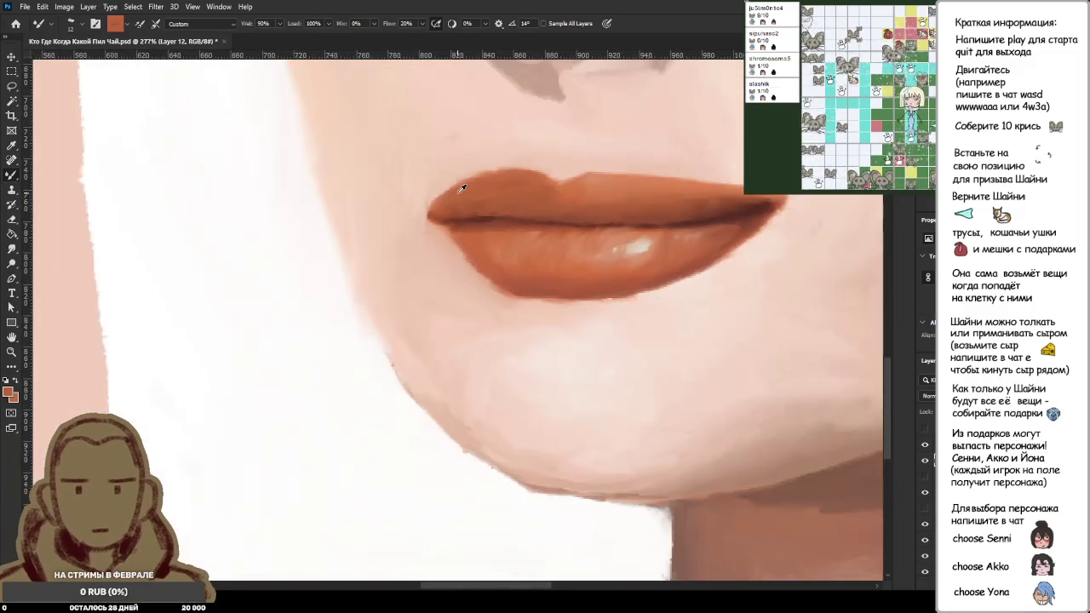
scroll(460, 186, down, 1)
scroll(453, 187, down, 1)
scroll(433, 209, down, 1)
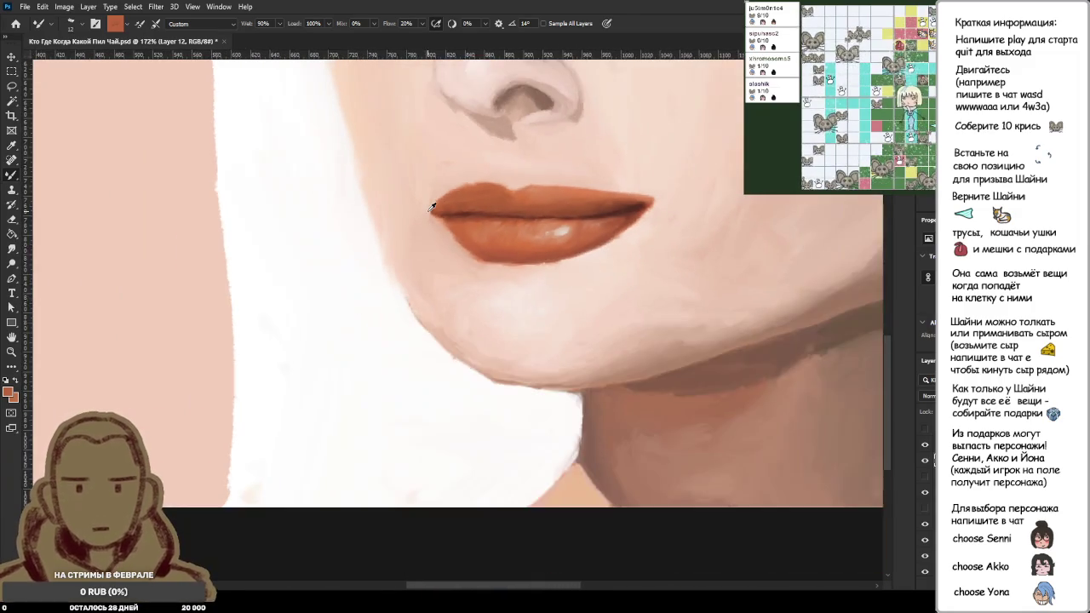
scroll(431, 207, down, 1)
scroll(431, 207, down, 1)
scroll(431, 207, up, 1)
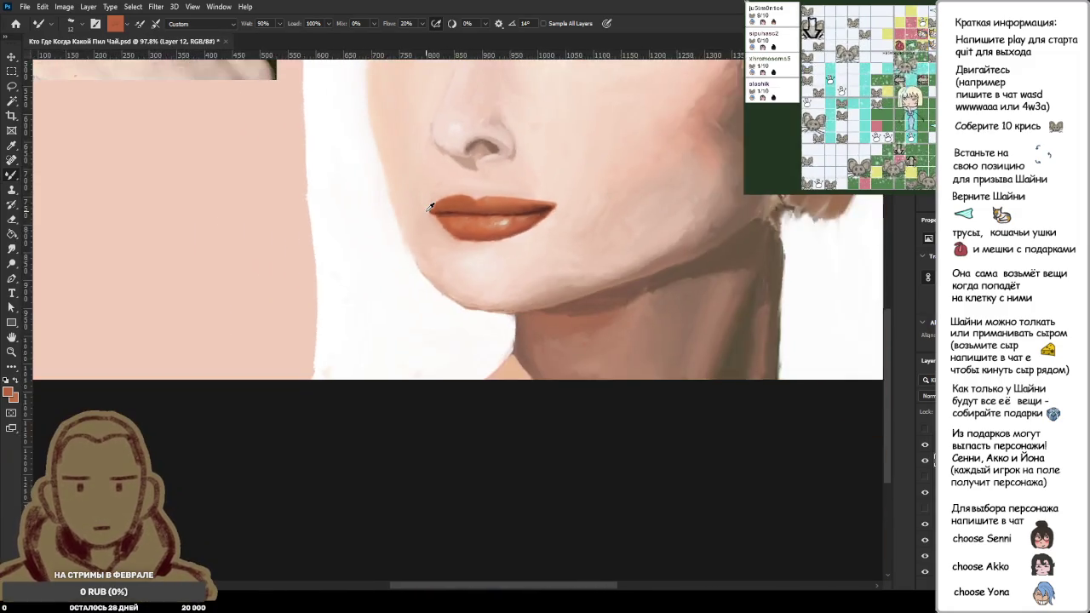
scroll(431, 207, down, 2)
scroll(98, 238, up, 2)
scroll(98, 239, up, 1)
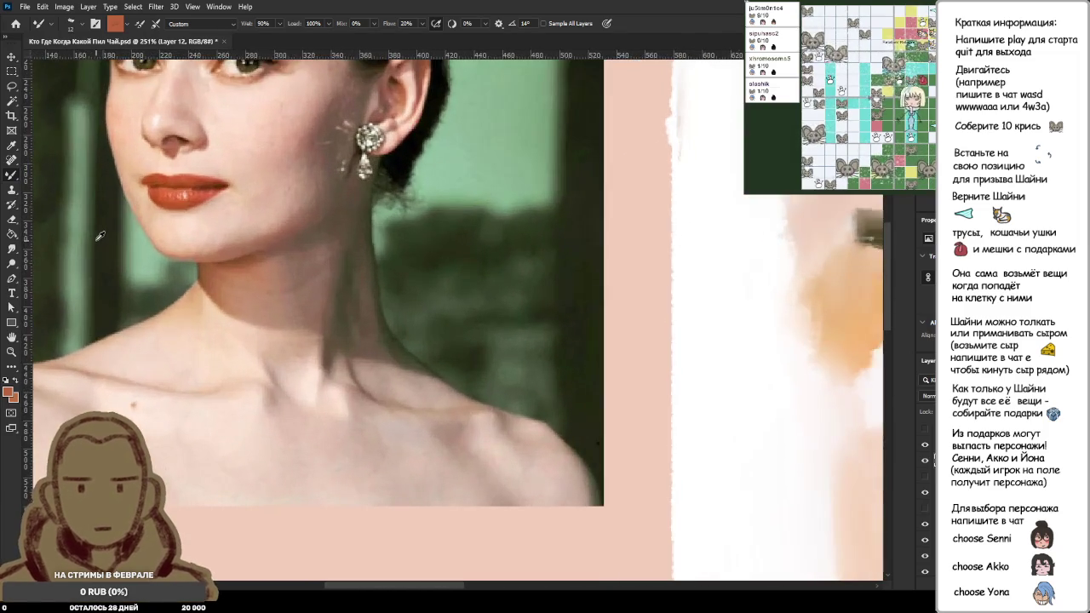
scroll(100, 237, up, 1)
scroll(134, 227, down, 2)
scroll(518, 388, up, 3)
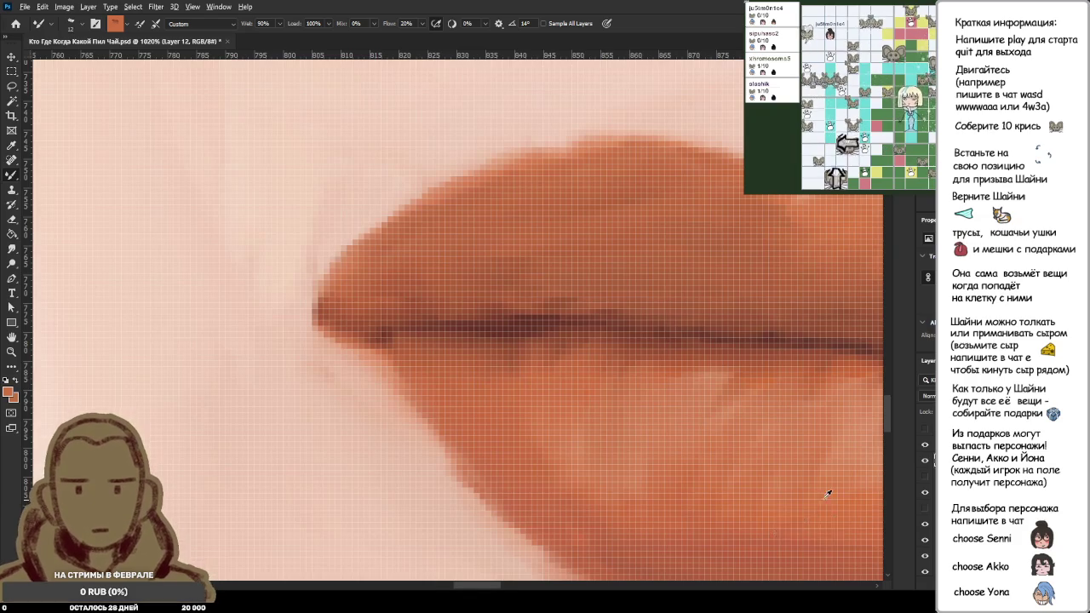
Step: Sample the pale skin colour beside the lip, then the orange lip colour
scroll(618, 385, down, 3)
scroll(617, 385, down, 3)
scroll(620, 391, down, 2)
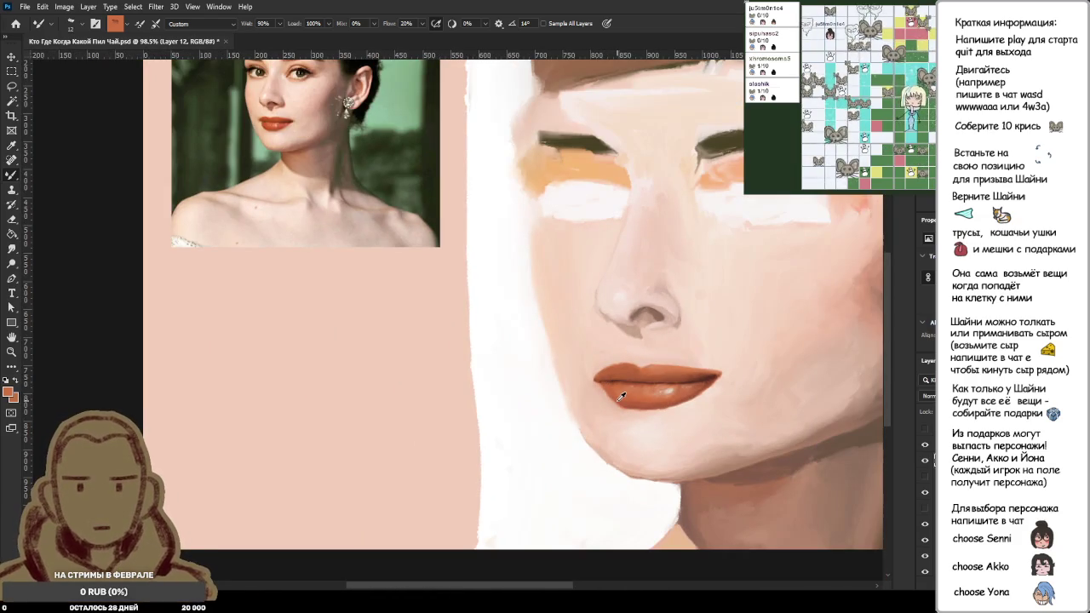
scroll(620, 396, up, 3)
scroll(626, 383, up, 3)
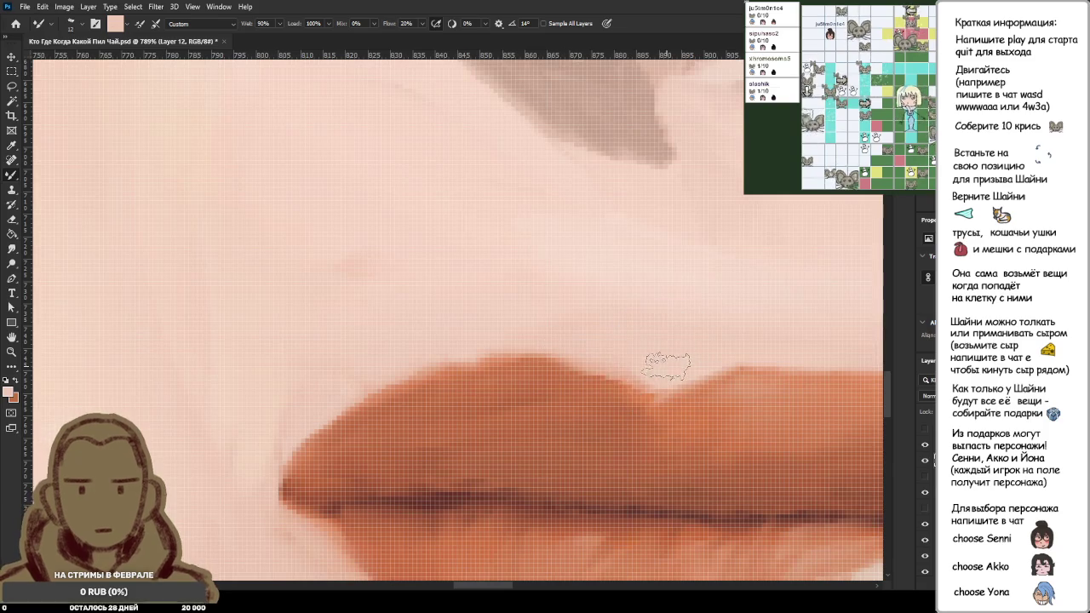
alt+click(670, 295)
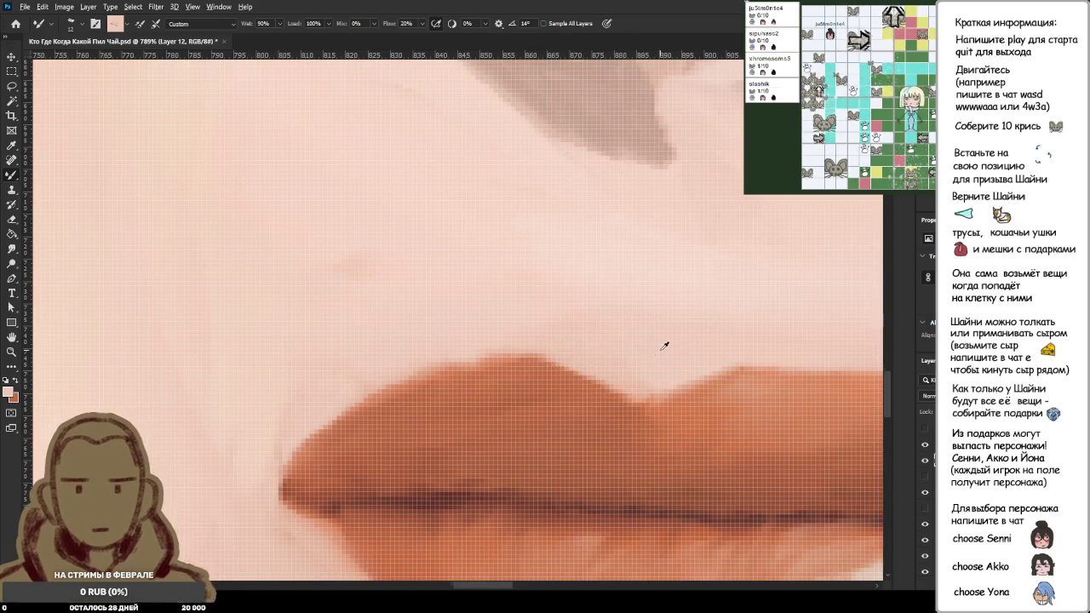
scroll(690, 351, down, 5)
scroll(691, 347, down, 3)
scroll(704, 336, down, 1)
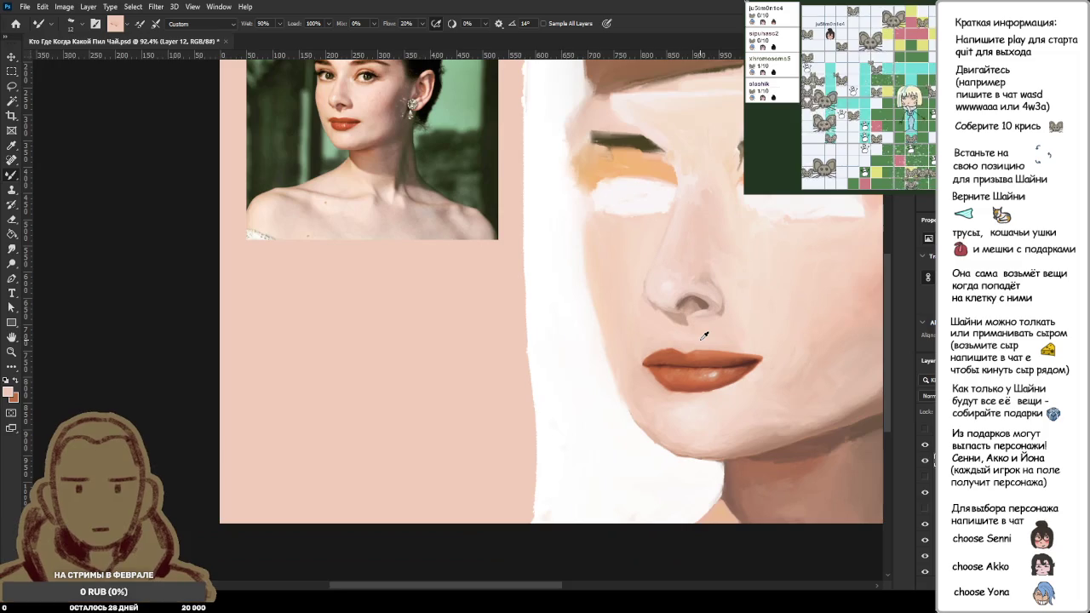
scroll(705, 336, up, 3)
scroll(704, 292, up, 3)
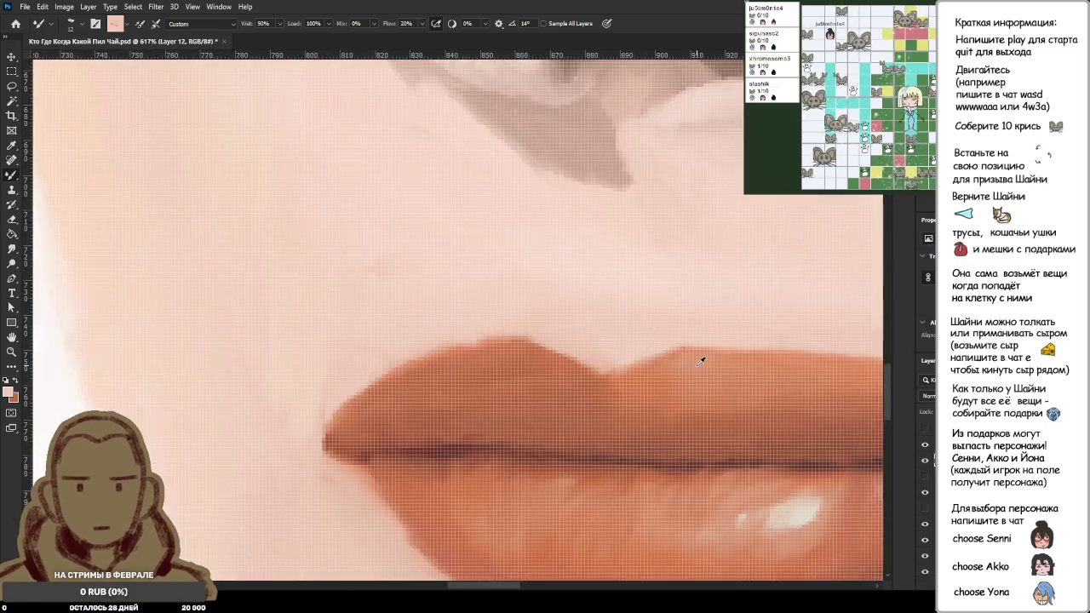
scroll(720, 295, up, 3)
alt+click(627, 378)
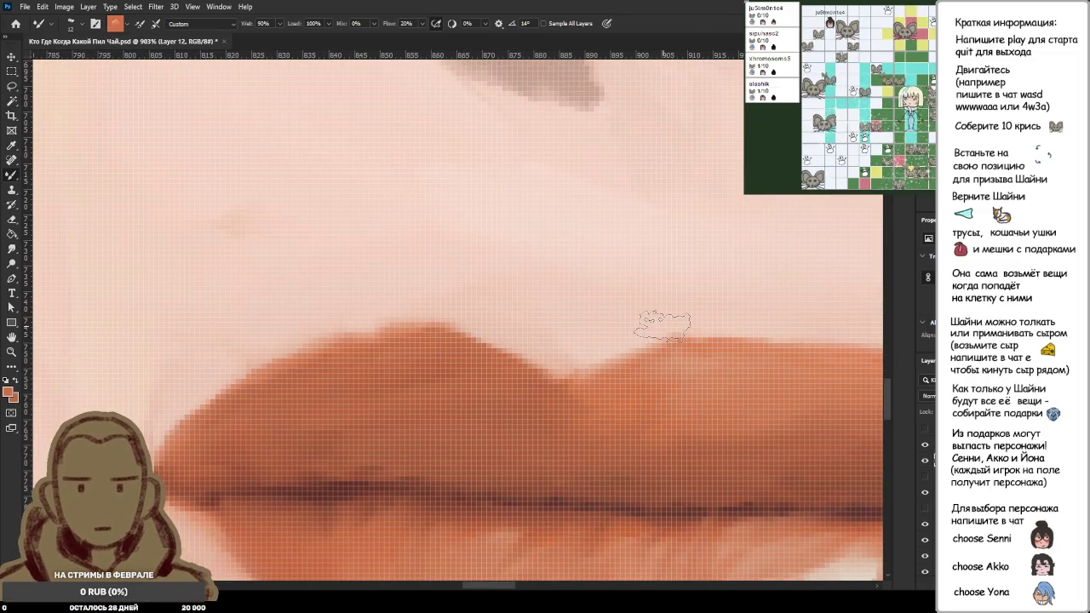
Step: Paint a stroke along the upper lip's top edge, then undo it
scroll(665, 355, up, 1)
scroll(665, 354, down, 3)
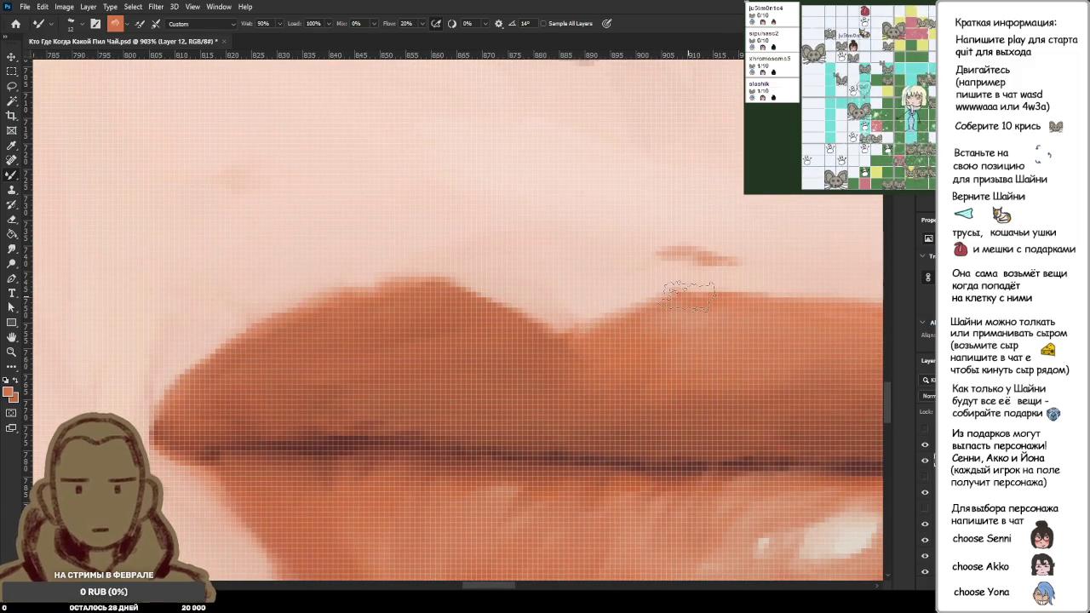
mouse_move(635, 228)
mouse_down()
mouse_move(677, 251)
mouse_move(694, 244)
mouse_up()
key(ctrl+z)
key(ctrl+z)
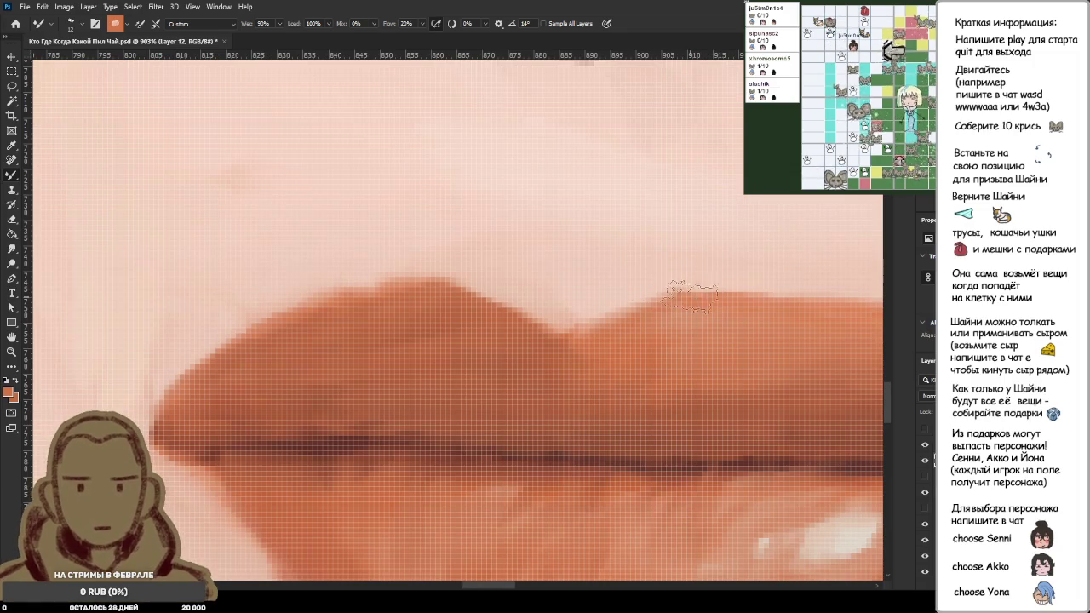
click(924, 445)
click(925, 445)
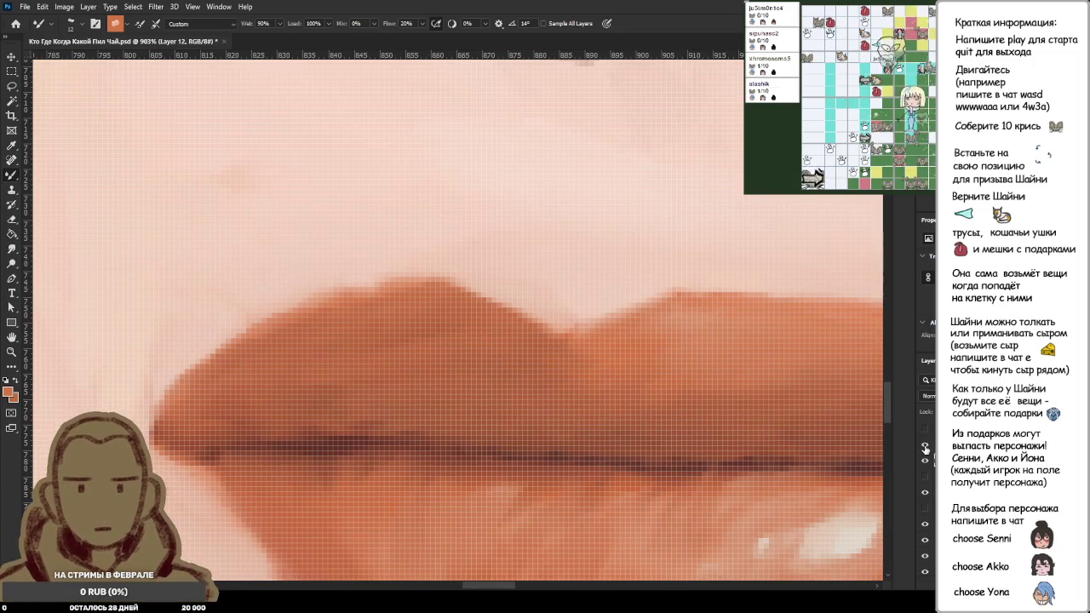
click(925, 446)
scroll(794, 423, down, 10)
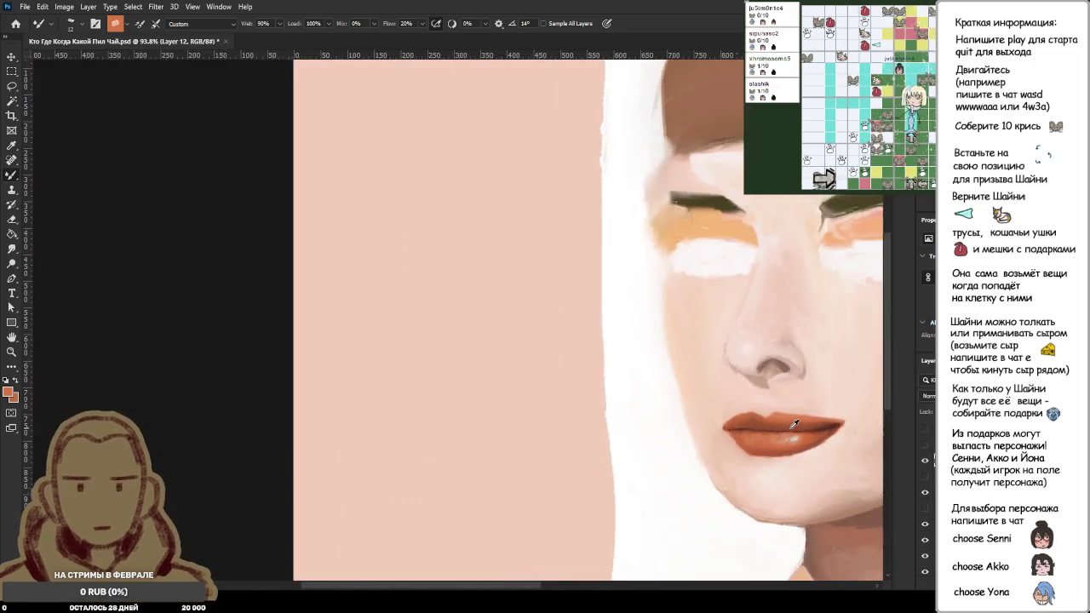
scroll(794, 423, down, 2)
click(925, 443)
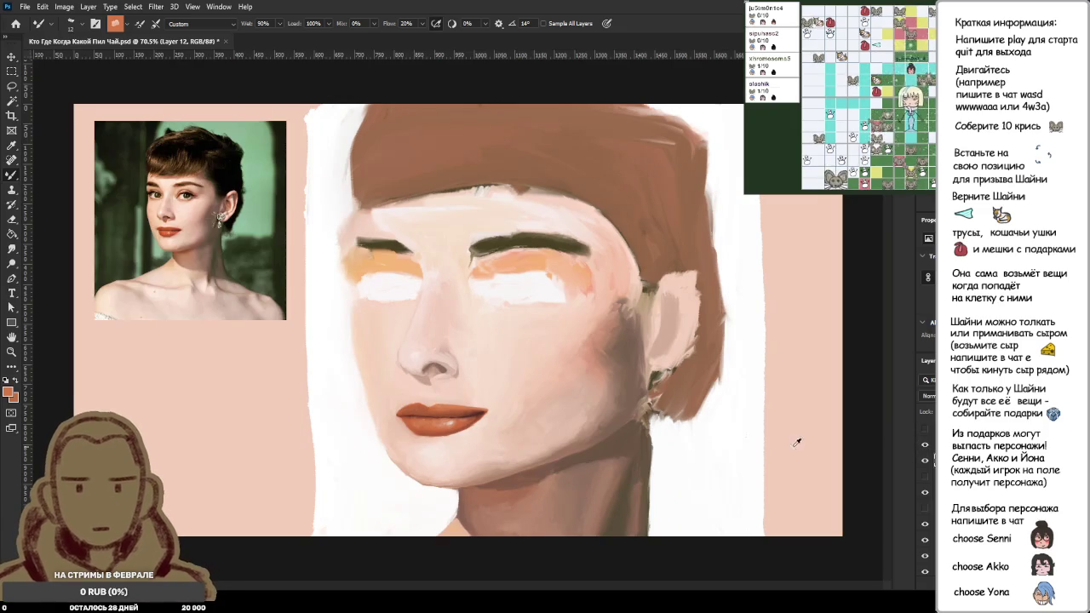
click(926, 446)
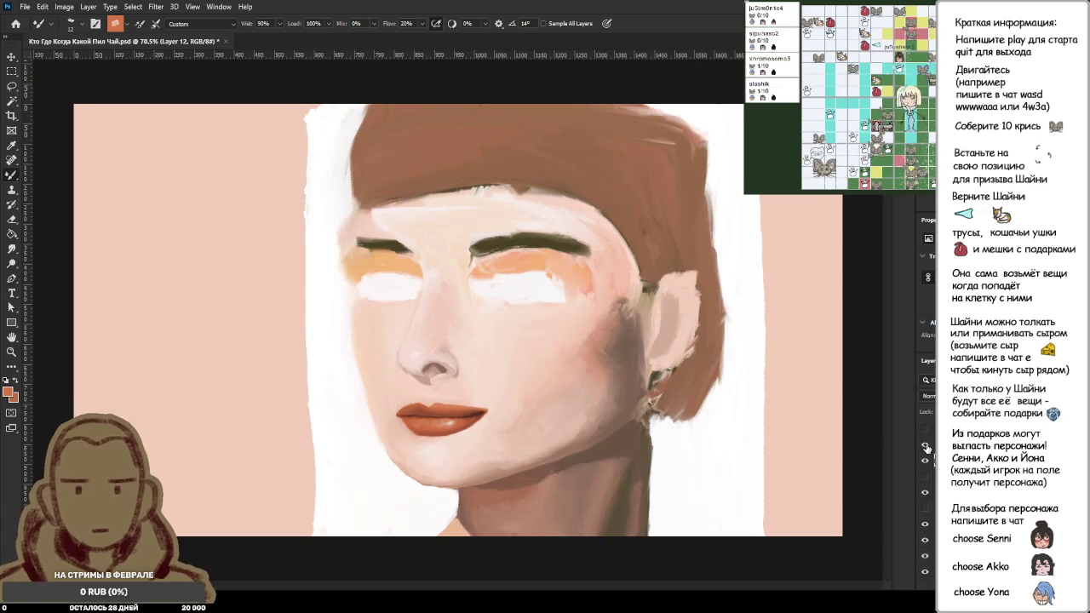
click(926, 445)
click(926, 445)
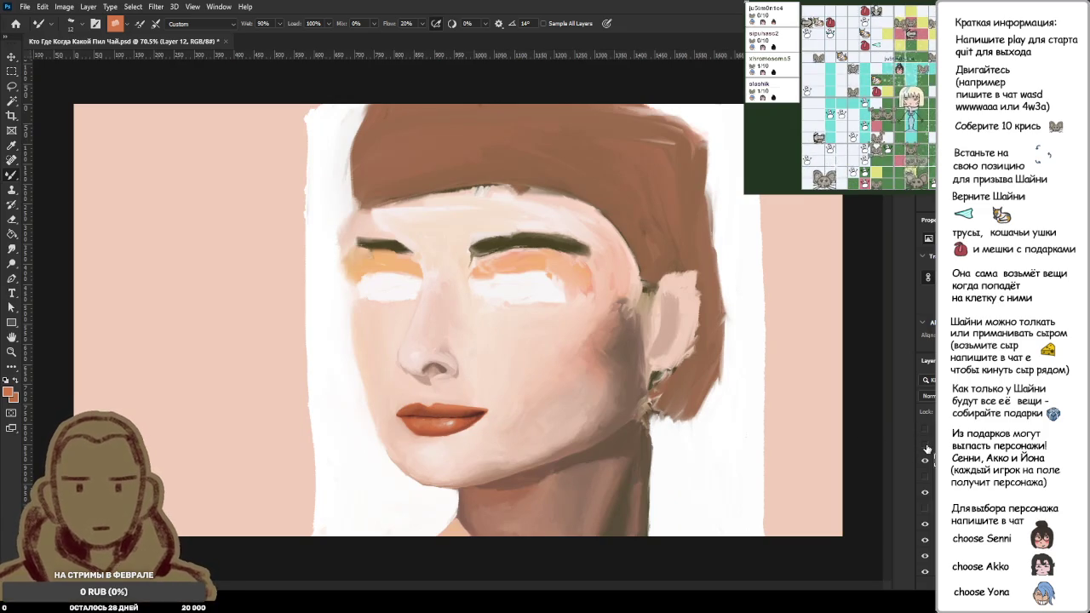
click(926, 445)
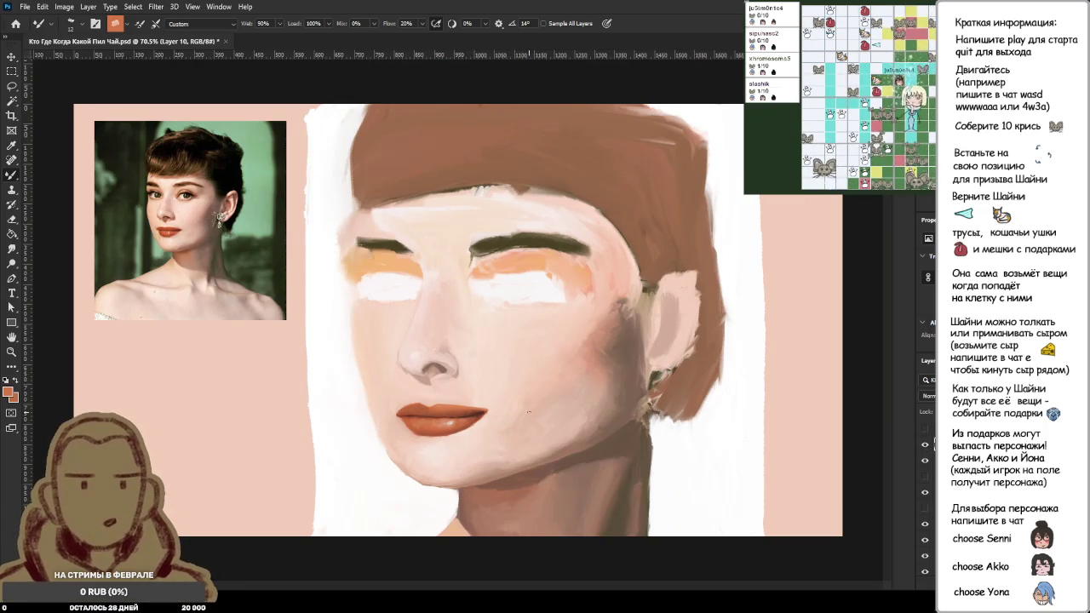
key(l)
drag(511, 400, 531, 446)
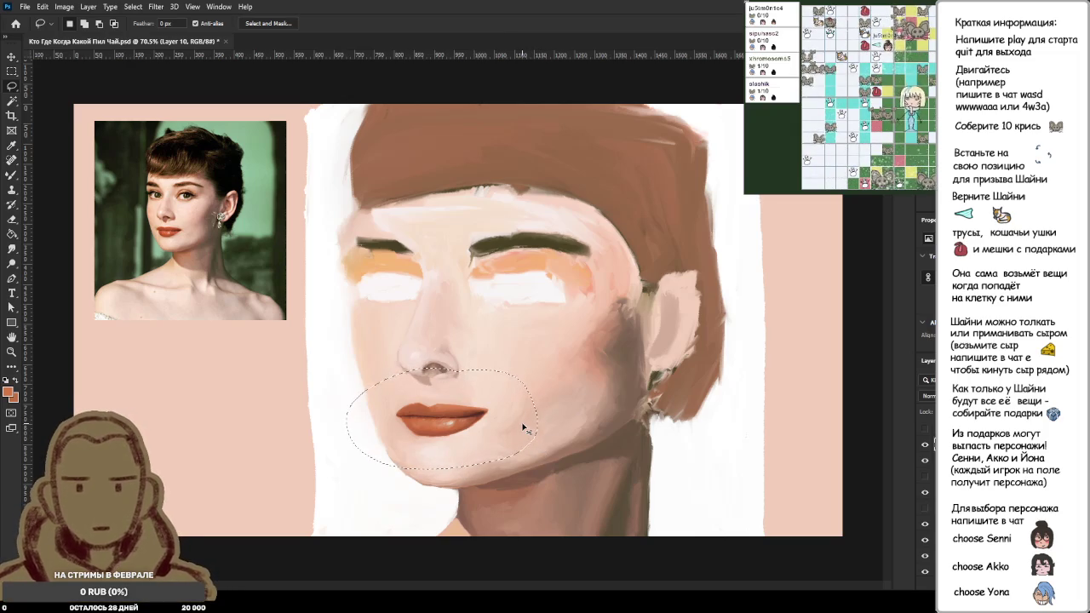
Step: On Layer 13, Free Transform the lassoed mouth about 26 px to the left
click(980, 477)
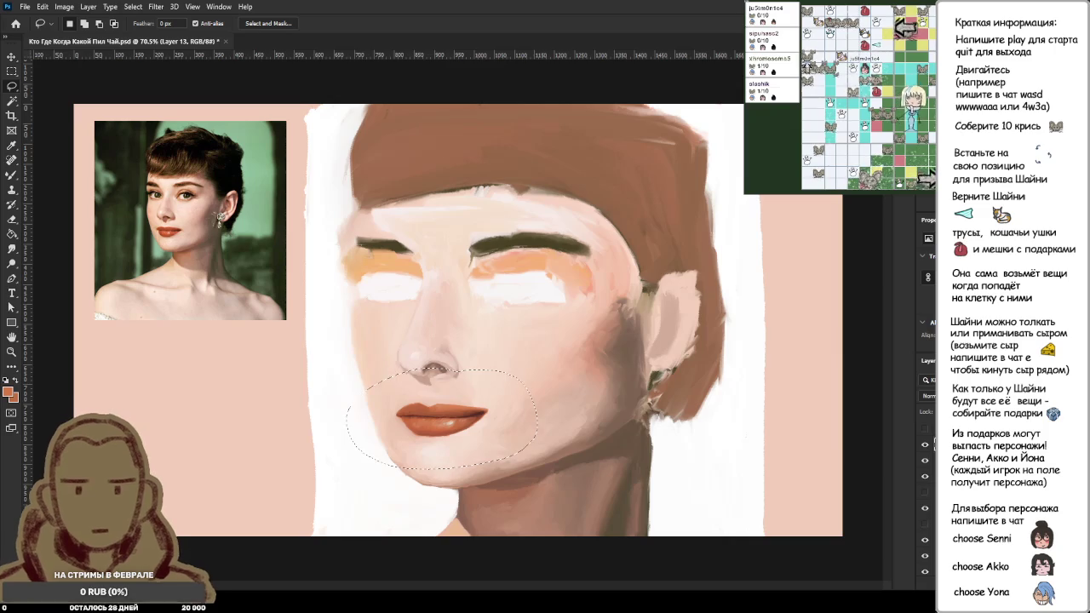
drag(501, 419, 483, 439)
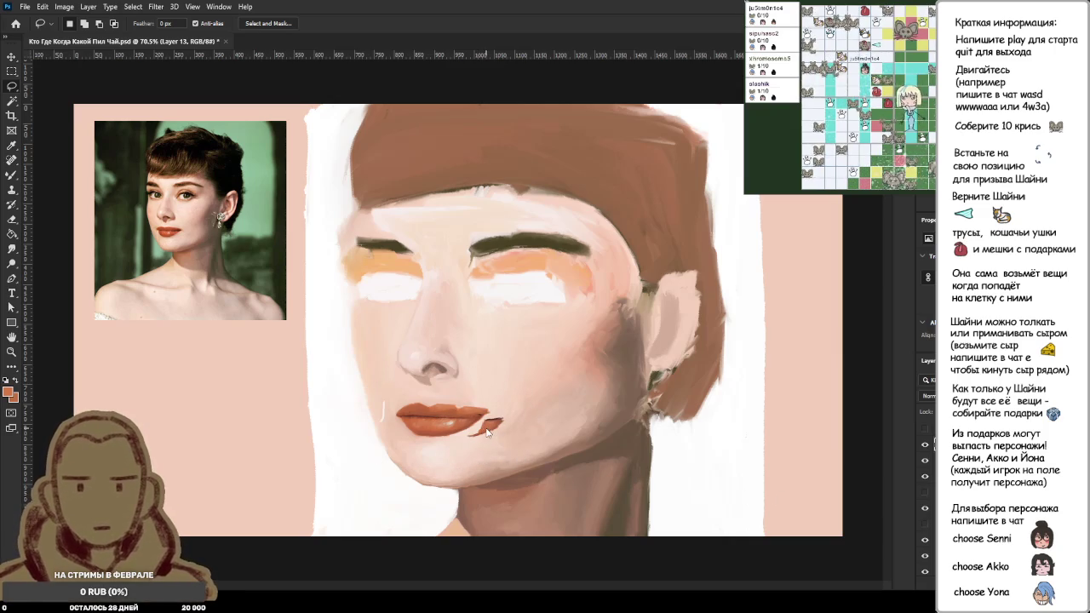
key(ctrl+t)
drag(487, 436, 460, 434)
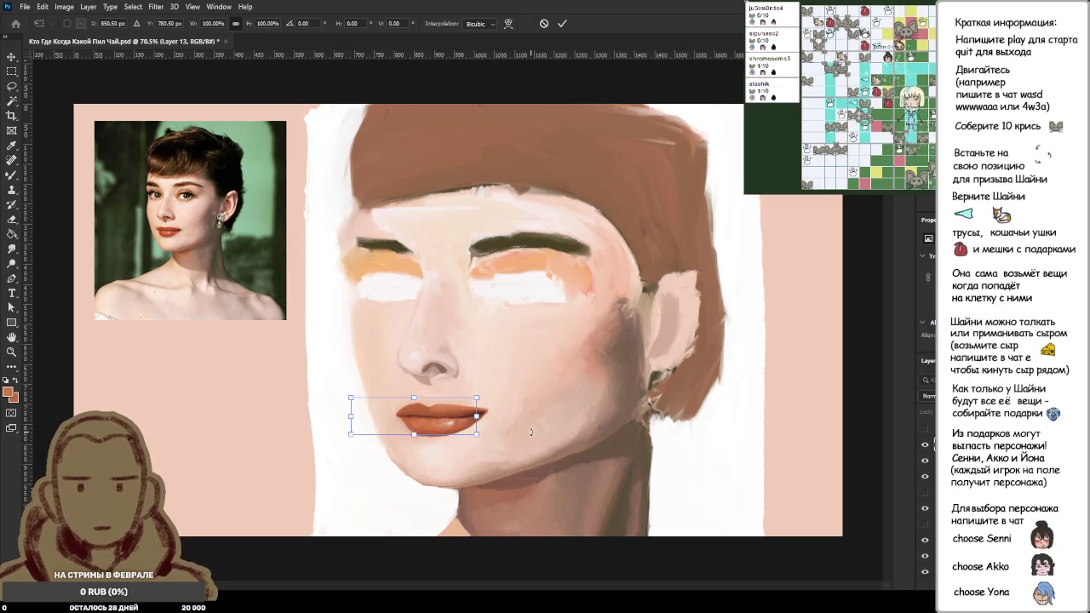
key(Return)
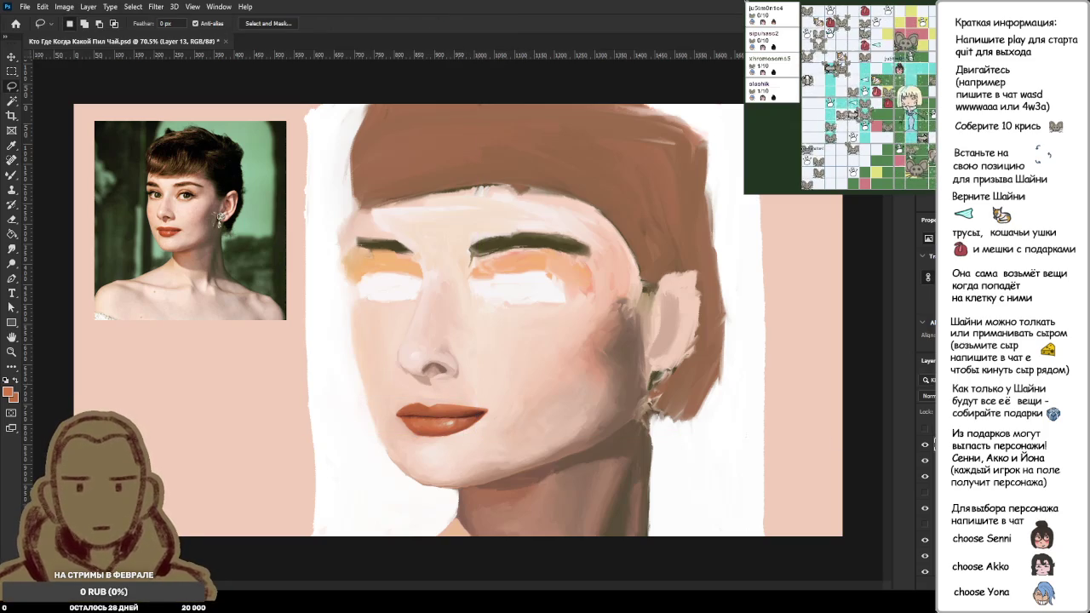
Step: Hide the painted face, delete the stray strokes left around the mouth, then show the face again
click(935, 473)
click(935, 460)
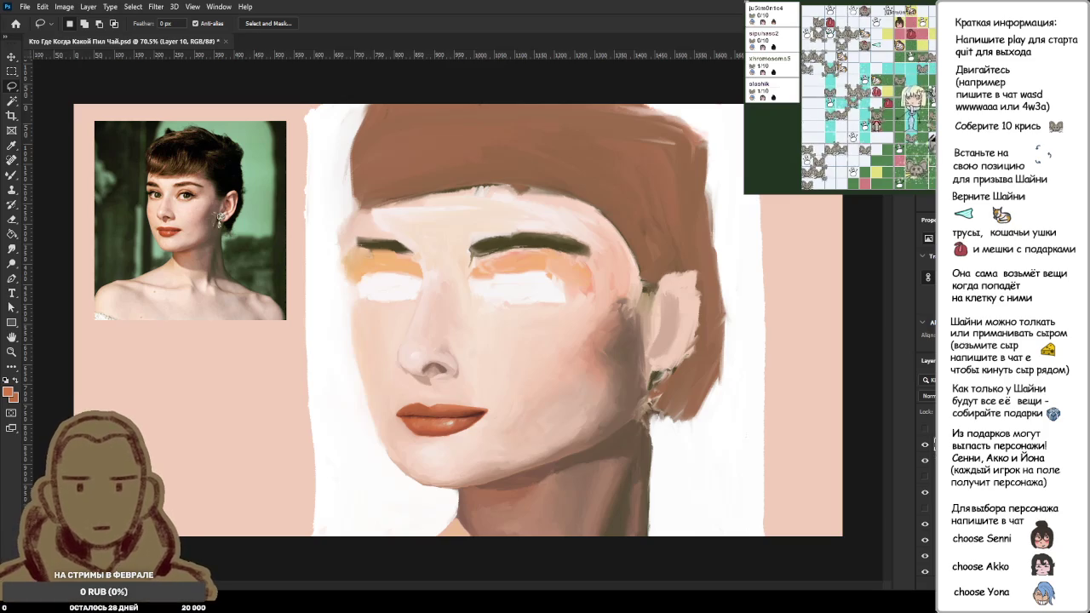
click(926, 462)
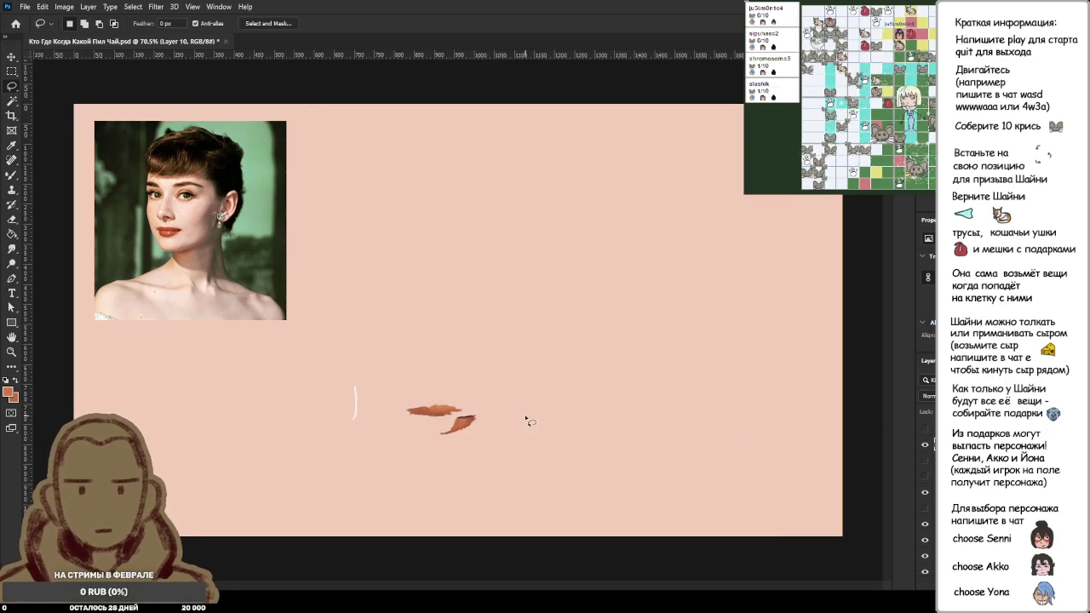
drag(411, 357, 345, 362)
key(Delete)
key(ctrl+d)
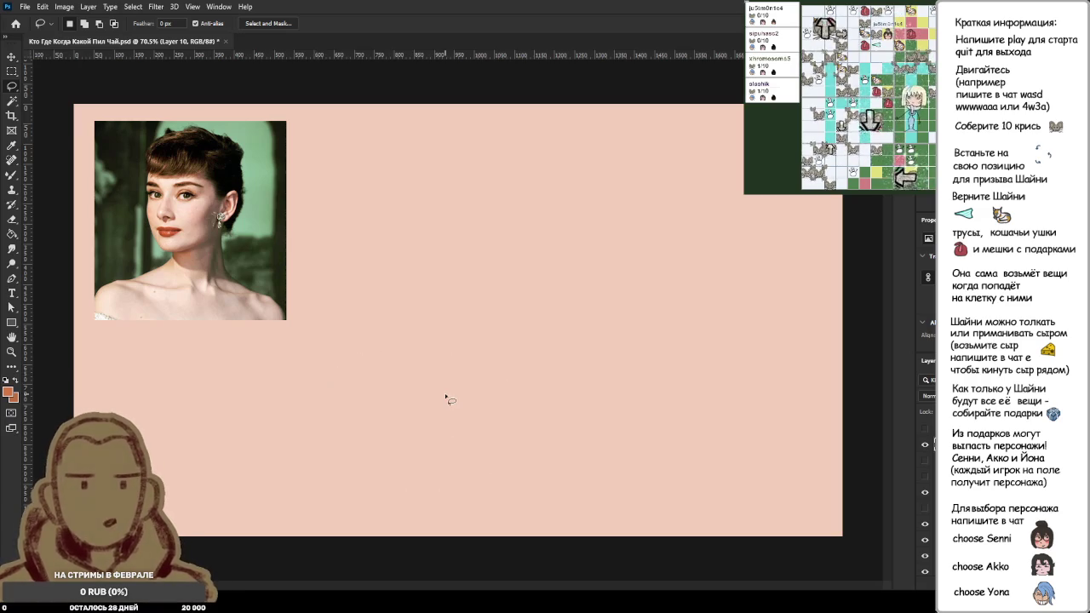
click(927, 458)
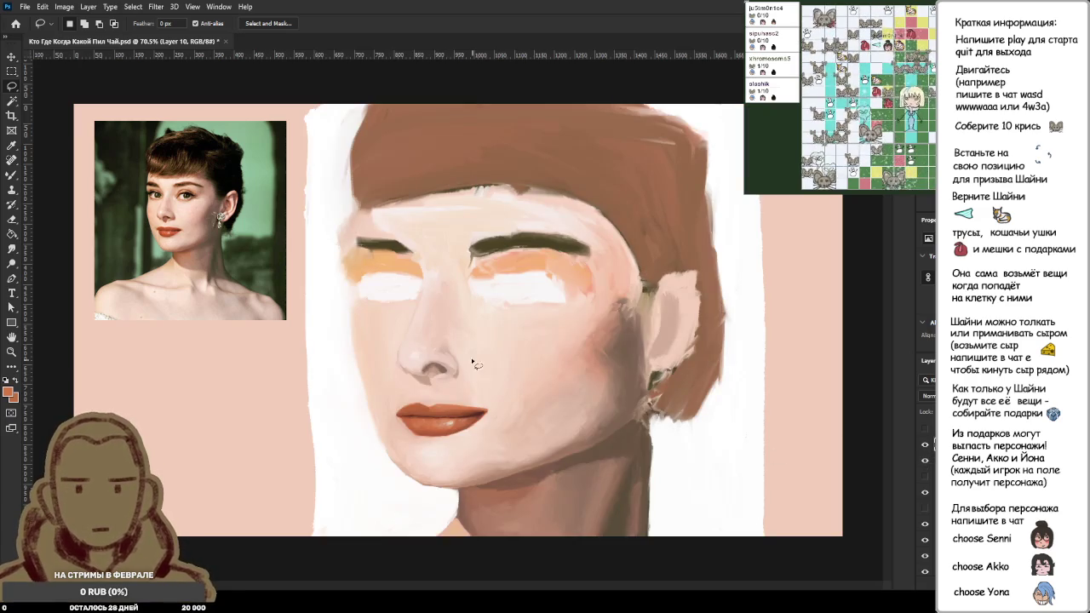
scroll(469, 356, down, 3)
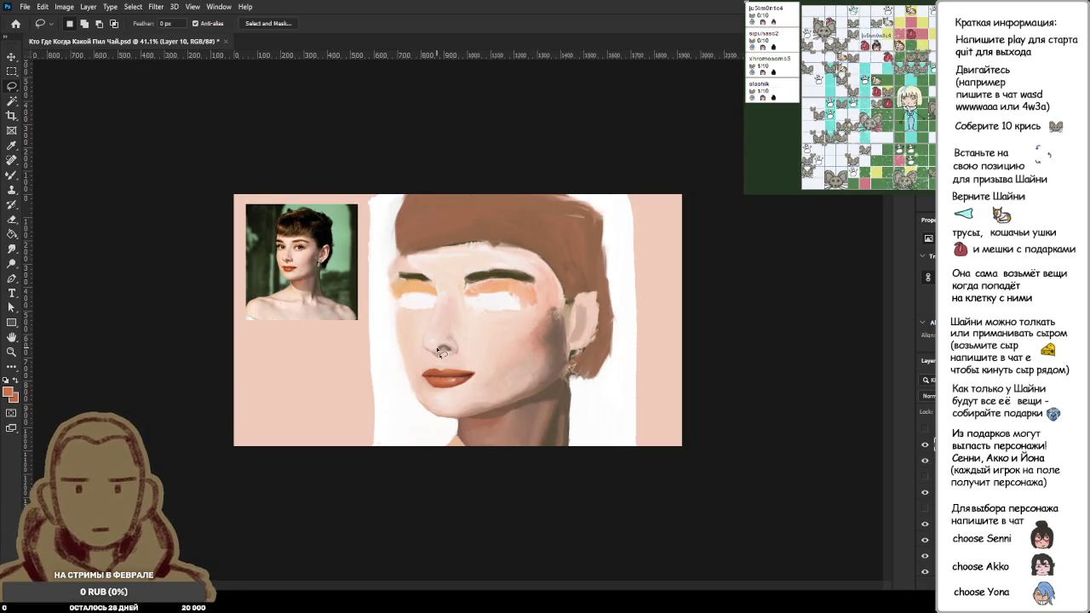
Step: With the Brush active, zoom around the lips, face and reference photo to compare them
key(b)
scroll(426, 365, up, 4)
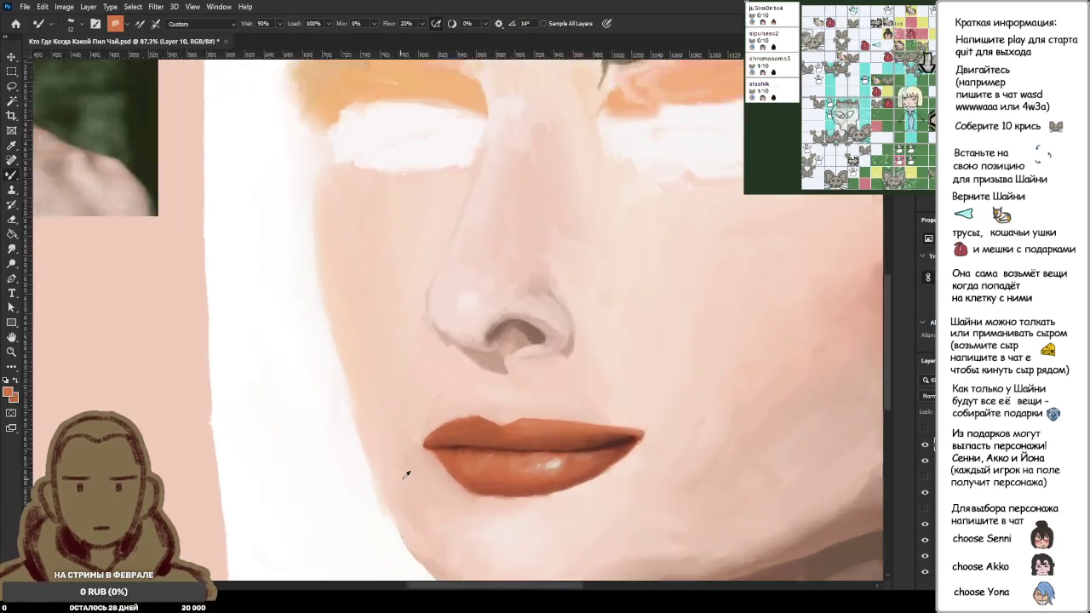
scroll(397, 469, up, 2)
scroll(473, 409, down, 1)
scroll(473, 409, down, 4)
scroll(462, 408, down, 4)
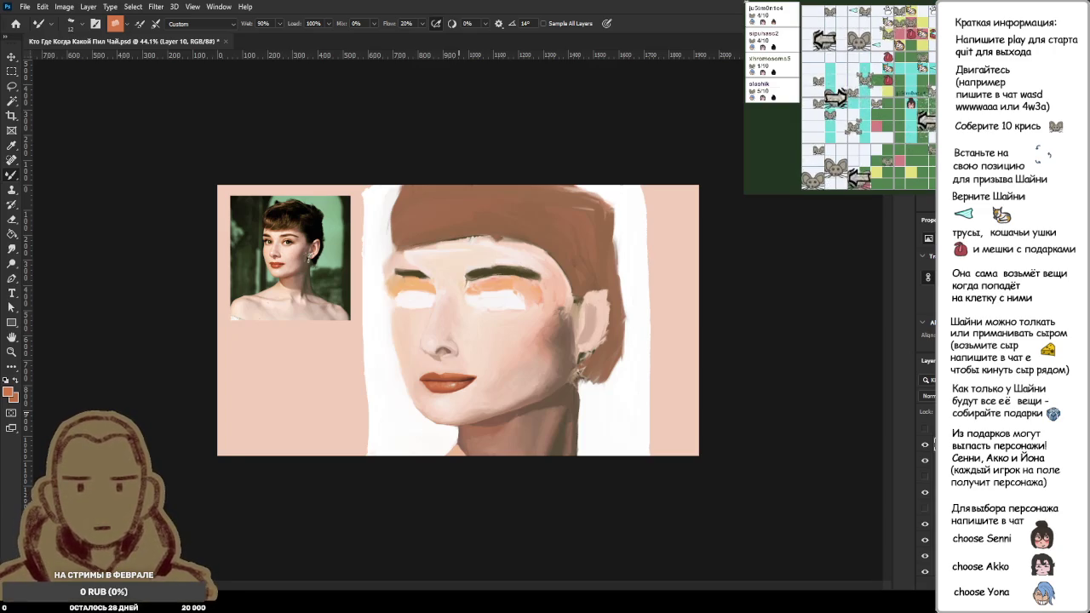
scroll(390, 375, up, 1)
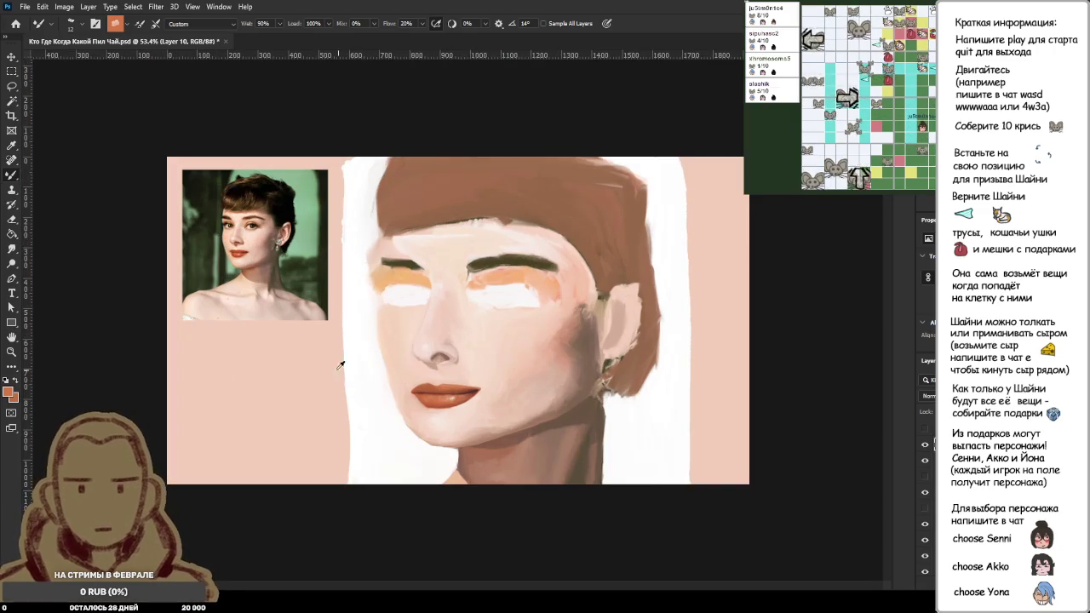
scroll(219, 236, down, 1)
scroll(64, 176, up, 2)
scroll(63, 176, up, 1)
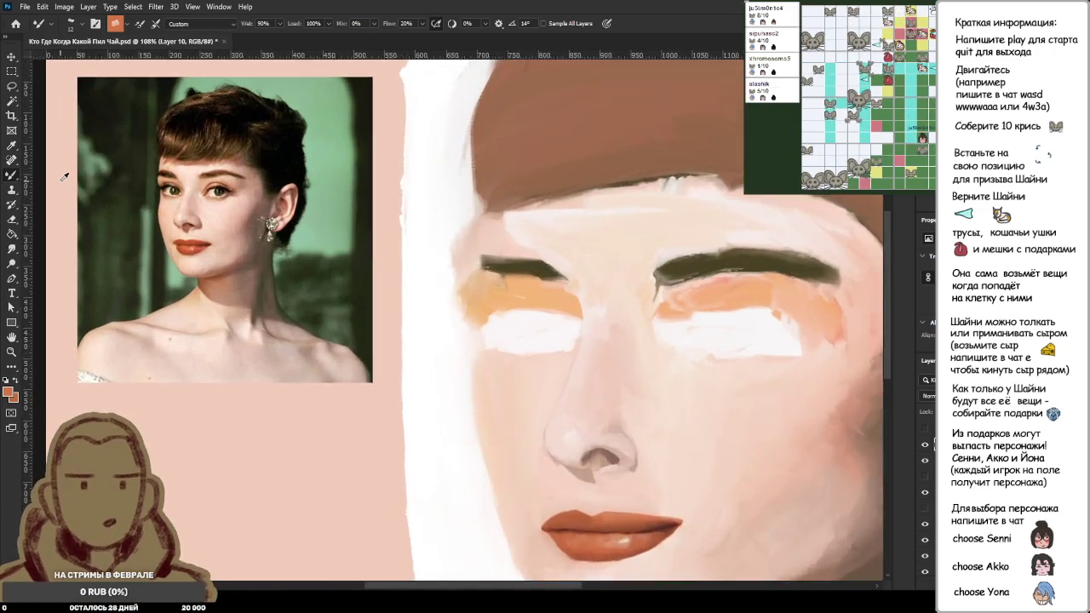
scroll(64, 177, up, 1)
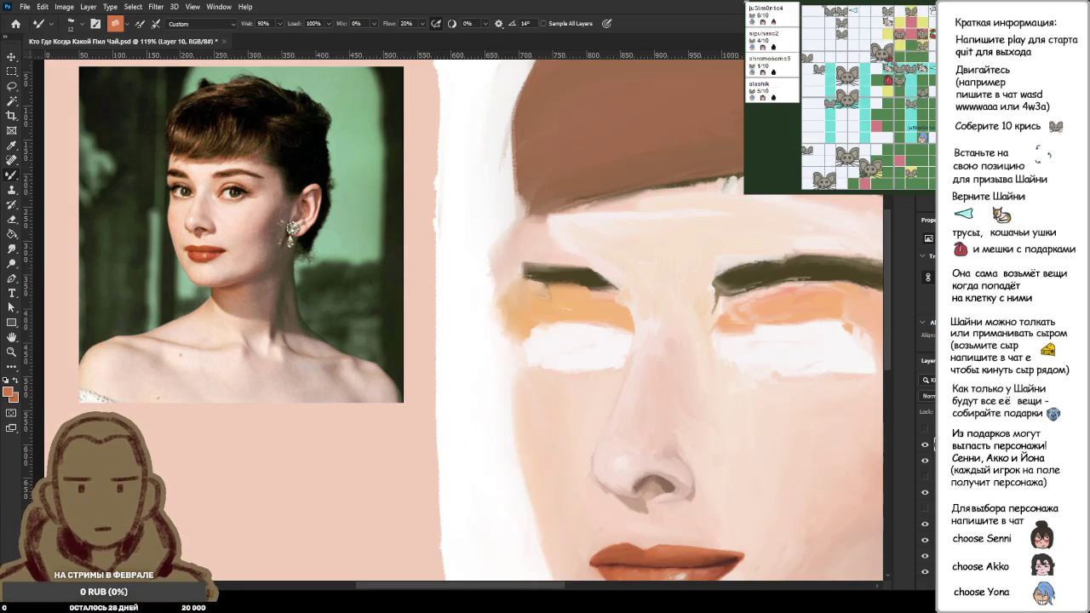
scroll(736, 368, down, 5)
scroll(736, 369, down, 2)
scroll(736, 369, down, 3)
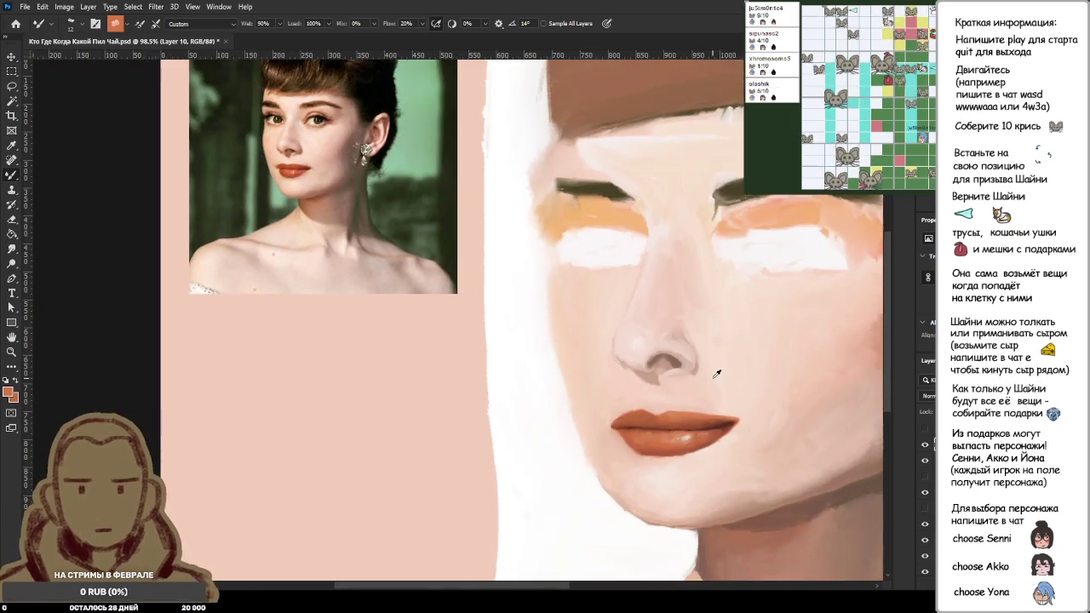
scroll(736, 368, down, 2)
scroll(490, 331, up, 2)
scroll(320, 269, up, 2)
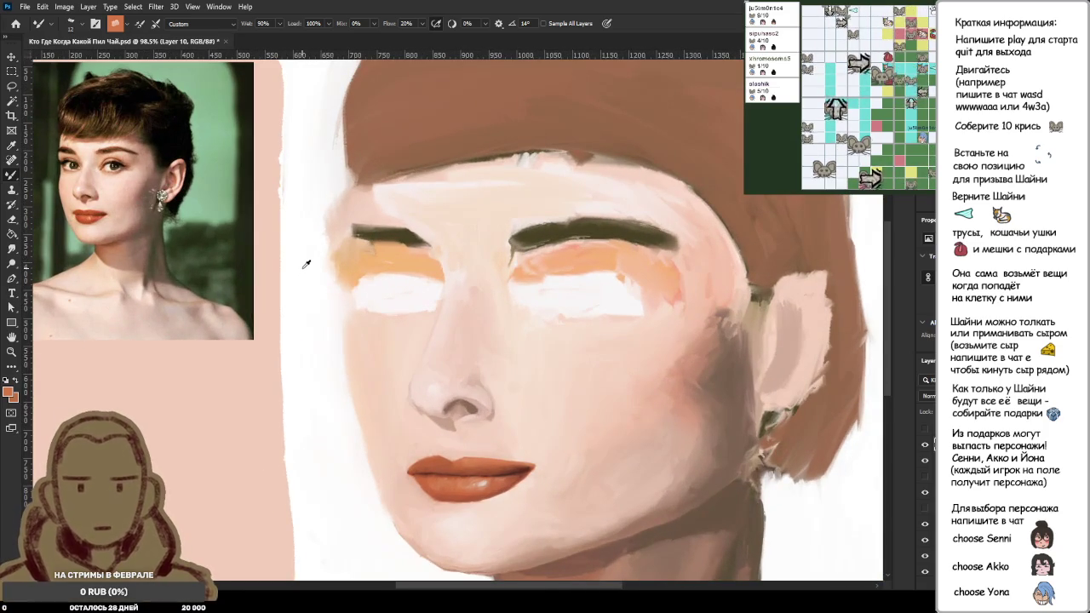
scroll(307, 264, down, 2)
scroll(306, 264, down, 2)
scroll(329, 261, down, 1)
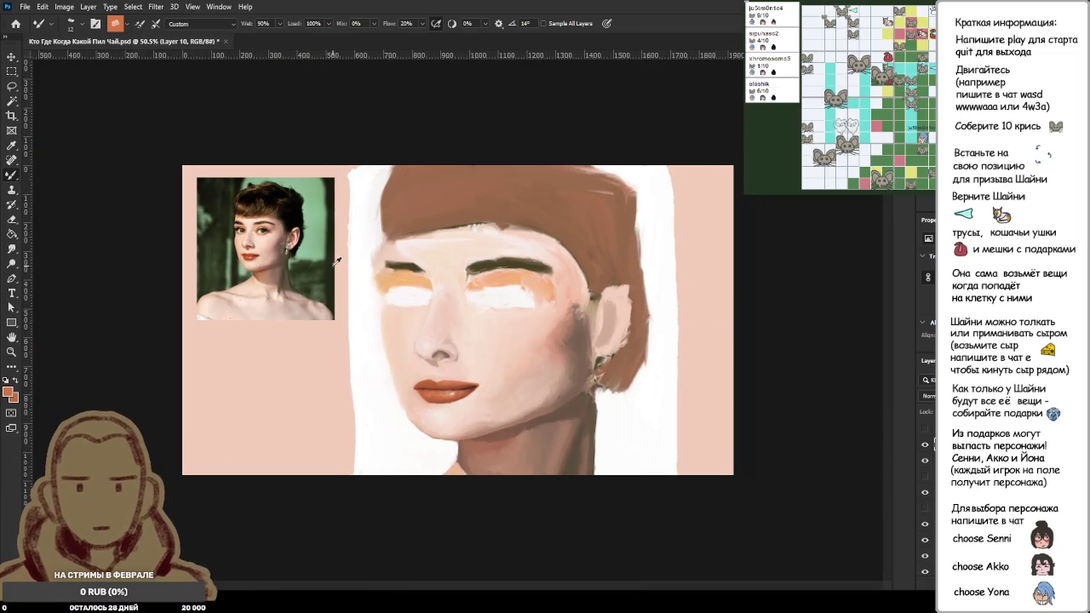
scroll(370, 249, up, 3)
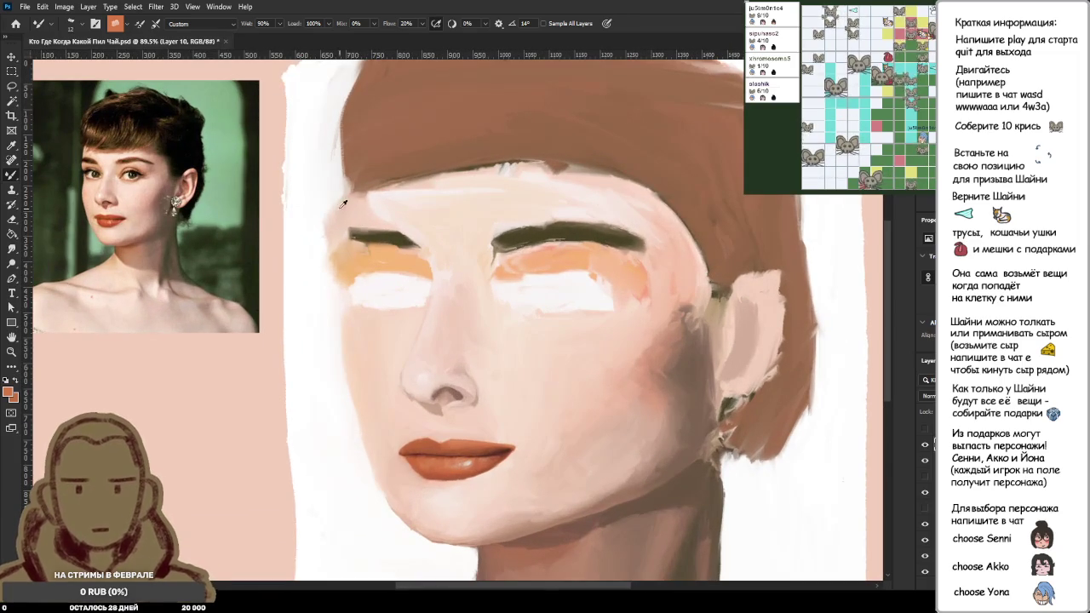
Step: Sample the white background as the foreground painting colour
alt+click(317, 184)
scroll(320, 186, up, 3)
scroll(337, 199, up, 2)
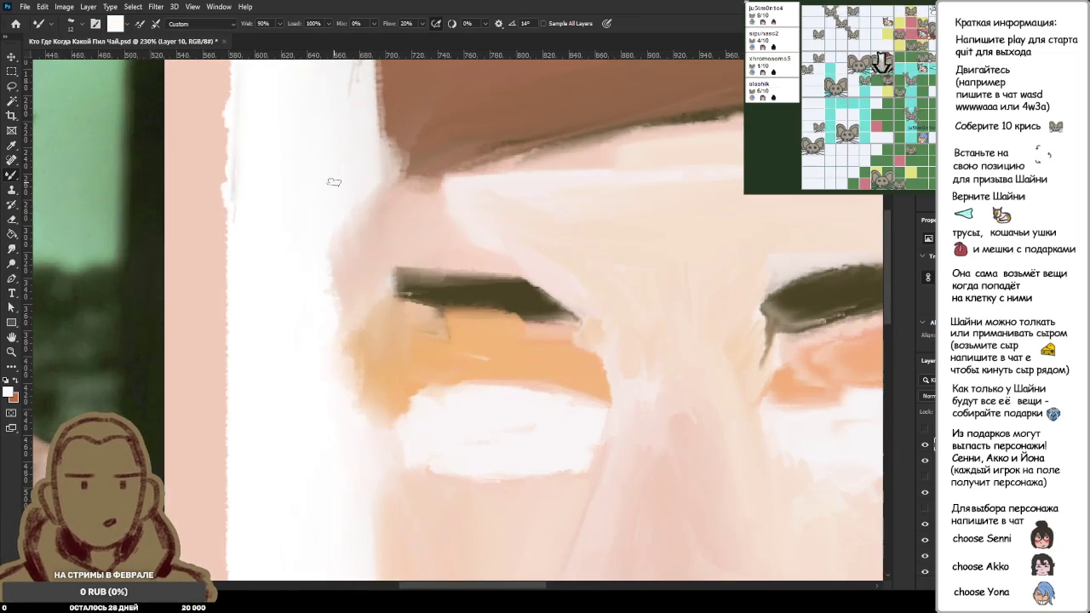
Step: Paint a white stroke along the face's left edge beside the eyebrow, then zoom to check it
mouse_move(324, 249)
mouse_down()
mouse_move(350, 236)
mouse_move(341, 261)
mouse_move(360, 251)
mouse_move(369, 266)
mouse_up()
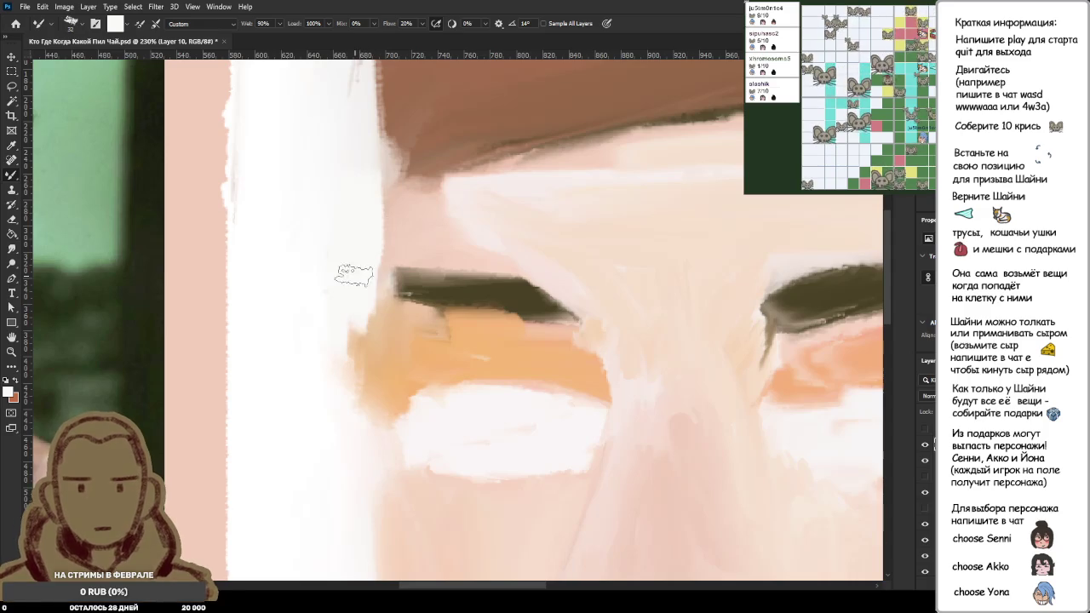
scroll(365, 297, down, 2)
scroll(329, 377, down, 1)
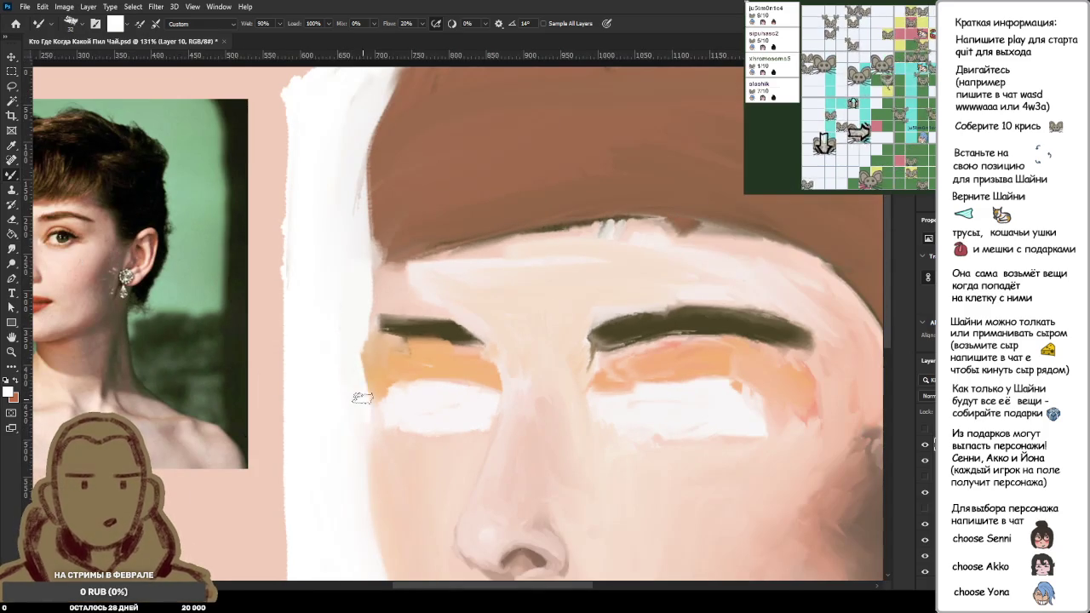
scroll(358, 405, down, 3)
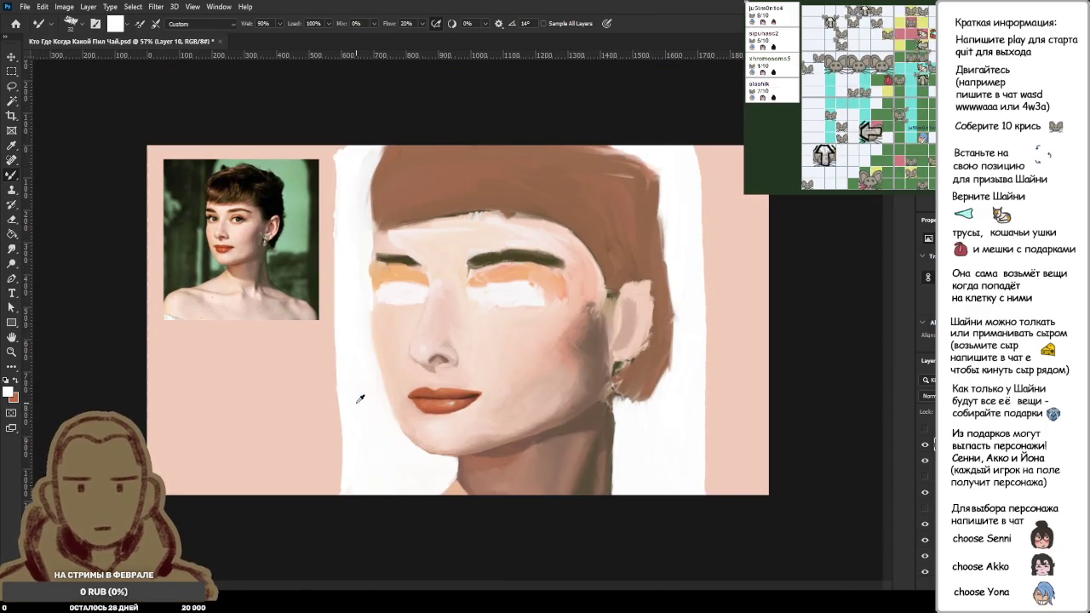
scroll(365, 256, up, 3)
scroll(309, 270, up, 2)
scroll(355, 207, up, 1)
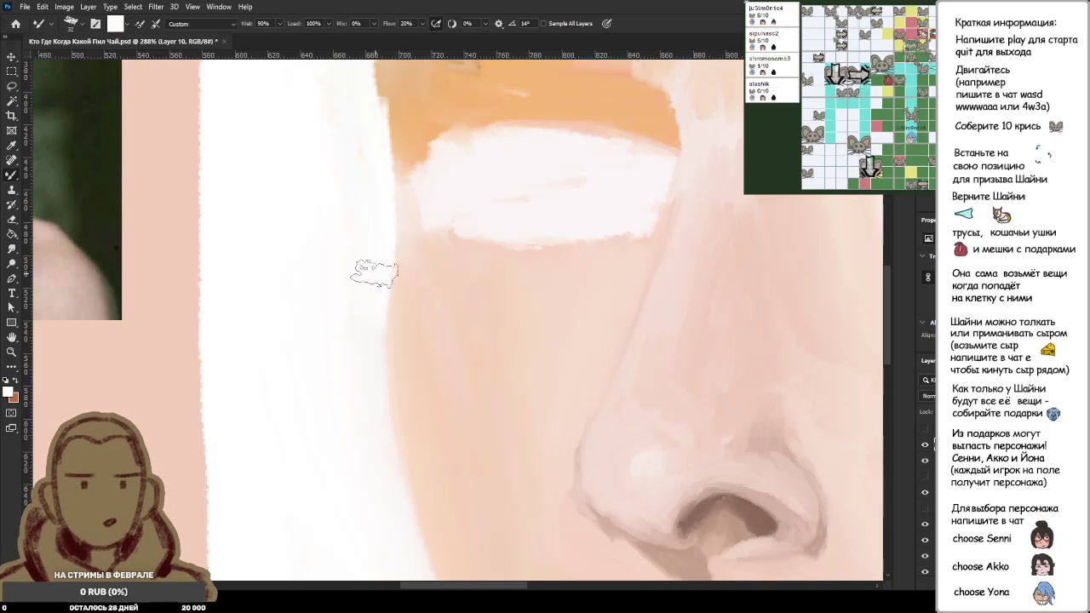
scroll(362, 353, down, 3)
scroll(379, 346, down, 1)
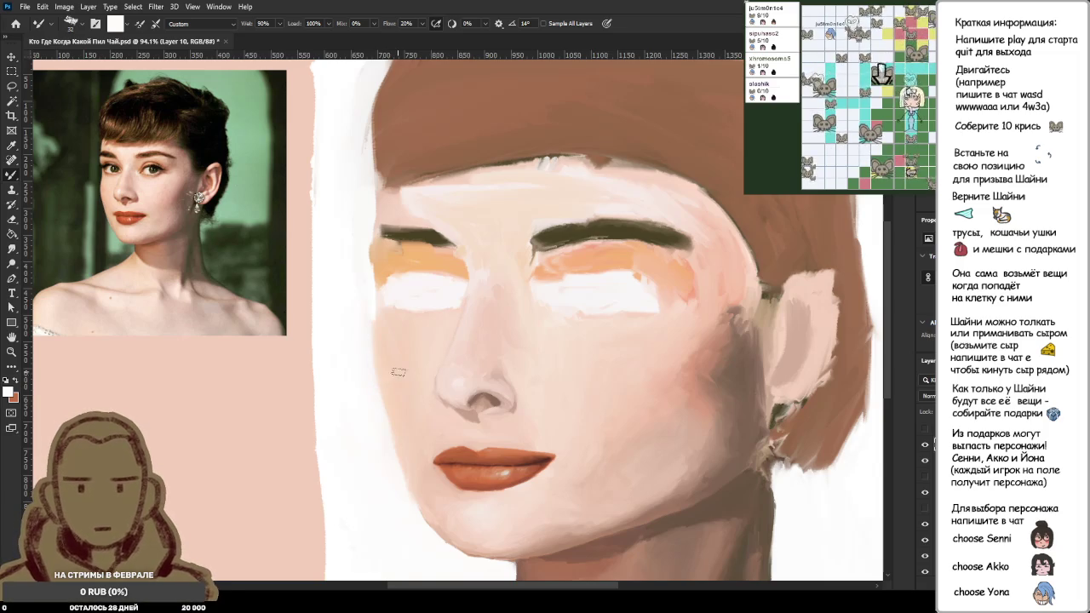
Step: Lasso a freehand selection around the forehead and left cheek area
key(l)
mouse_move(456, 169)
mouse_down()
mouse_move(331, 253)
mouse_move(456, 175)
mouse_up()
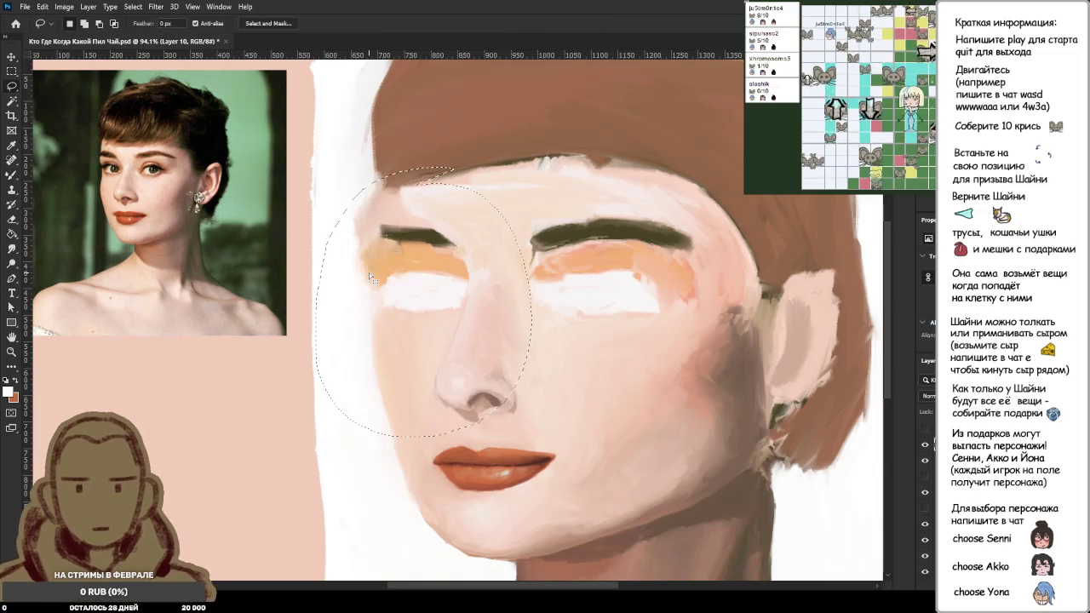
mouse_move(409, 120)
mouse_down()
mouse_move(465, 323)
mouse_move(409, 119)
mouse_up()
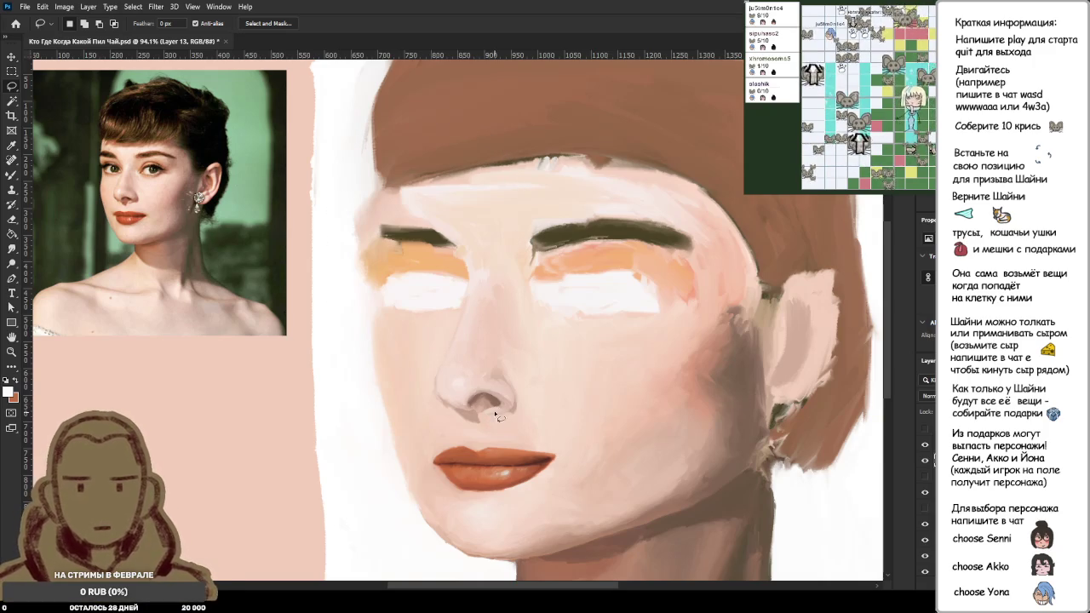
scroll(345, 180, up, 3)
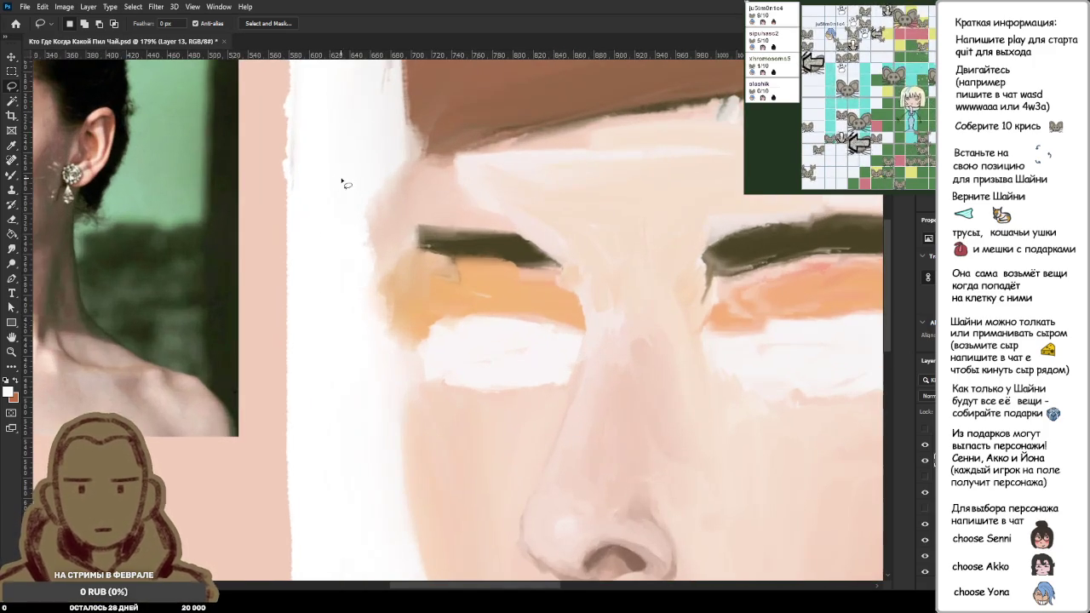
Step: Paint white down the face's left edge, finishing with a much larger brush
key(b)
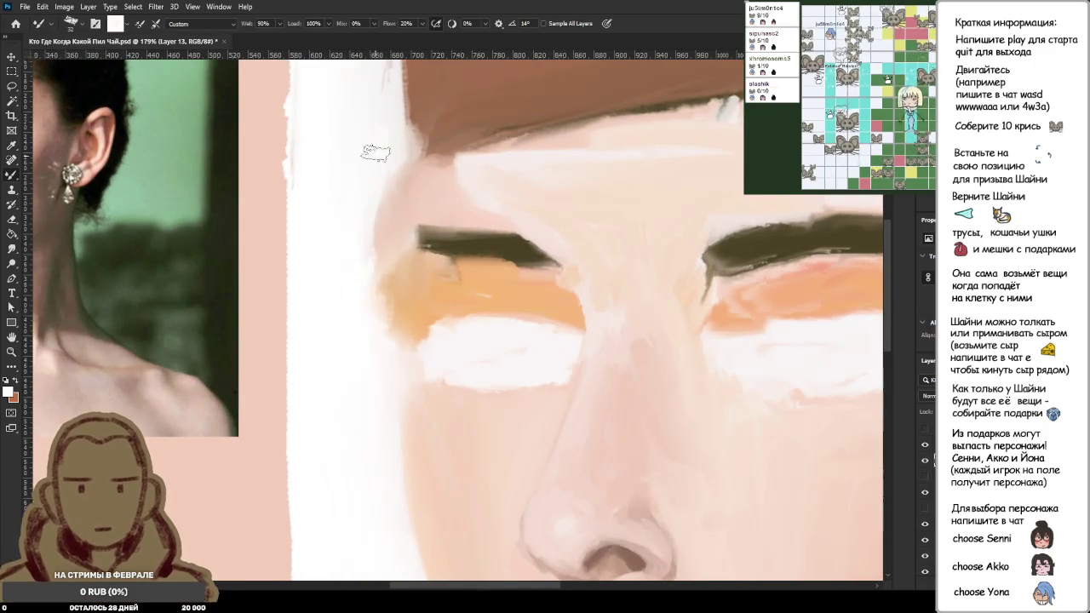
drag(391, 180, 391, 233)
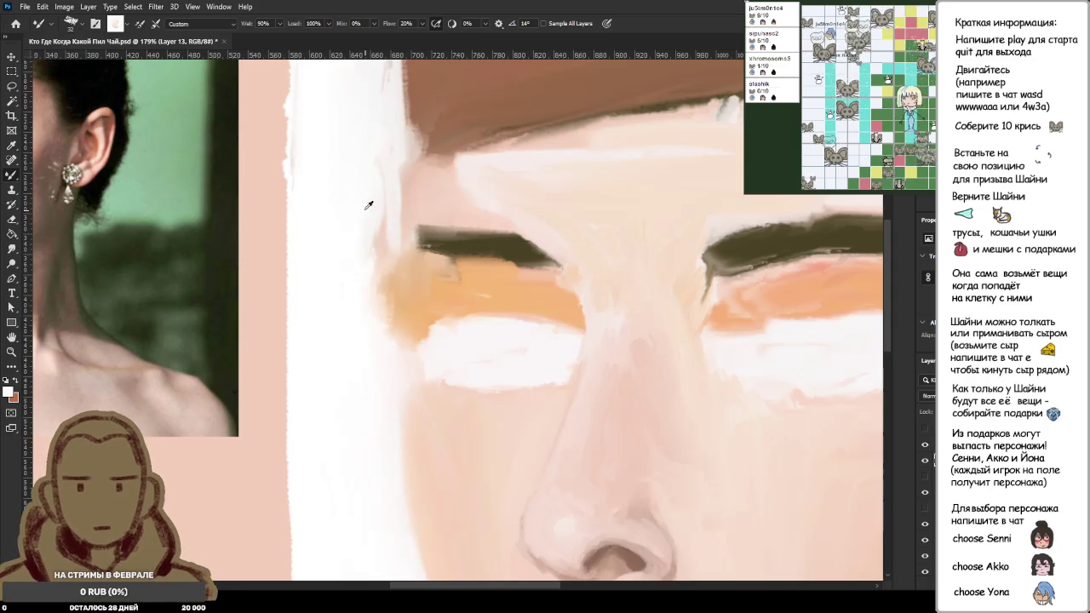
key(bracketright)
key(bracketright)
key(bracketright)
drag(387, 157, 400, 256)
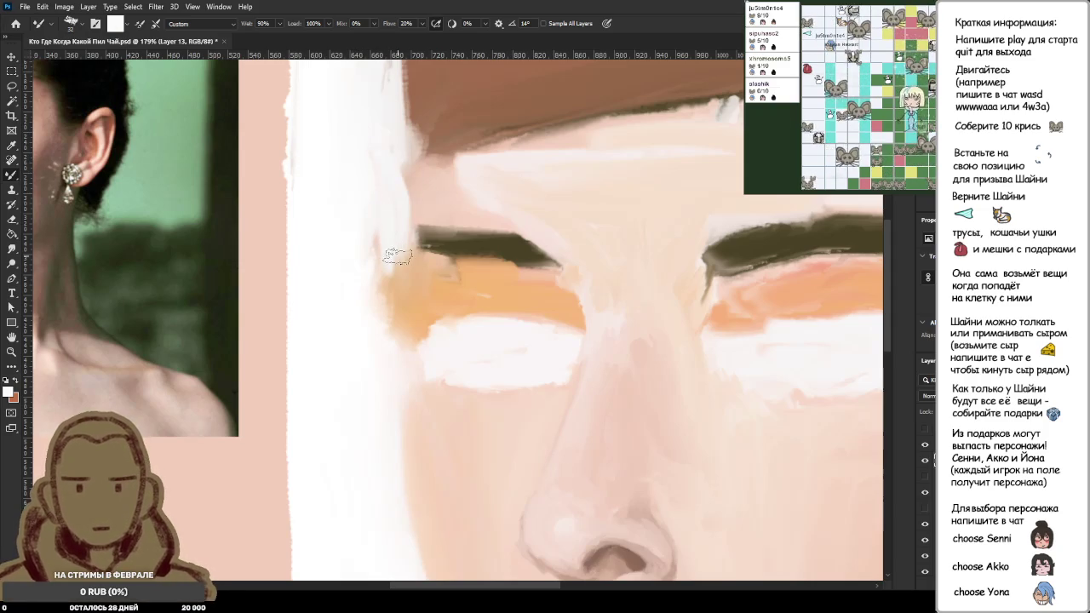
Step: Sample the skin beside the eyebrow and lighten the orange eye patch's outer edge
alt+click(357, 166)
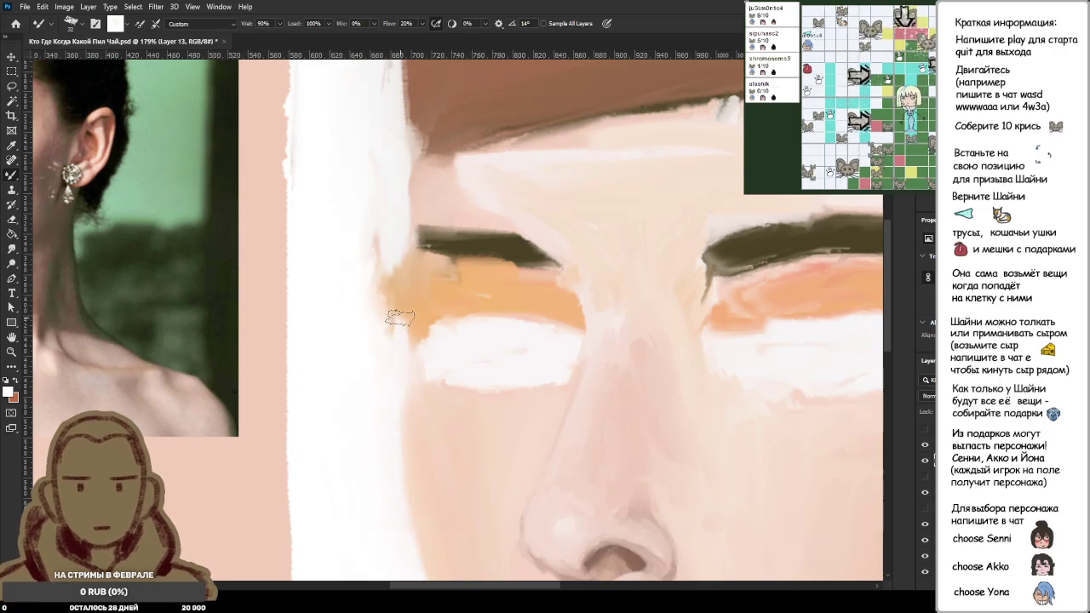
drag(386, 340, 396, 281)
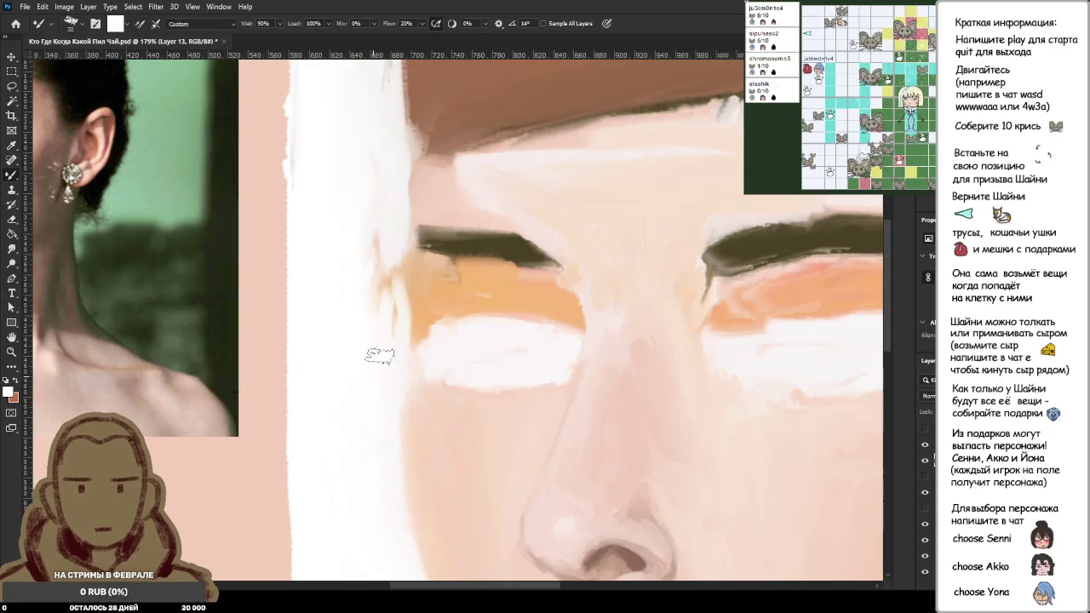
drag(372, 374, 383, 267)
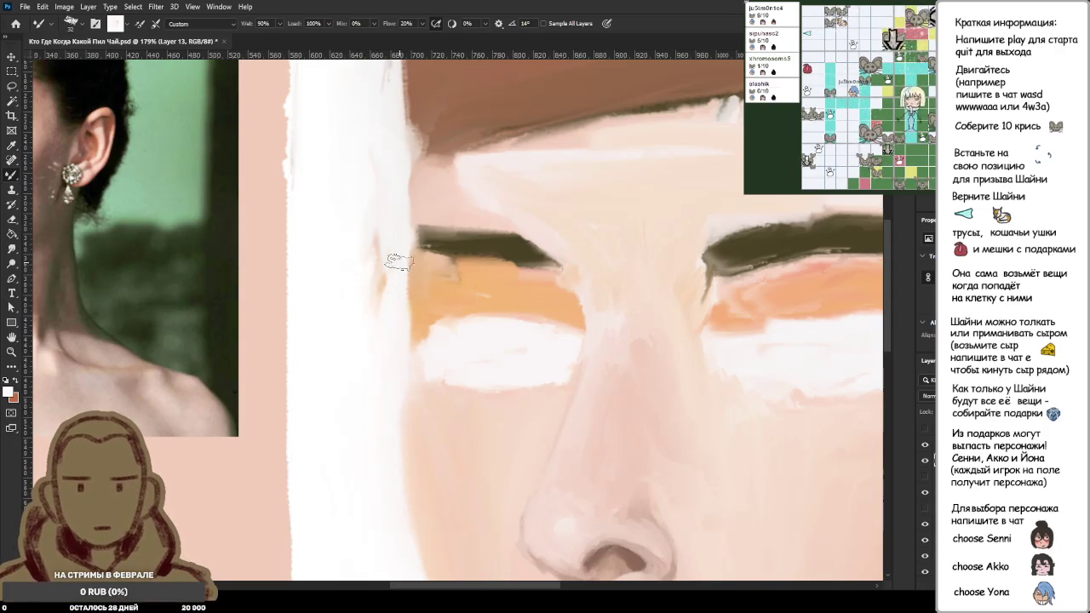
drag(375, 341, 379, 188)
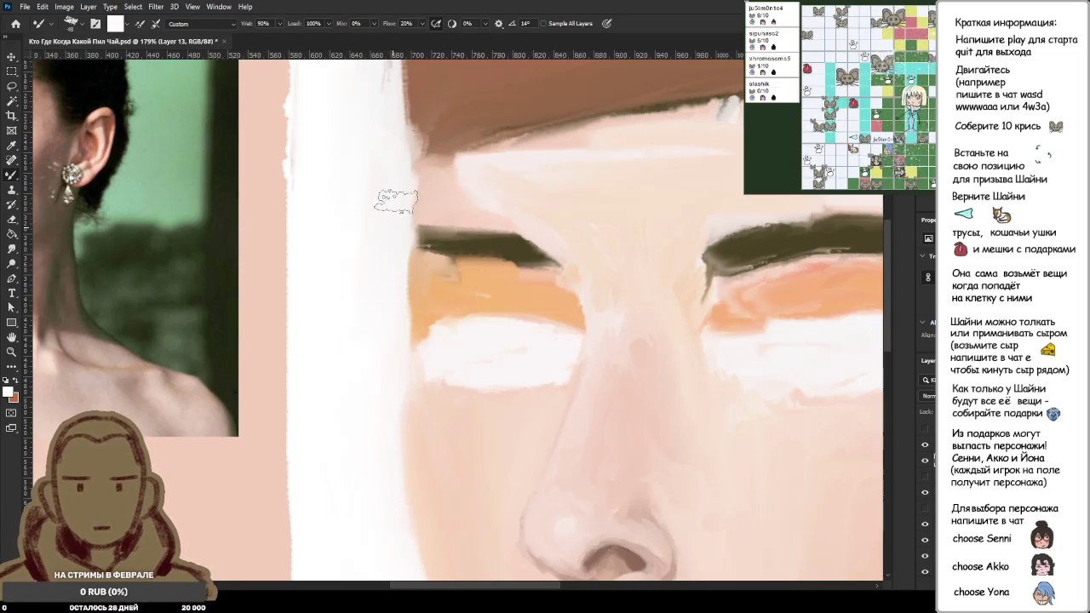
Step: Sample colours beside the left eye and near the face edge
scroll(417, 178, down, 5)
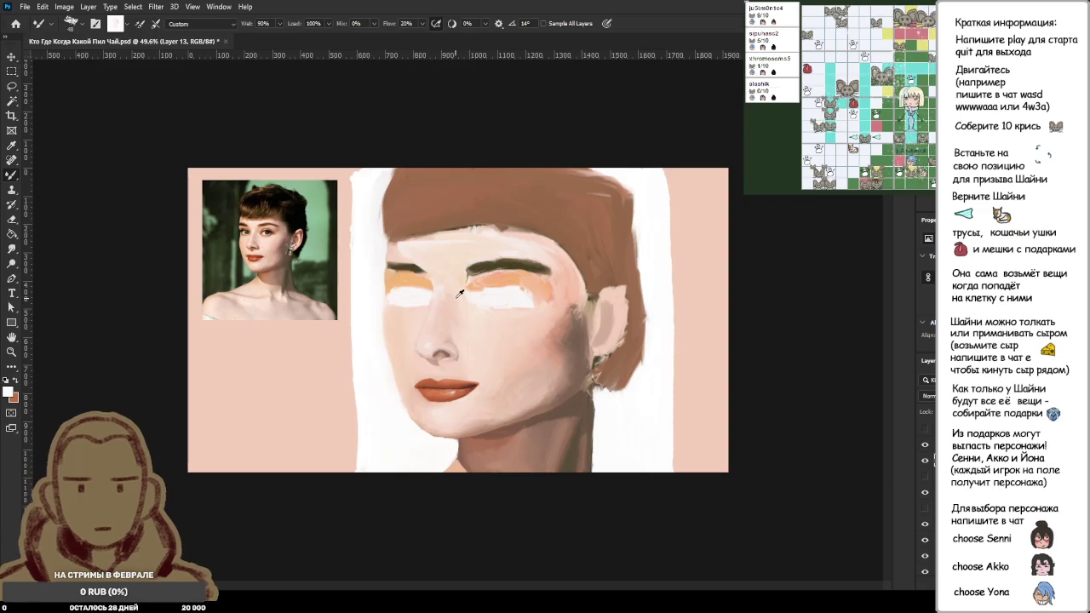
scroll(460, 293, up, 3)
scroll(460, 293, up, 3)
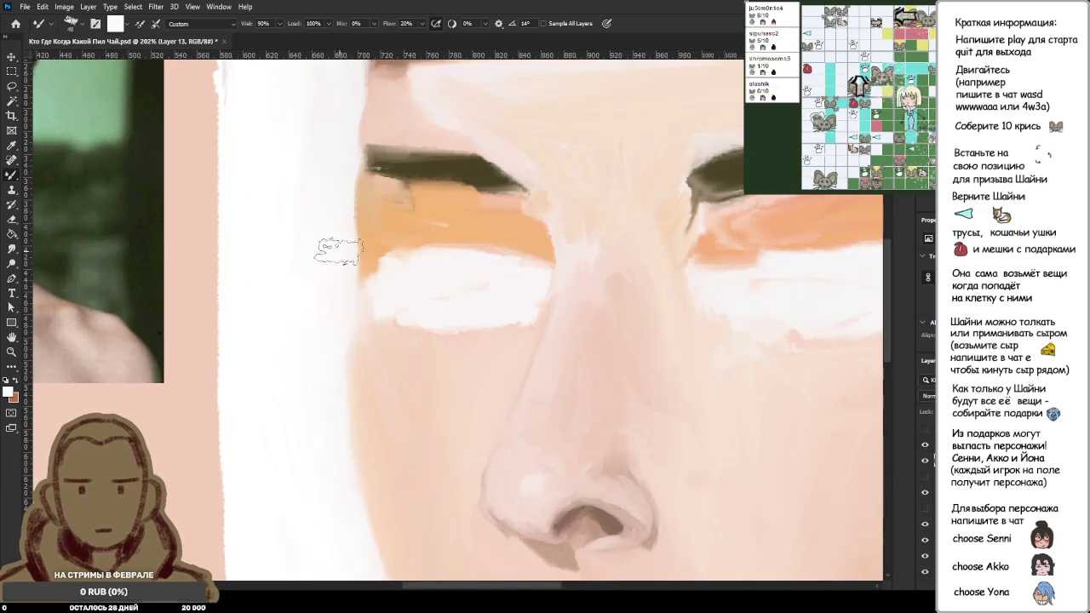
alt+click(342, 247)
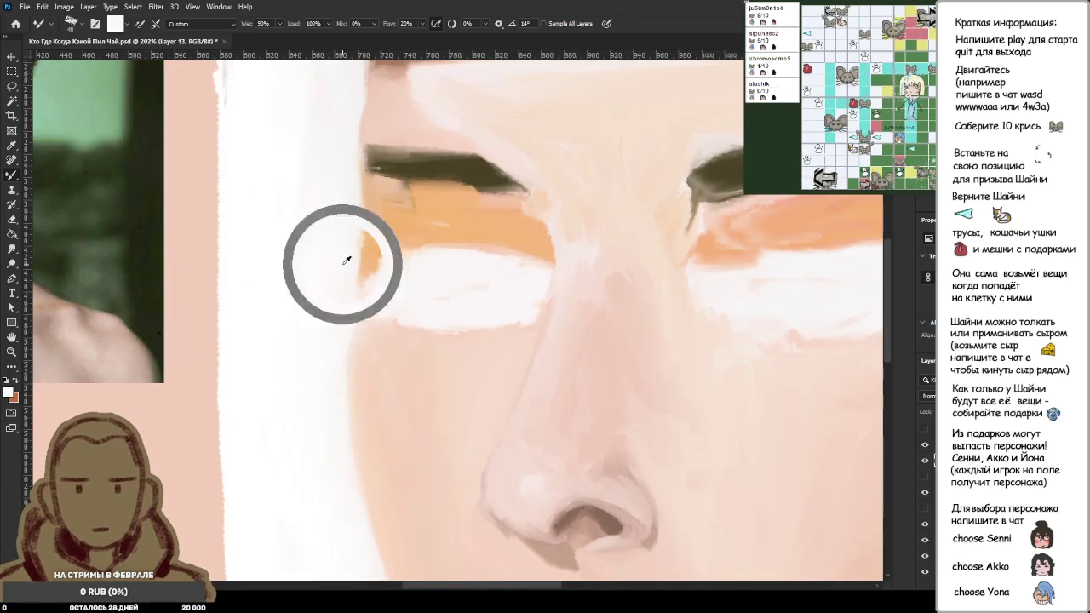
alt+click(332, 336)
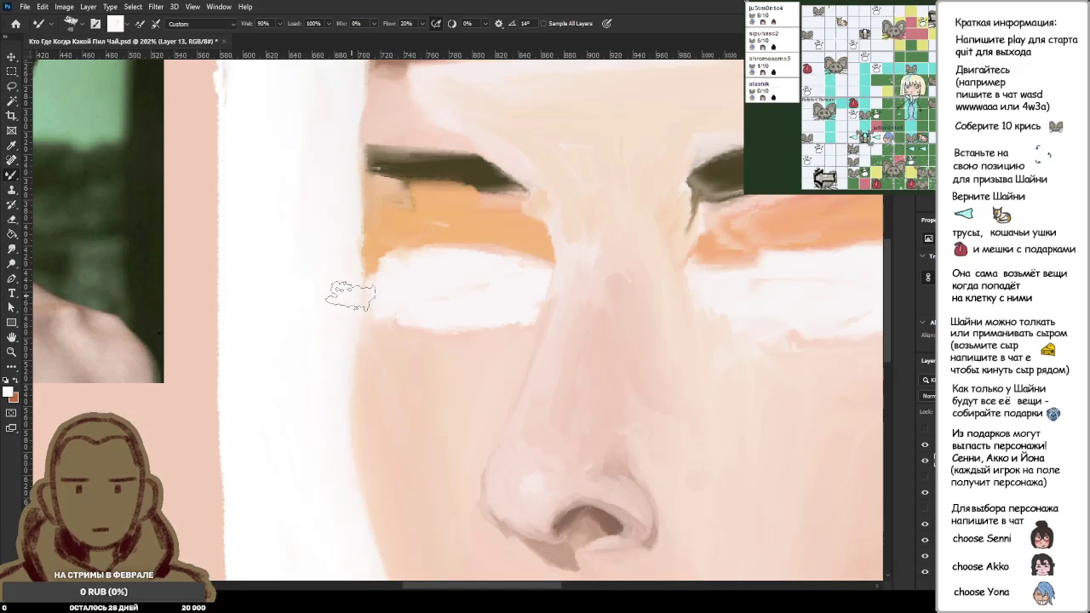
scroll(344, 303, down, 5)
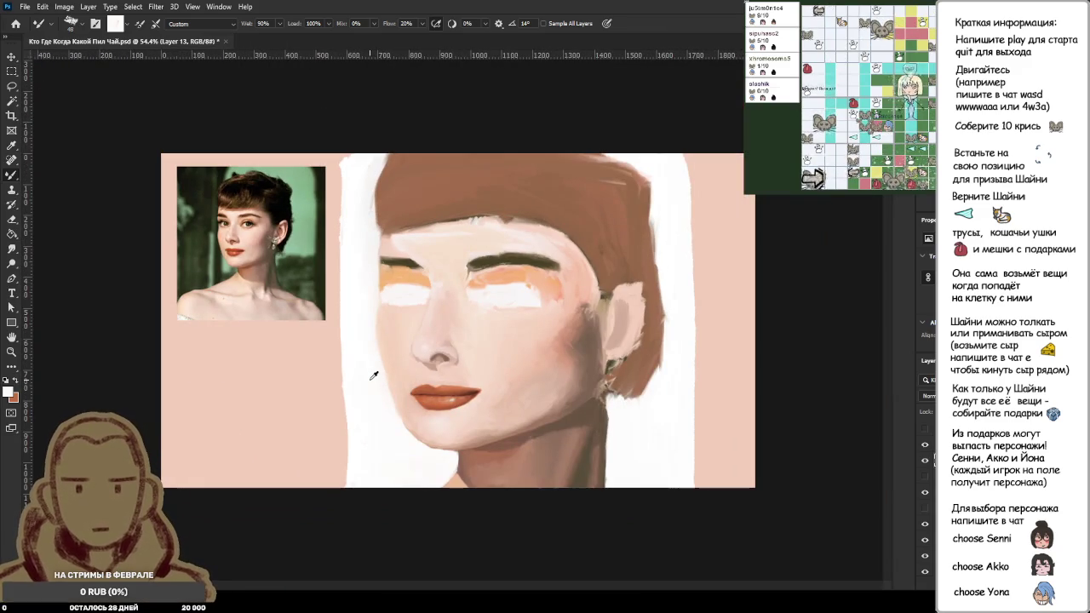
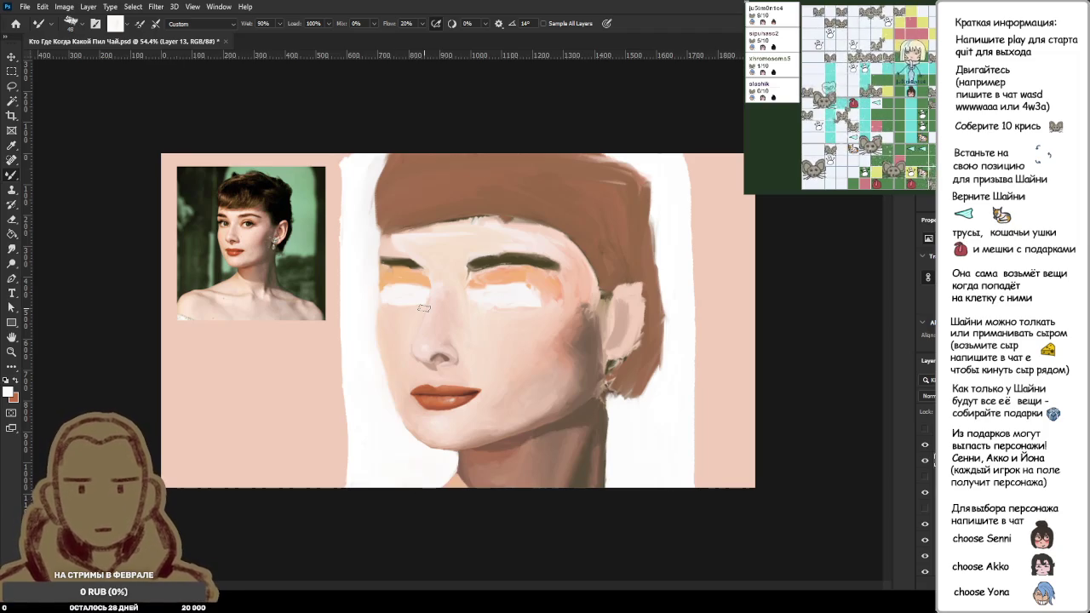
Step: Load the Mixer Brush with light and dark orange-red tones sampled from the upper lip
scroll(277, 337, up, 3)
scroll(189, 232, up, 3)
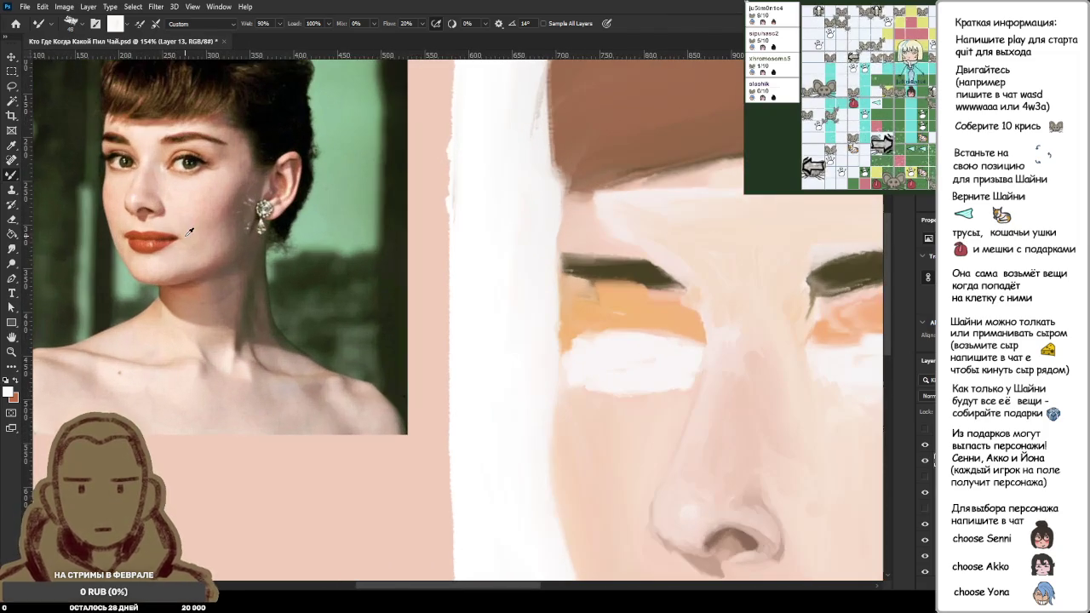
scroll(396, 317, down, 3)
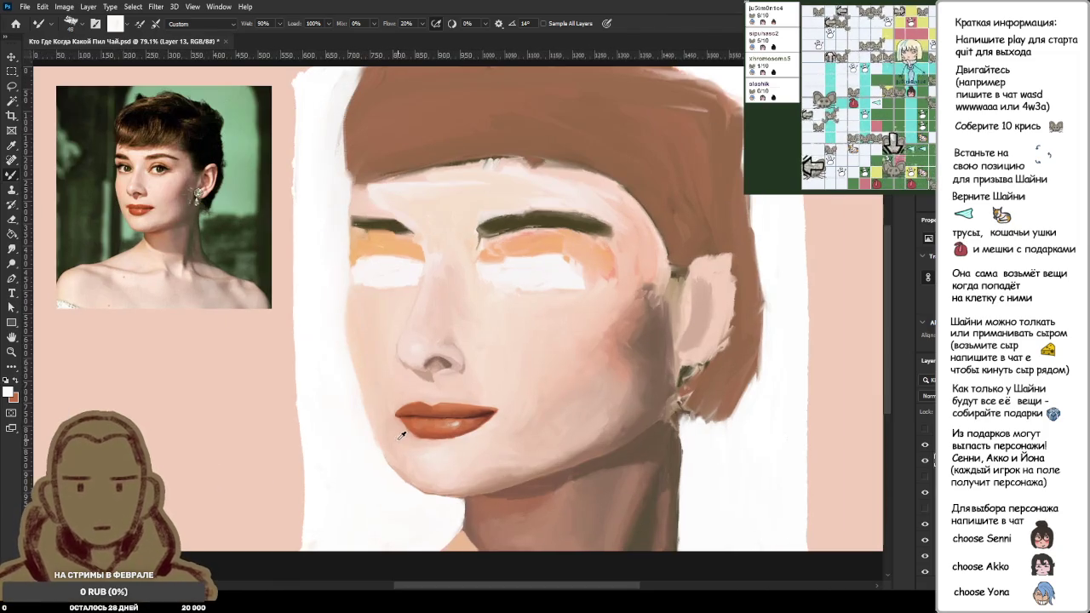
scroll(399, 435, up, 3)
scroll(400, 434, up, 3)
scroll(418, 397, up, 3)
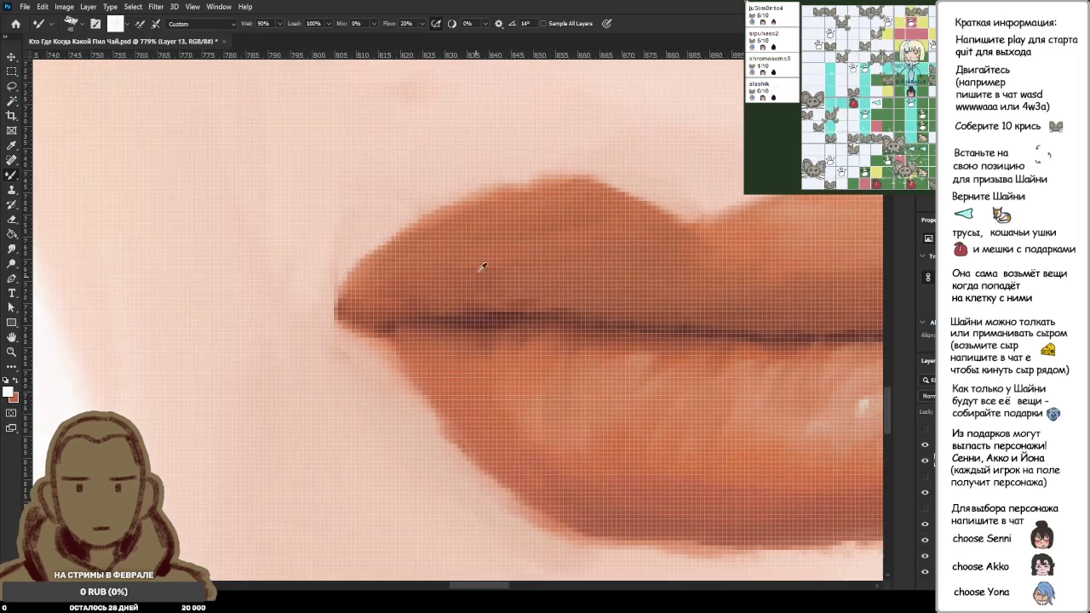
alt+click(502, 218)
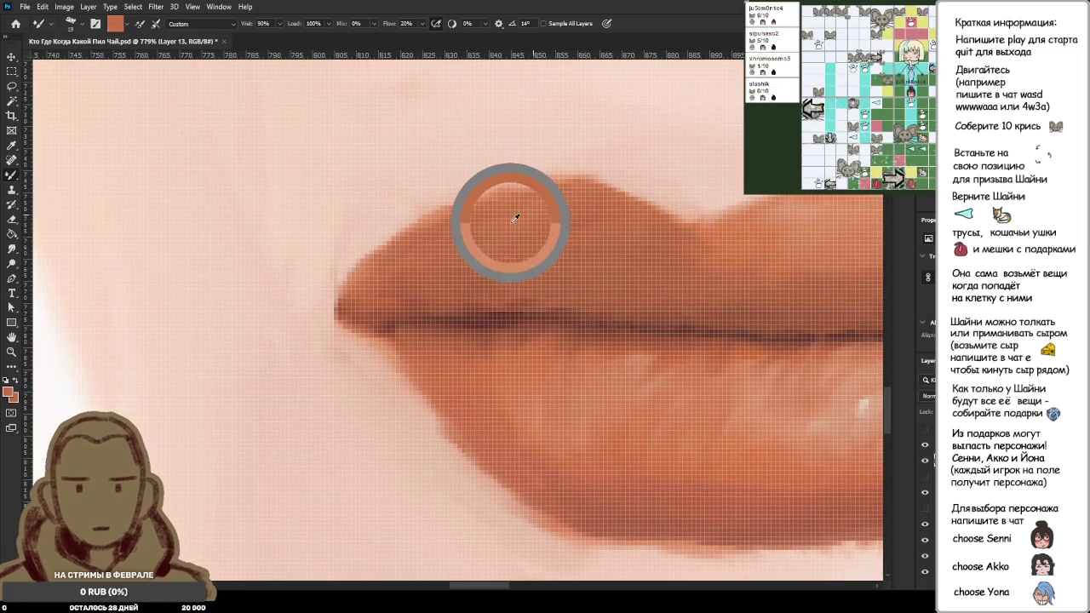
alt+click(810, 211)
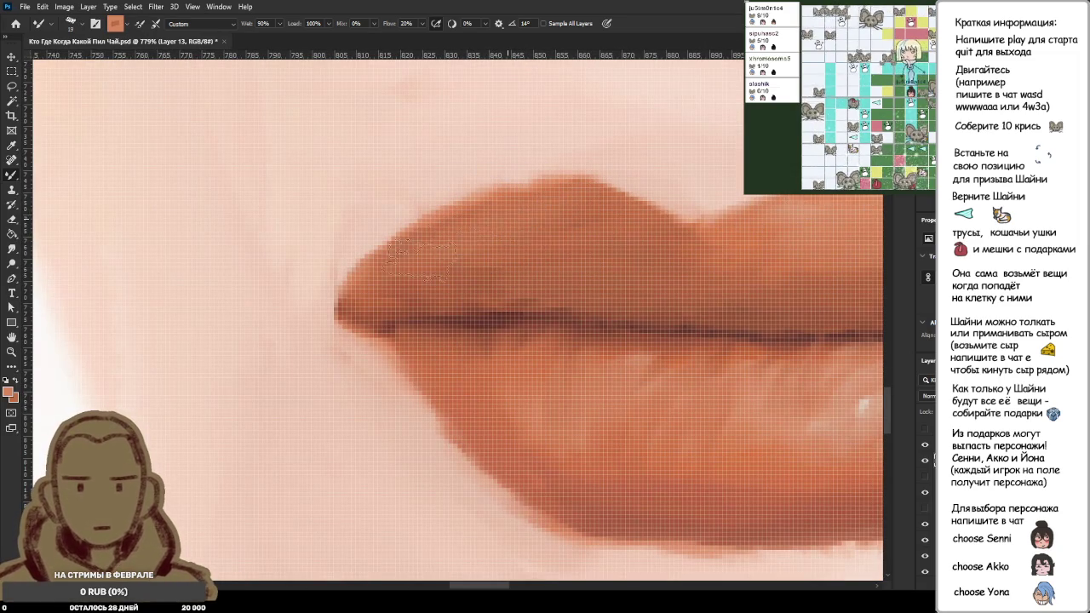
scroll(524, 286, down, 5)
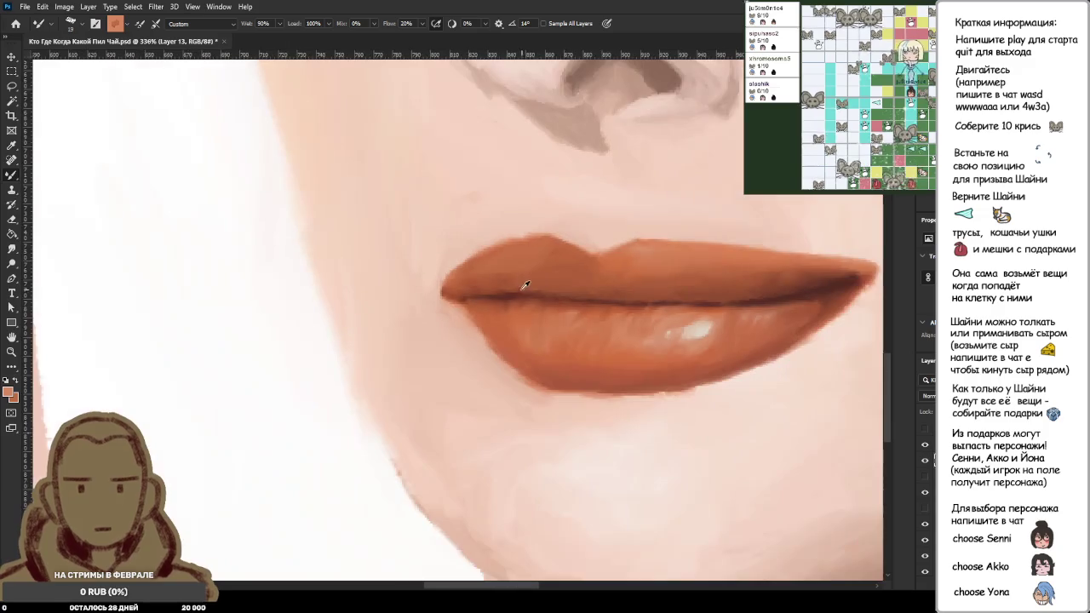
scroll(521, 291, down, 5)
scroll(274, 201, up, 3)
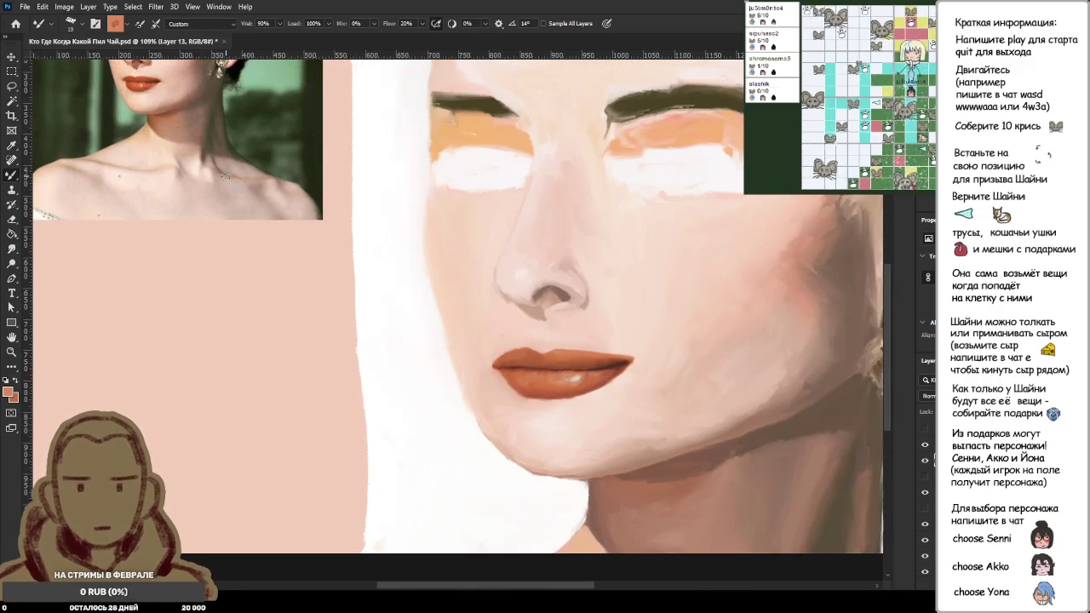
scroll(518, 344, up, 4)
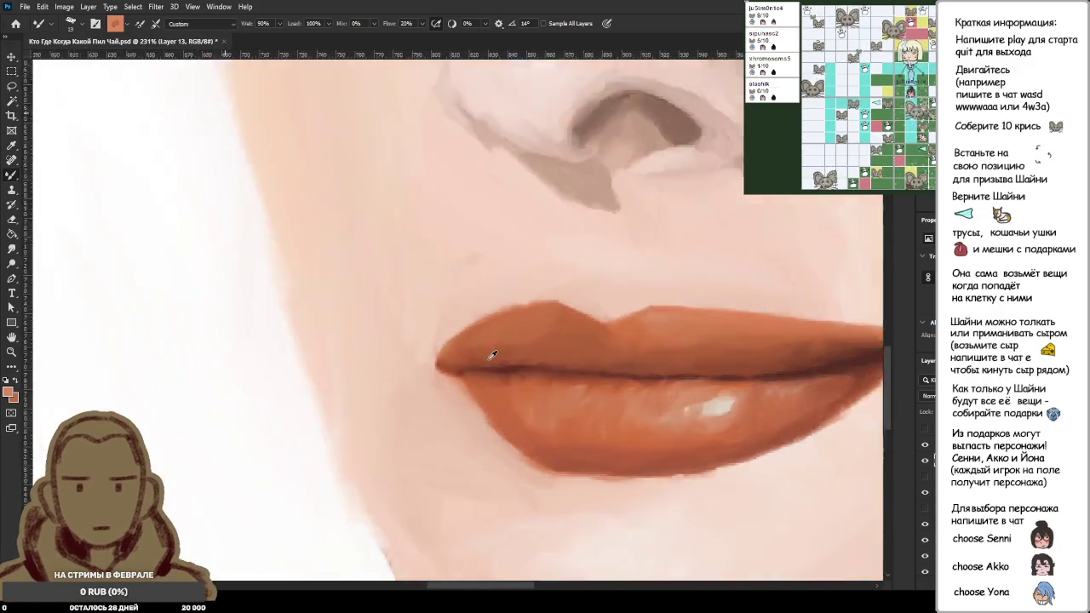
scroll(504, 359, up, 5)
alt+click(504, 359)
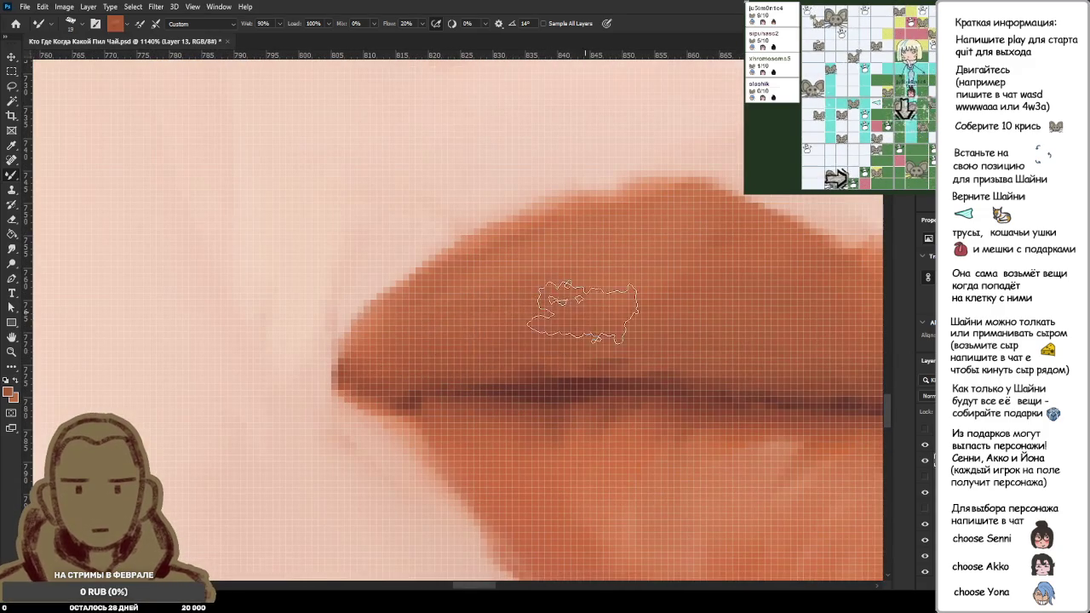
Step: Sample the lip colour near the lip line, then the skin pink beside the lip corner
scroll(550, 309, down, 3)
scroll(553, 314, down, 3)
scroll(558, 317, down, 1)
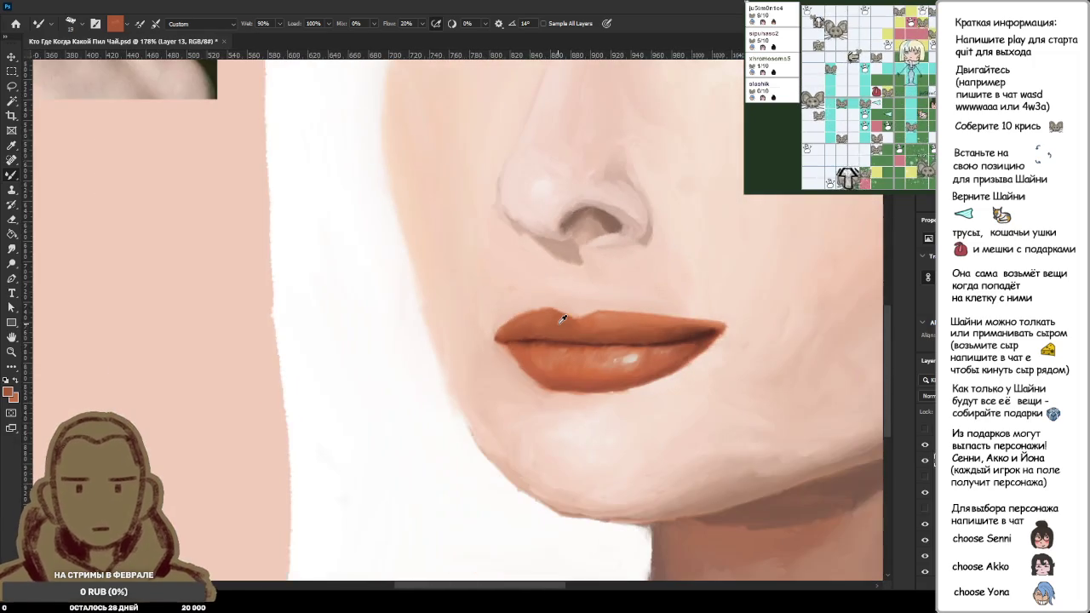
scroll(562, 320, down, 1)
scroll(563, 320, up, 3)
scroll(538, 323, up, 4)
alt+click(487, 469)
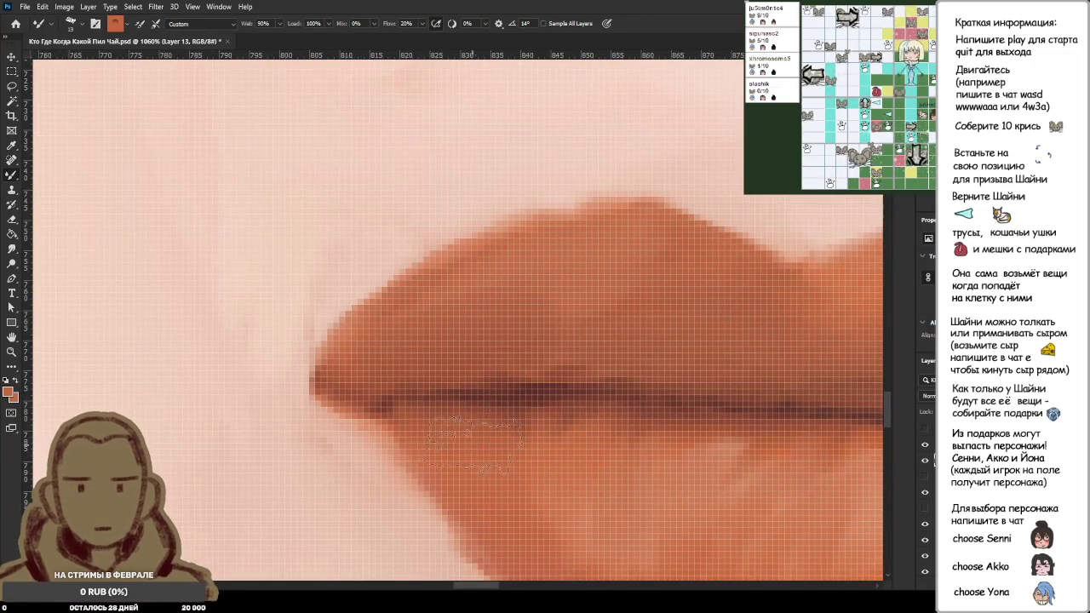
scroll(511, 433, down, 3)
scroll(537, 426, up, 2)
scroll(557, 422, up, 1)
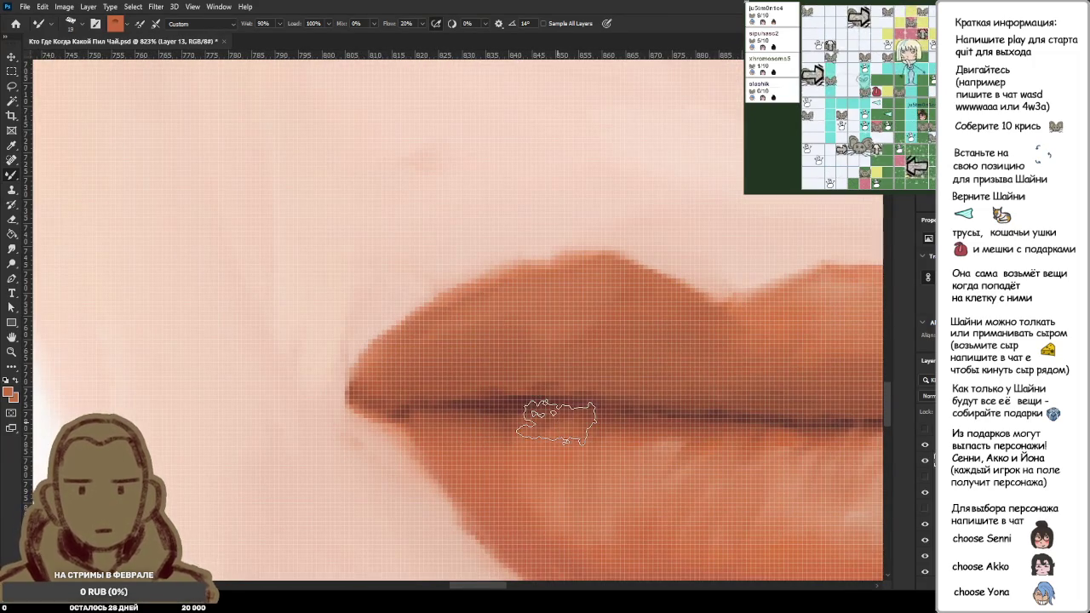
scroll(575, 370, down, 2)
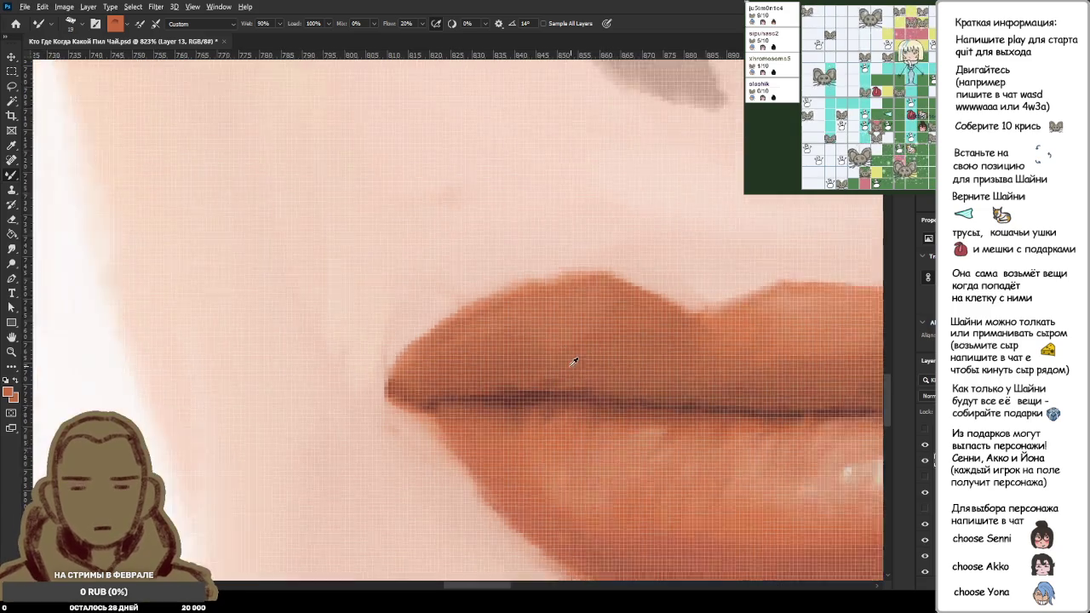
scroll(575, 370, down, 3)
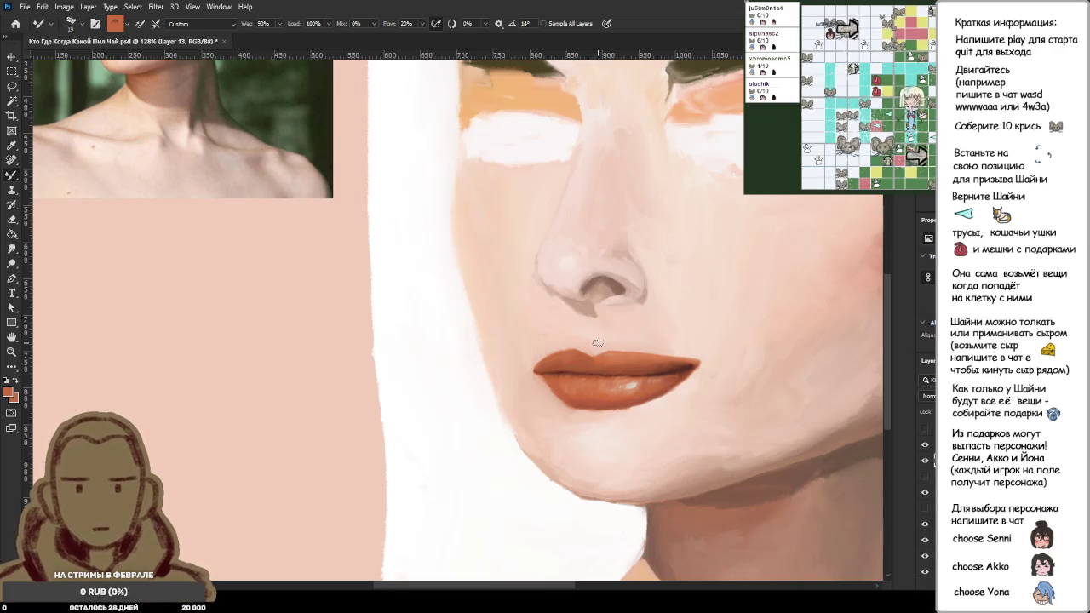
scroll(543, 389, down, 2)
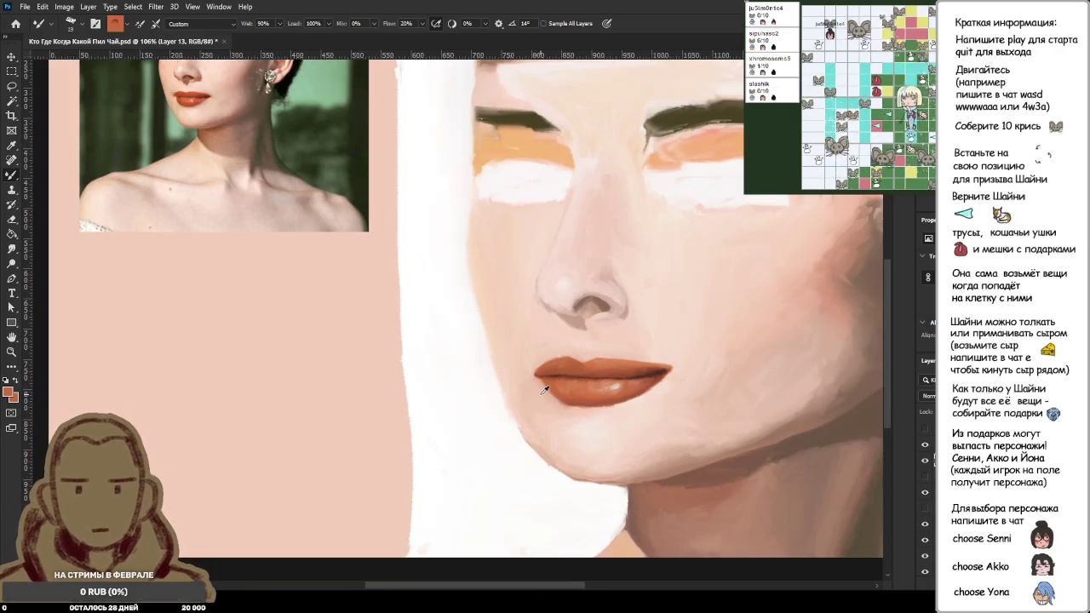
scroll(533, 407, up, 2)
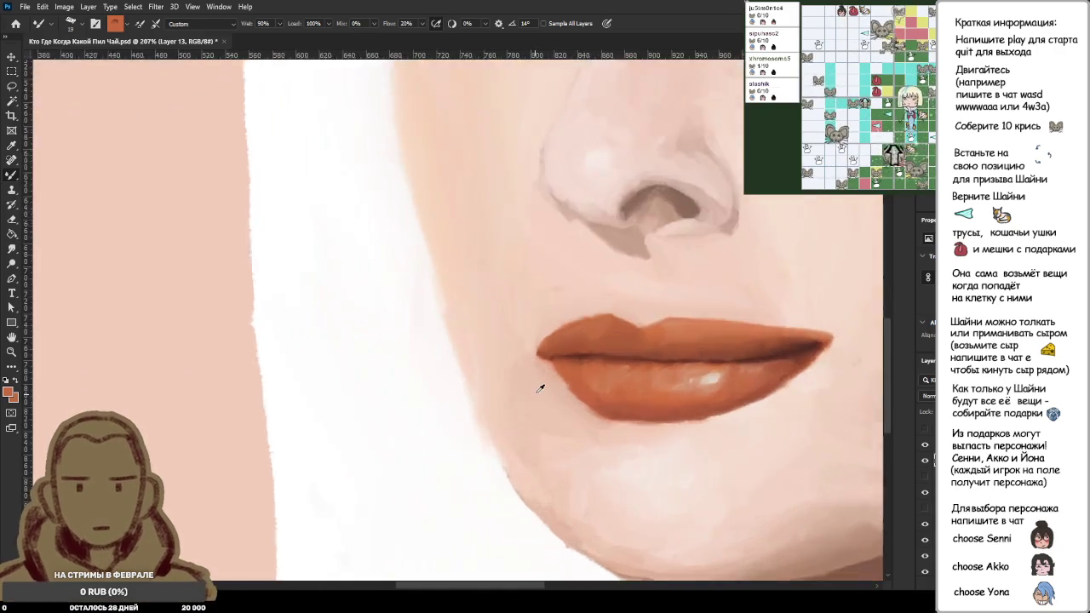
scroll(537, 452, up, 2)
scroll(545, 335, up, 1)
alt+click(546, 334)
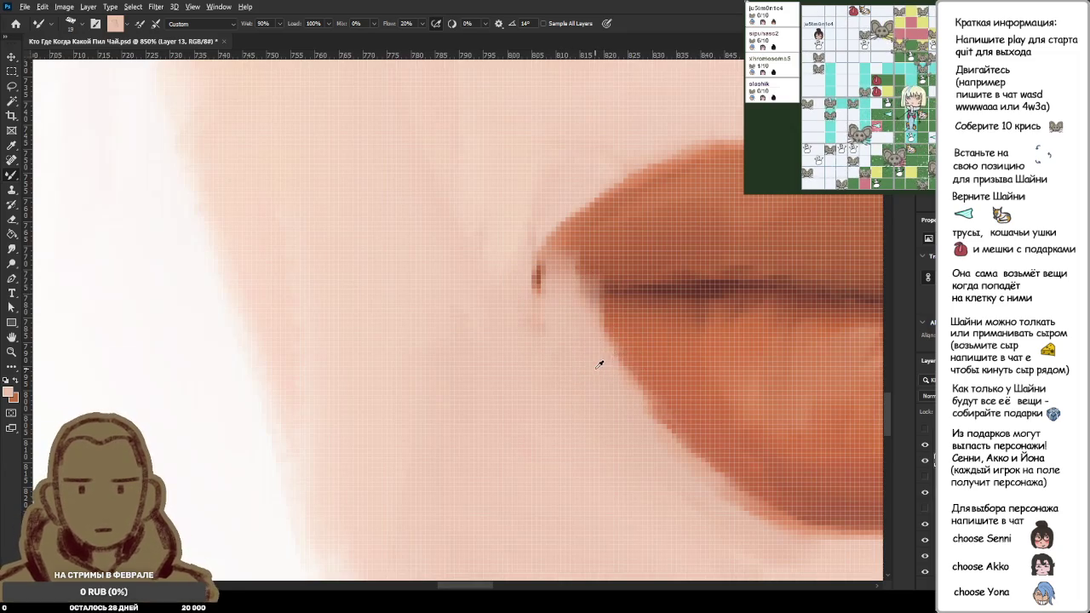
Step: Cover the dark spot at the lip corner and soften it with skin-pink strokes
drag(545, 328, 527, 252)
alt+click(574, 332)
mouse_move(574, 332)
mouse_down()
mouse_move(562, 272)
mouse_move(596, 264)
mouse_move(587, 251)
mouse_up()
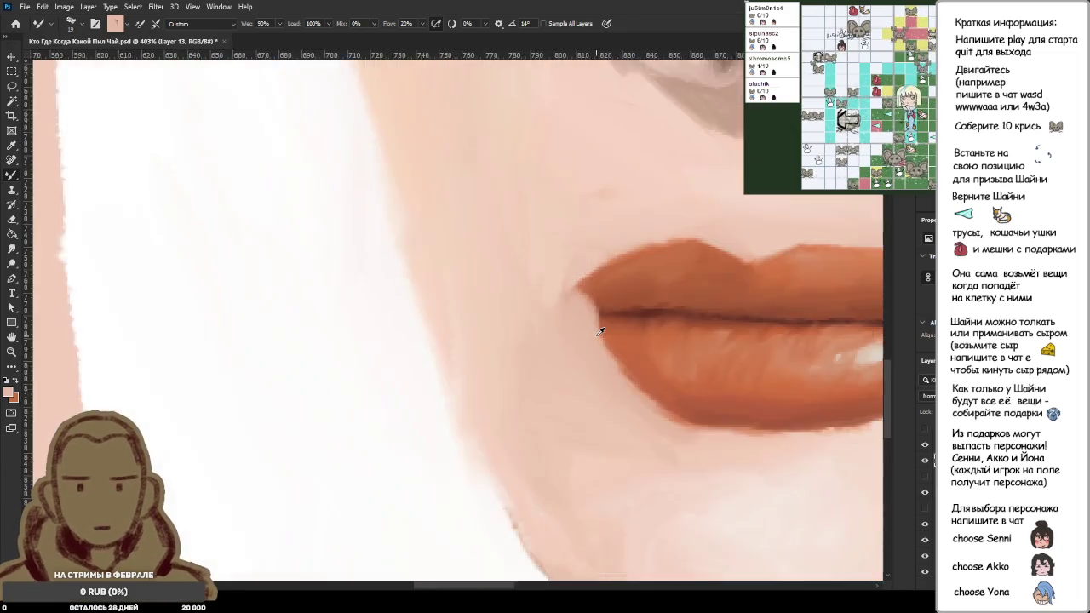
scroll(599, 332, down, 5)
scroll(599, 333, down, 2)
scroll(595, 331, down, 2)
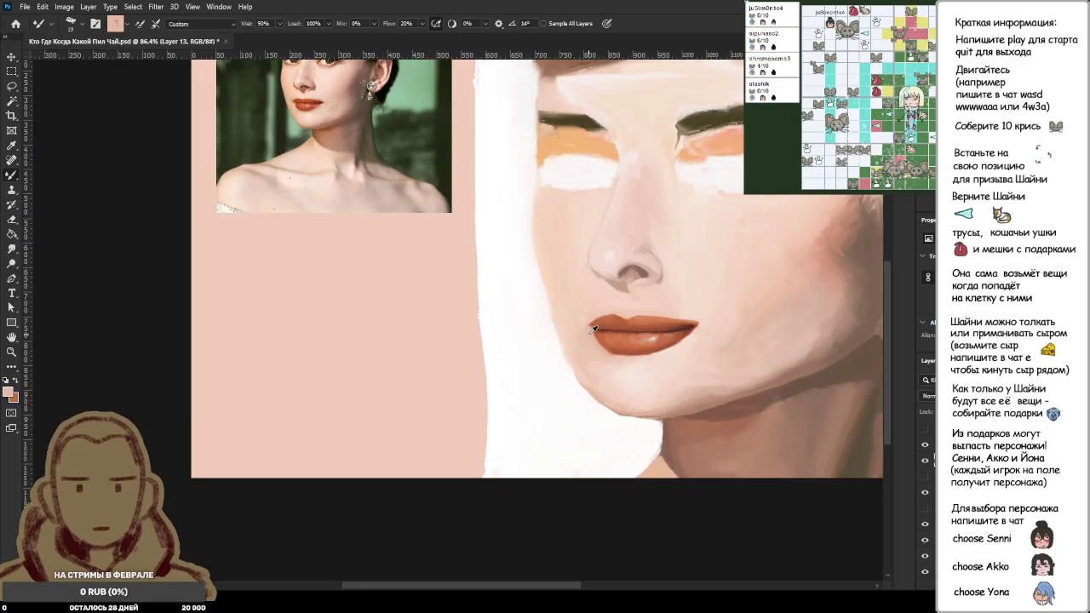
scroll(593, 329, up, 5)
scroll(596, 324, up, 4)
Step: Sample orange, red-brown and skin-pink tones around the lips and shrink the brush for detail
alt+click(628, 243)
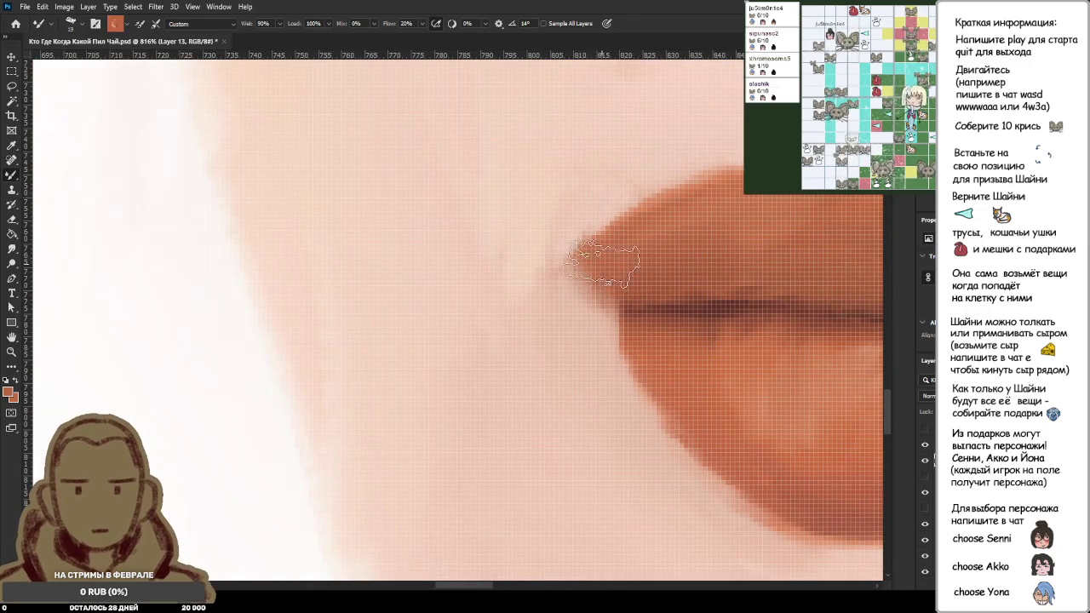
alt+click(703, 305)
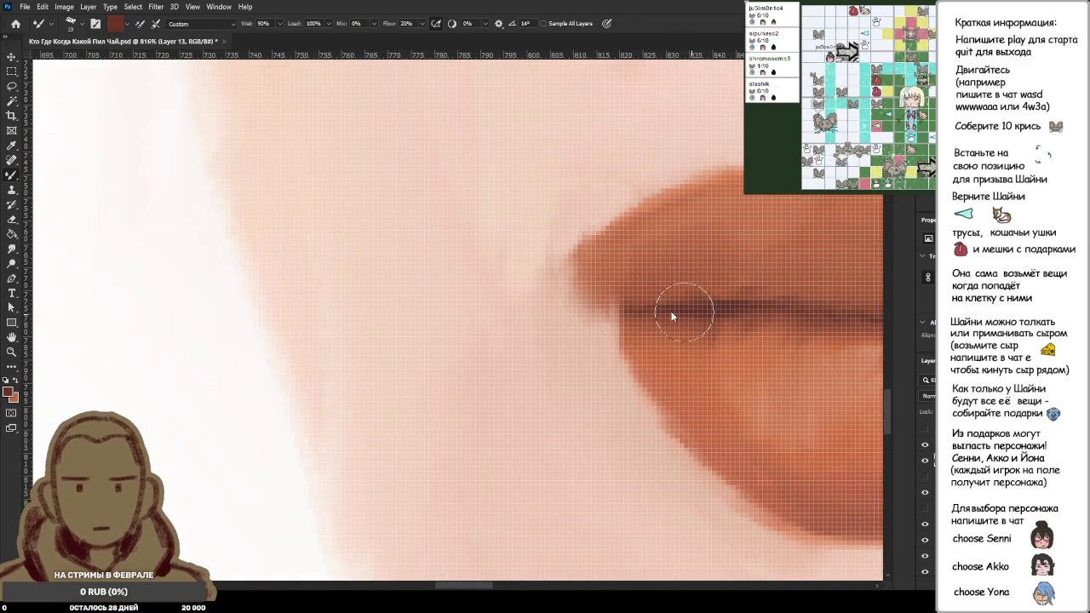
key(bracketleft)
key(bracketleft)
key(bracketleft)
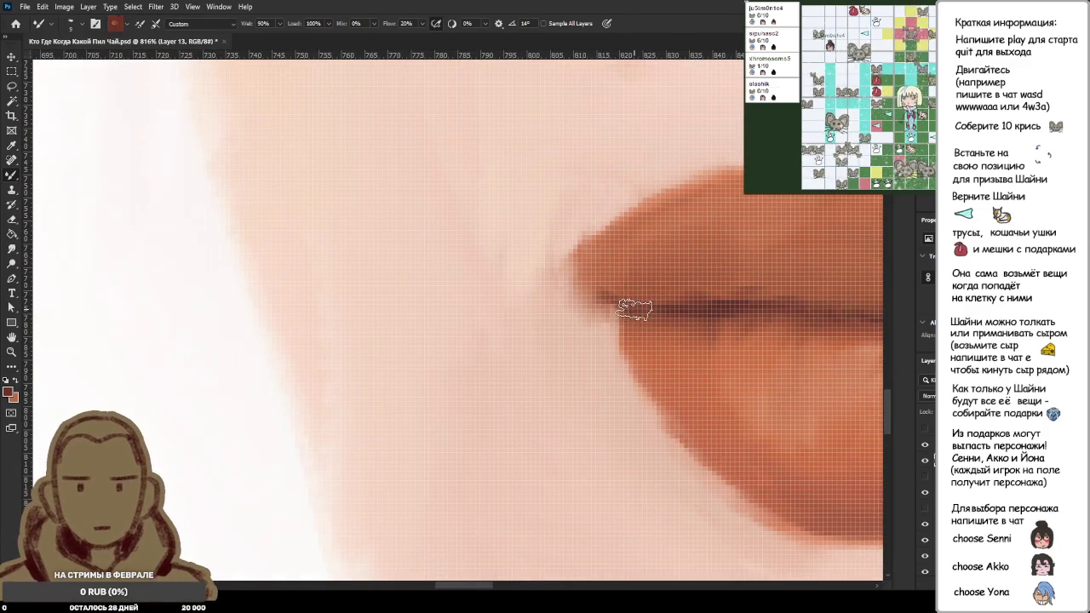
alt+click(591, 272)
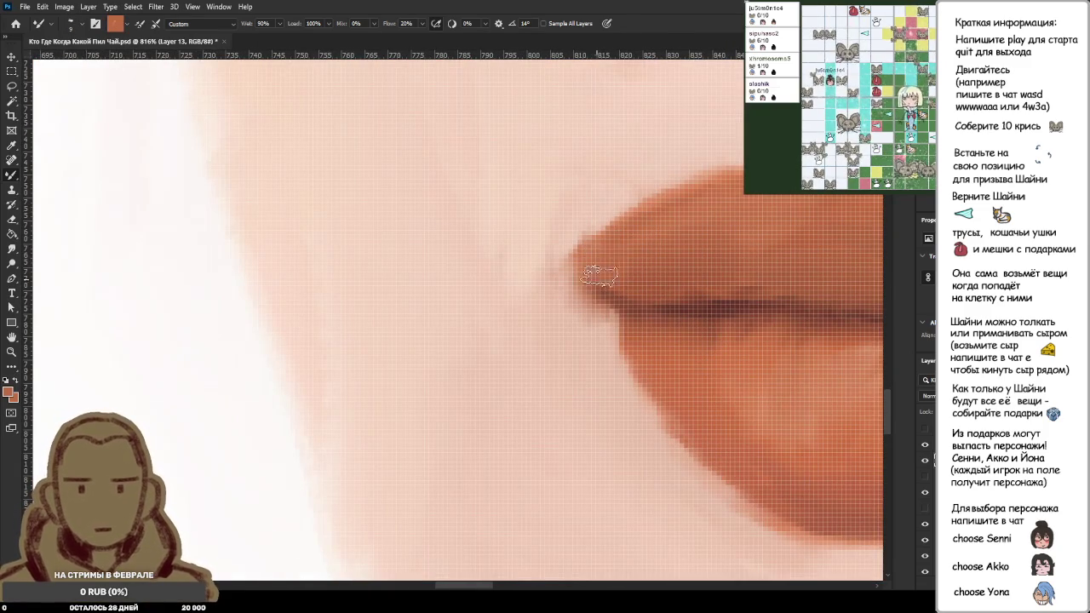
alt+click(728, 247)
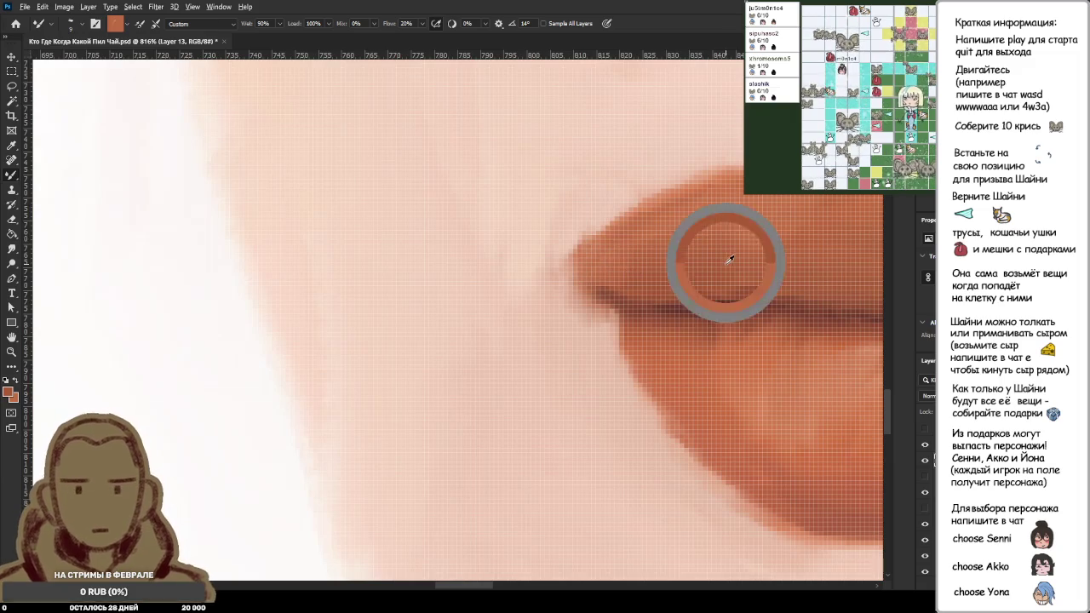
alt+click(601, 328)
scroll(601, 328, down, 3)
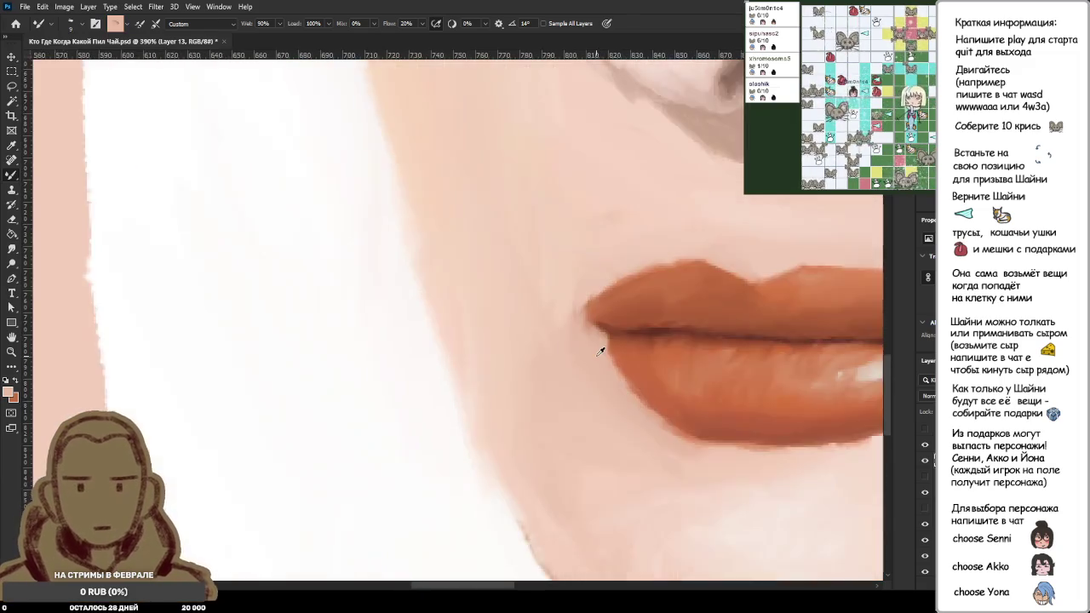
scroll(601, 351, down, 3)
scroll(577, 287, down, 3)
scroll(375, 405, up, 3)
scroll(425, 430, up, 3)
scroll(447, 477, up, 2)
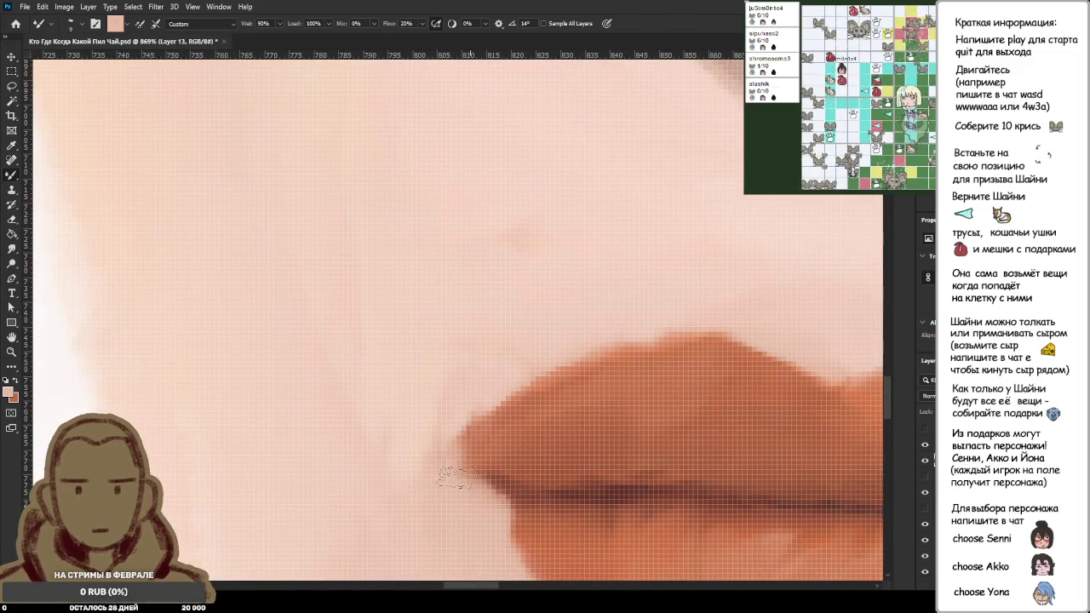
Step: Tighten the lip corner edge, thin the upper-left lip edge with skin tone, and extend the corner slightly left
drag(451, 486, 462, 419)
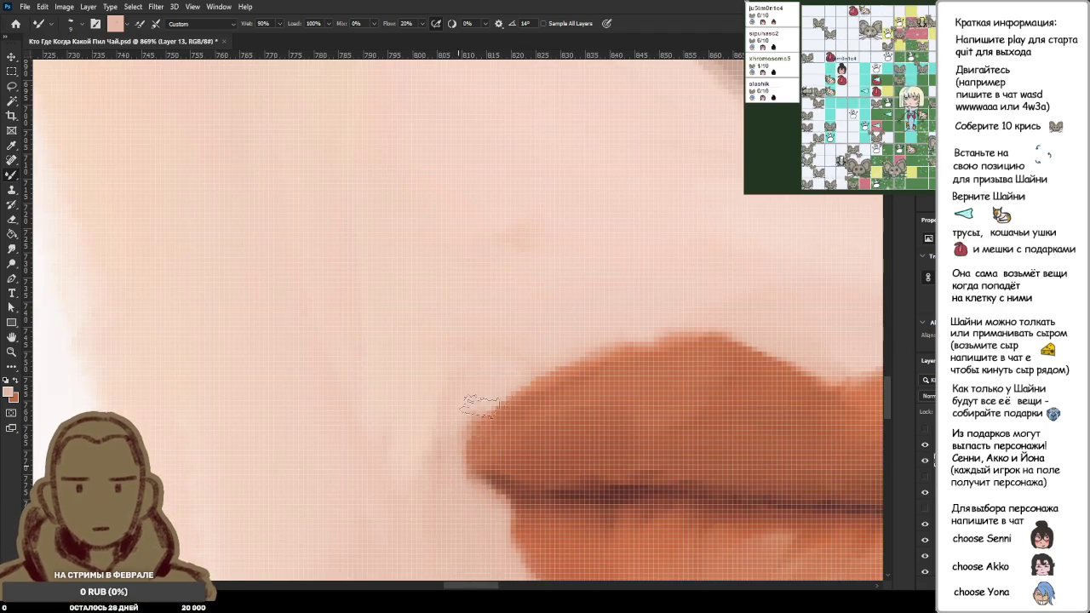
alt+click(451, 499)
mouse_move(464, 490)
mouse_down()
mouse_move(498, 424)
mouse_move(563, 366)
mouse_up()
scroll(497, 445, down, 3)
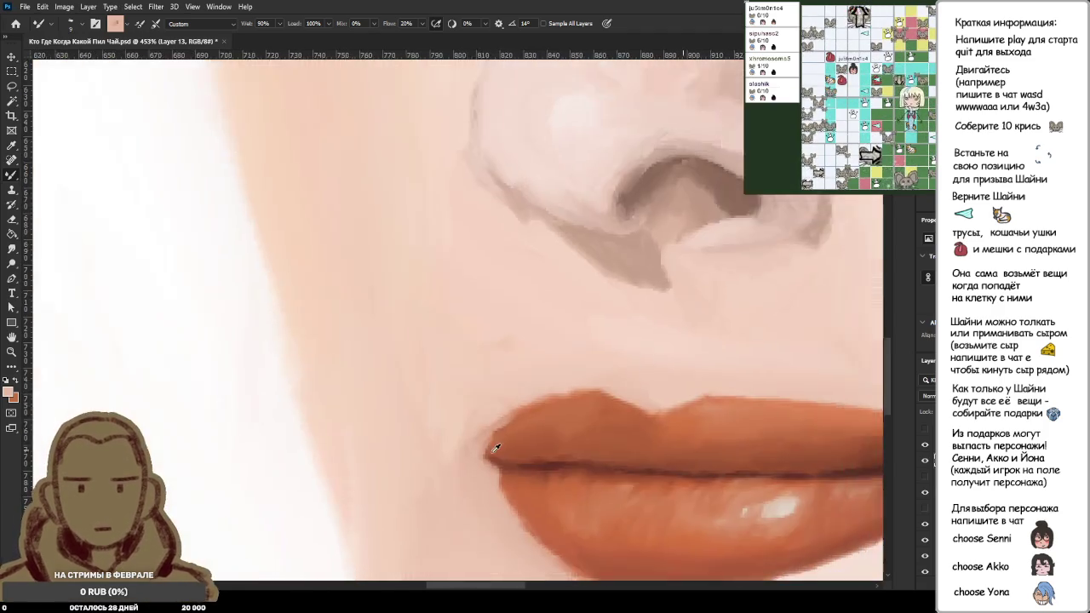
scroll(497, 446, down, 2)
scroll(496, 470, up, 3)
scroll(511, 464, up, 2)
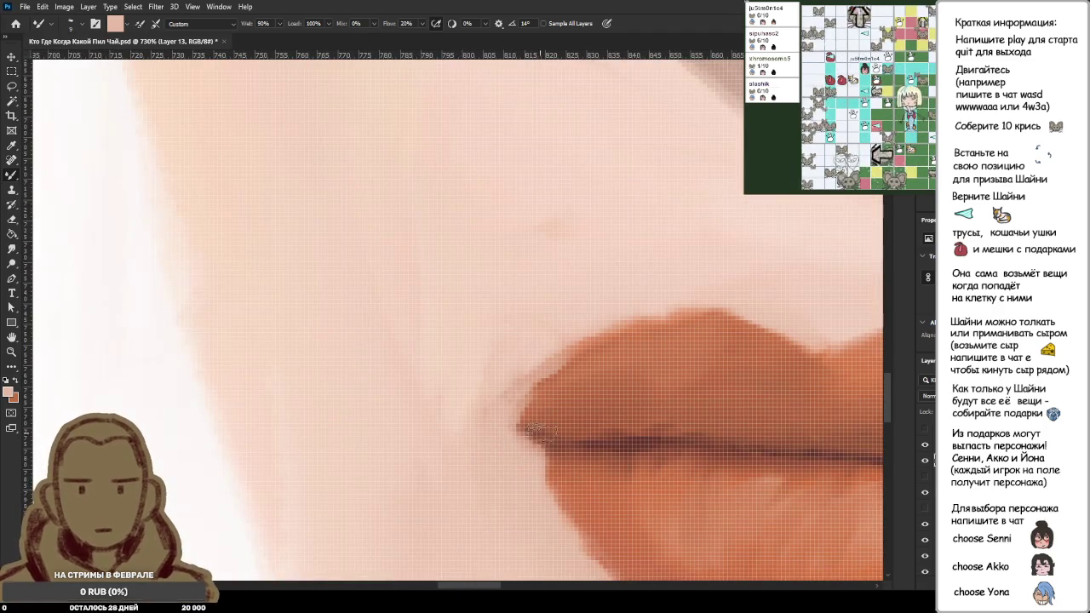
alt+click(552, 414)
drag(507, 419, 528, 405)
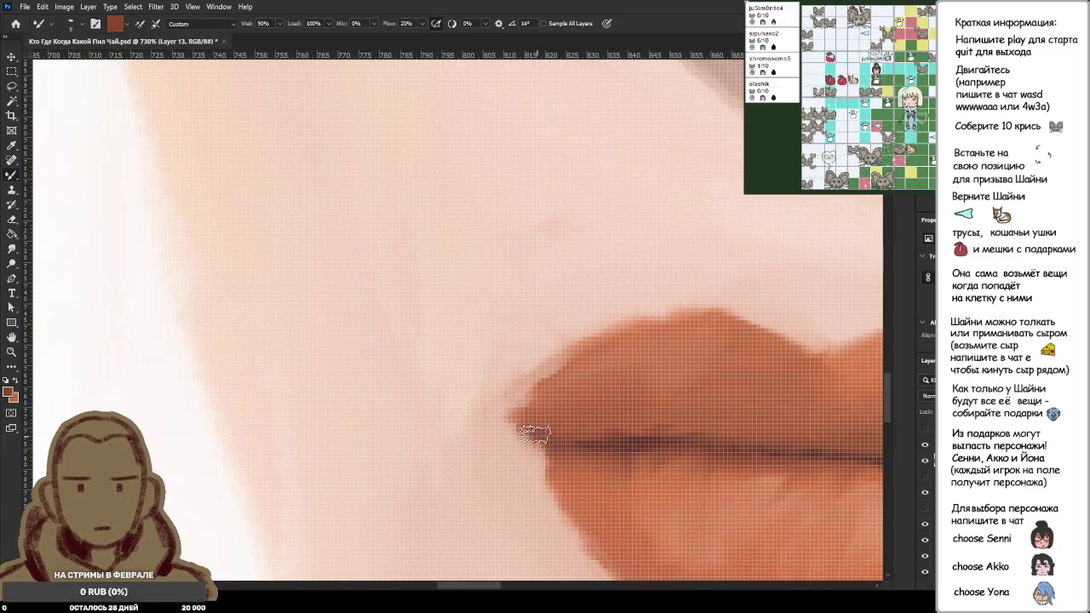
Step: Sample peach skin and lip orange at the mouth corner, then zoom in and out to check the blend
scroll(562, 451, down, 1)
scroll(550, 451, up, 1)
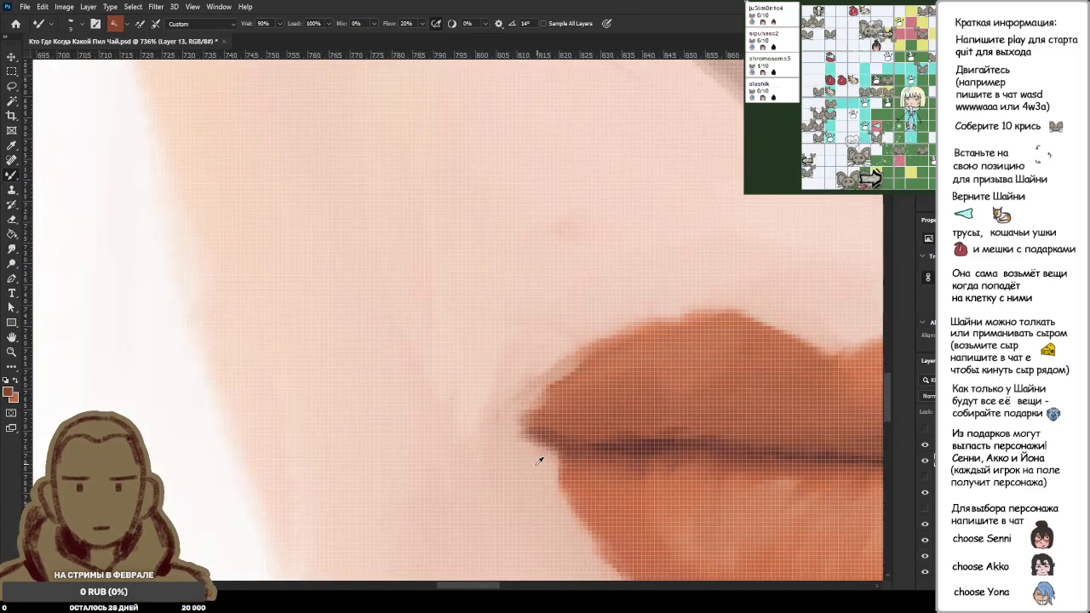
alt+click(510, 455)
alt+click(571, 263)
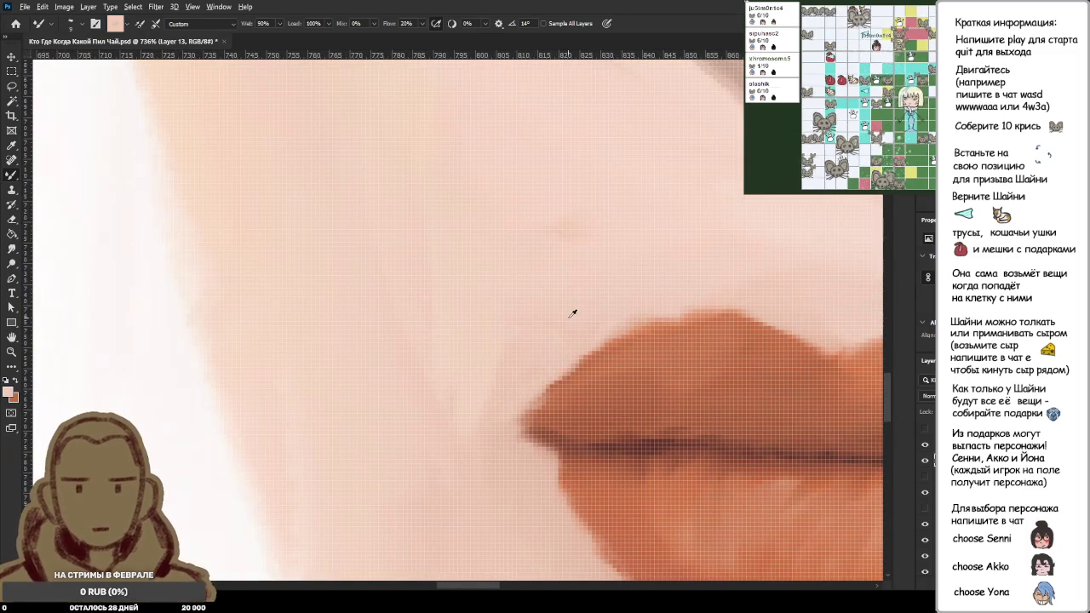
alt+click(546, 426)
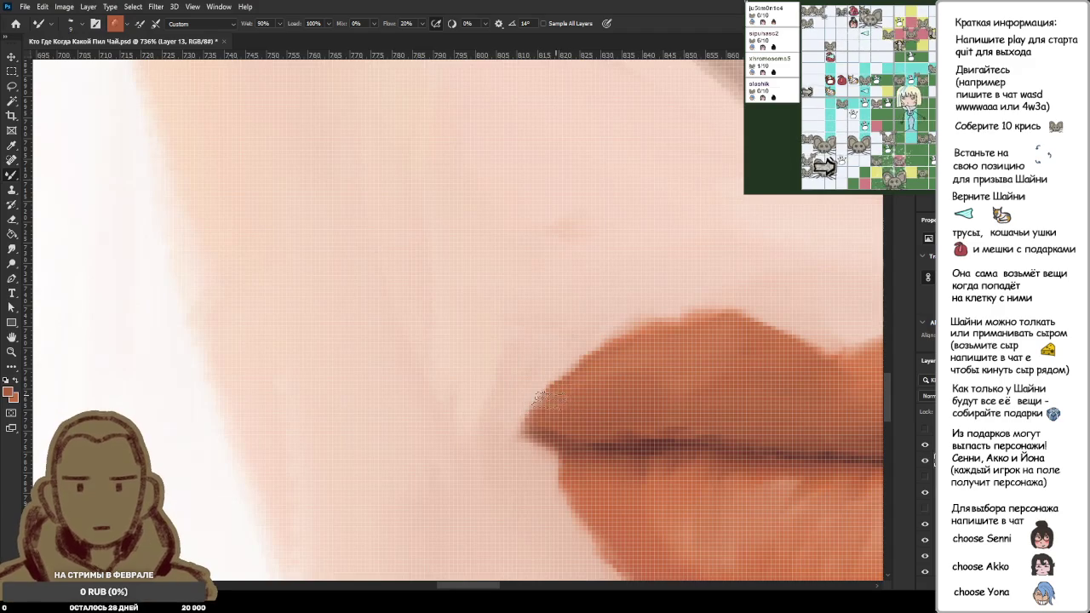
scroll(546, 422, down, 2)
scroll(622, 418, down, 2)
scroll(606, 426, down, 2)
scroll(607, 426, down, 3)
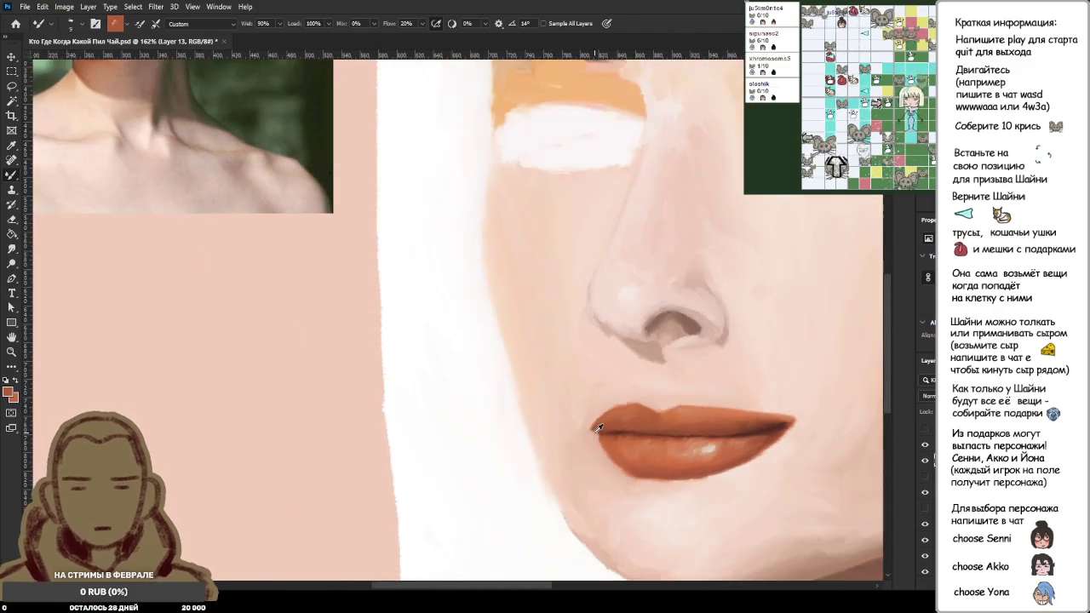
scroll(256, 247, up, 3)
scroll(125, 126, up, 2)
scroll(528, 302, down, 2)
scroll(511, 375, up, 2)
scroll(512, 375, up, 2)
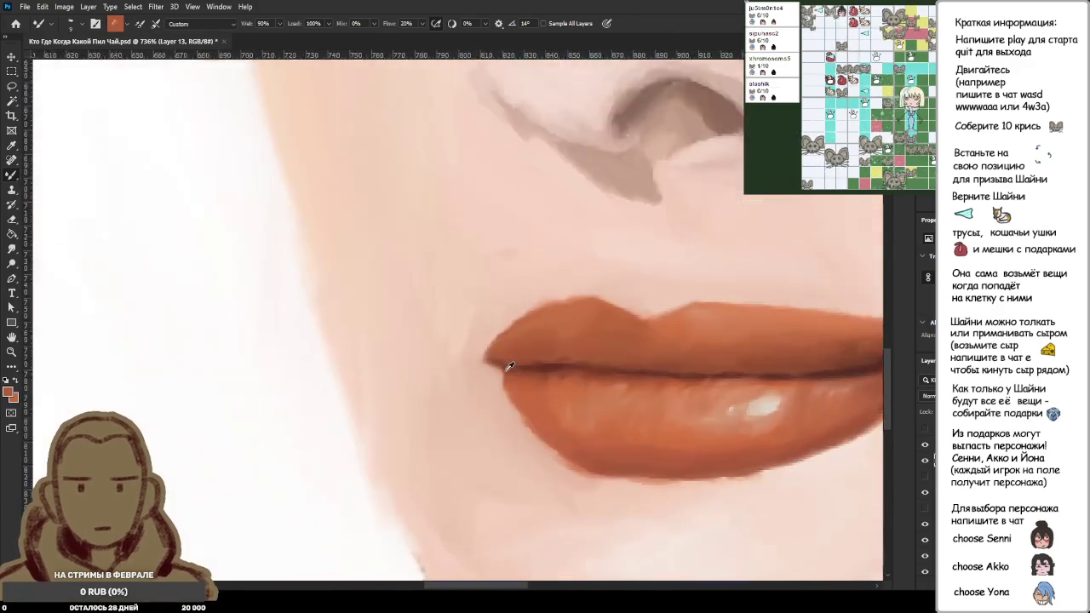
scroll(512, 376, up, 2)
scroll(528, 366, up, 3)
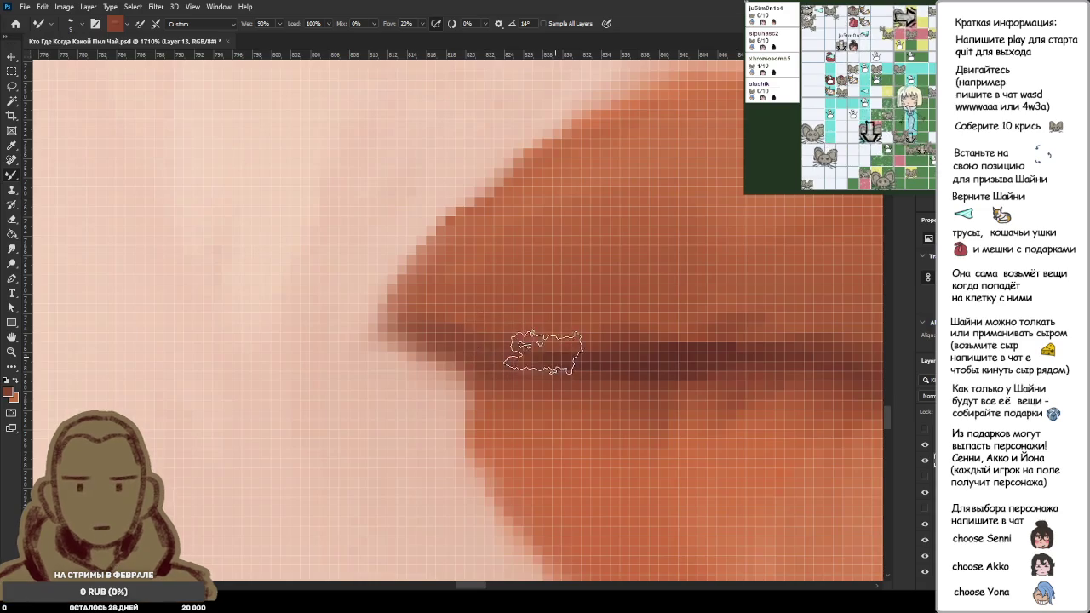
scroll(613, 365, down, 2)
scroll(620, 364, down, 2)
scroll(620, 364, down, 2)
scroll(648, 368, down, 2)
scroll(688, 375, down, 1)
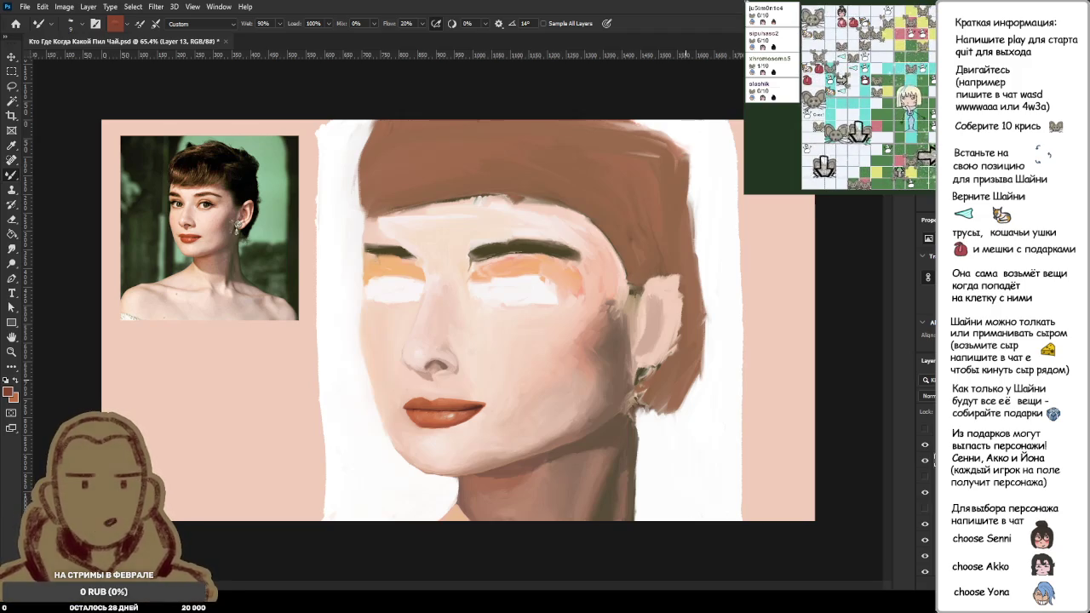
Step: Swap the painting colour to white and fit the whole painting to the window
scroll(401, 318, down, 3)
key(x)
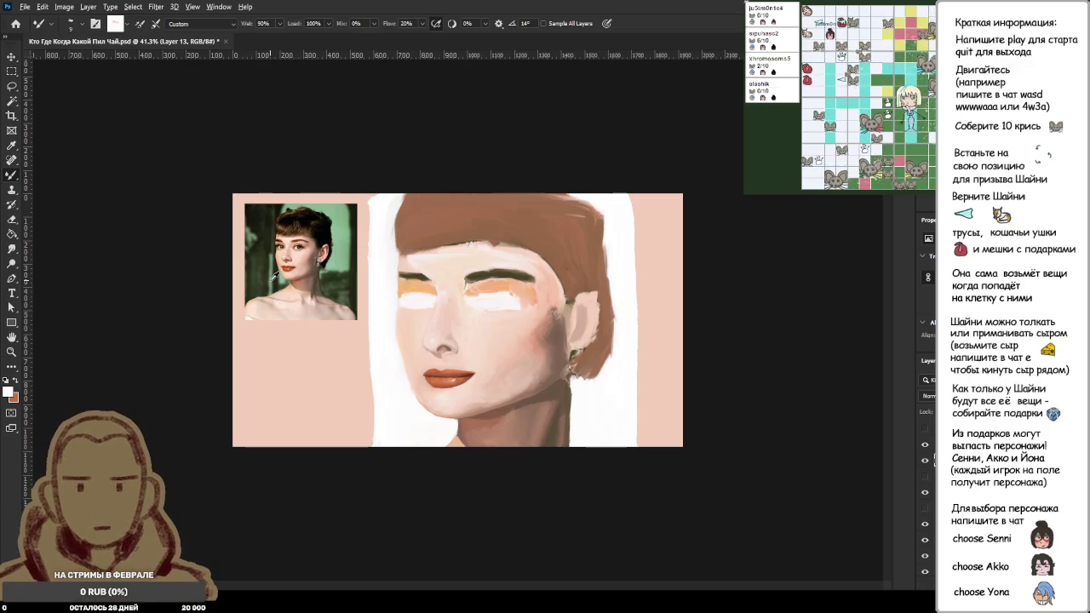
key(ctrl+0)
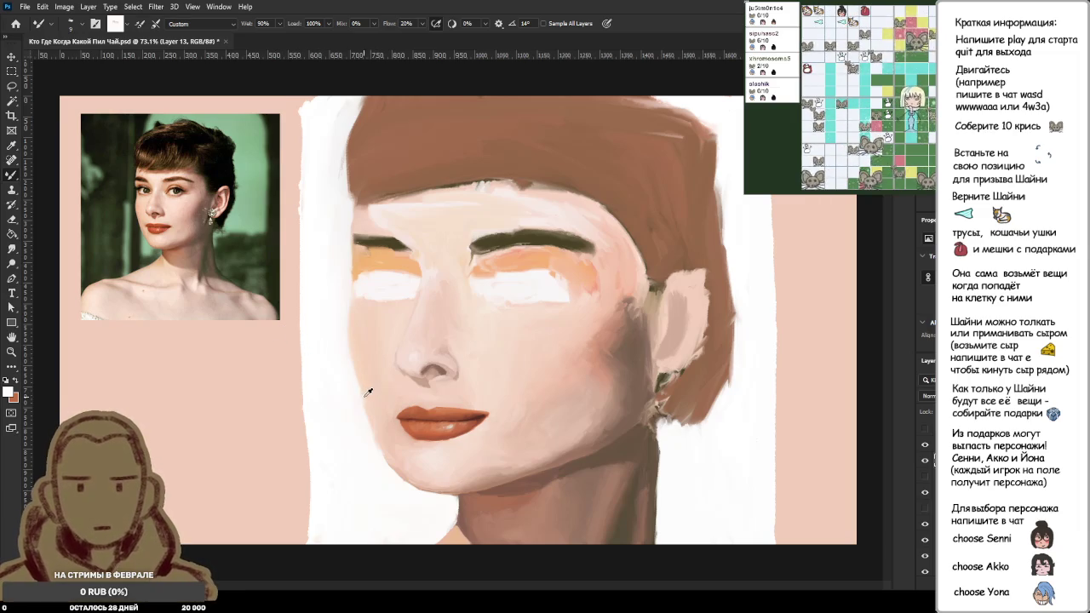
scroll(374, 396, up, 2)
scroll(371, 383, up, 2)
scroll(362, 357, up, 2)
scroll(356, 336, up, 2)
scroll(355, 335, up, 2)
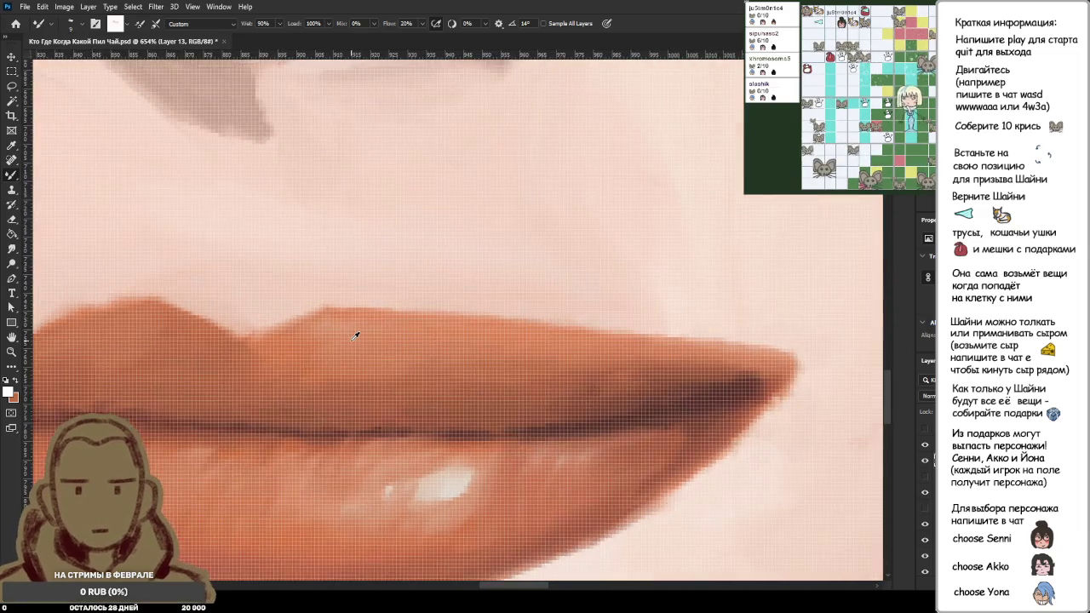
scroll(356, 336, down, 2)
scroll(355, 335, down, 3)
scroll(355, 335, up, 2)
scroll(421, 342, up, 2)
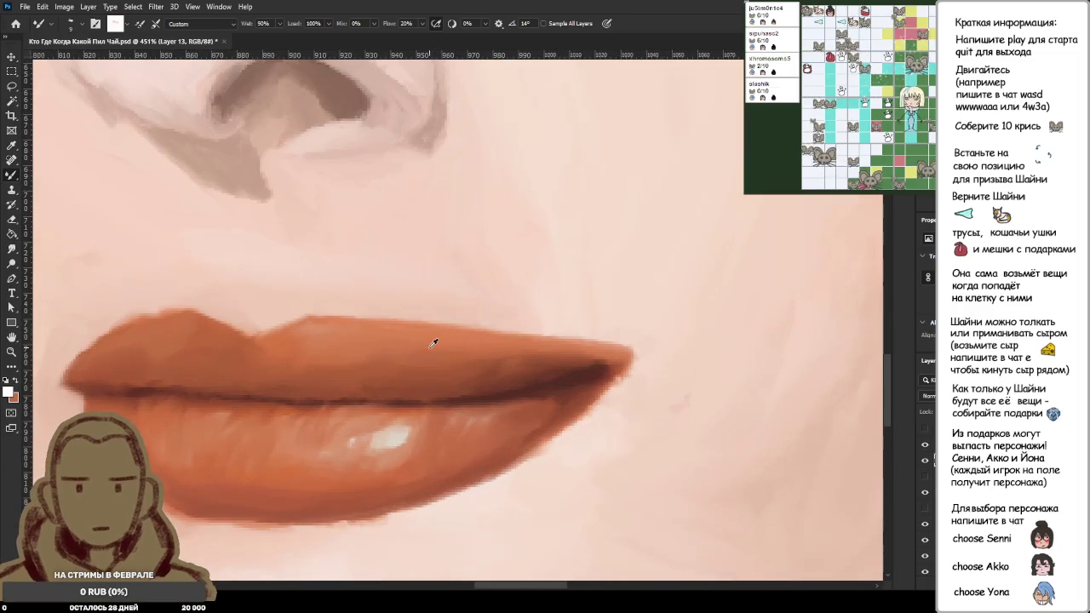
Step: Blend the upper lip's right corner into the skin using sampled skin and lip-edge colours
alt+click(399, 304)
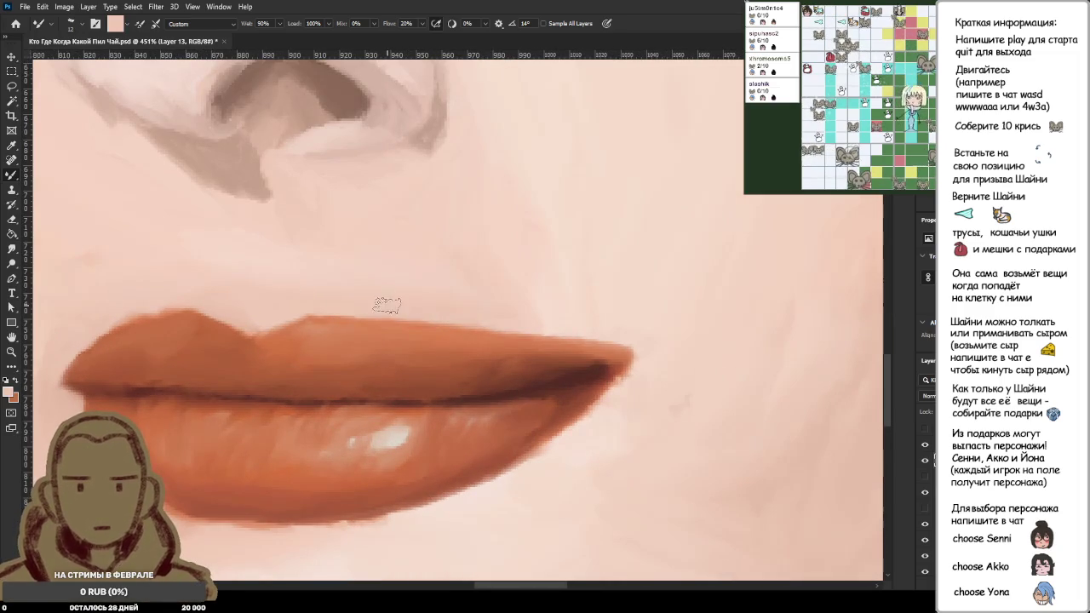
alt+click(423, 303)
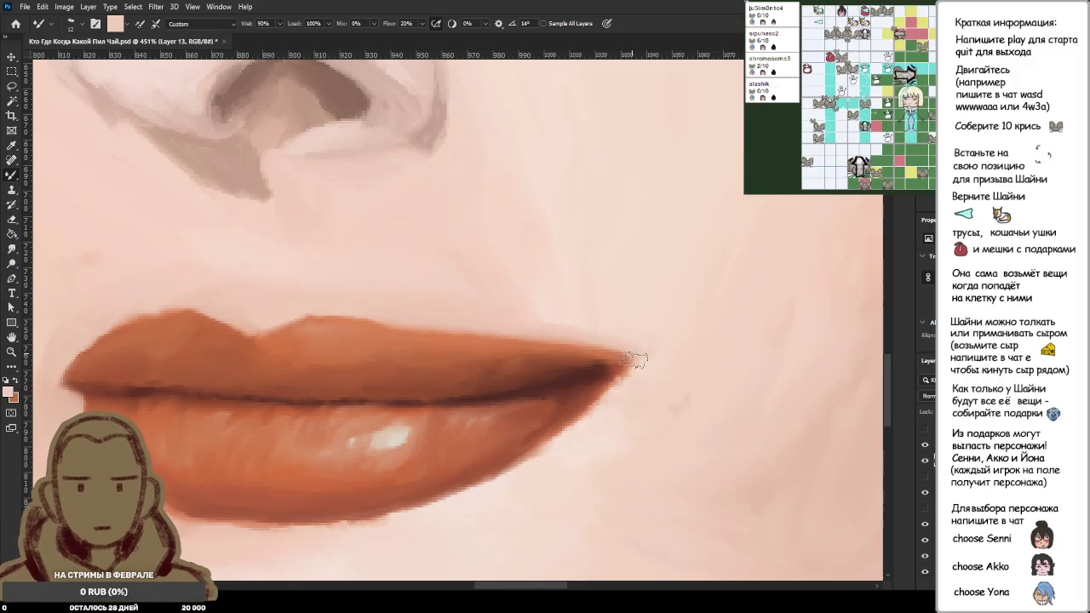
drag(623, 376, 610, 344)
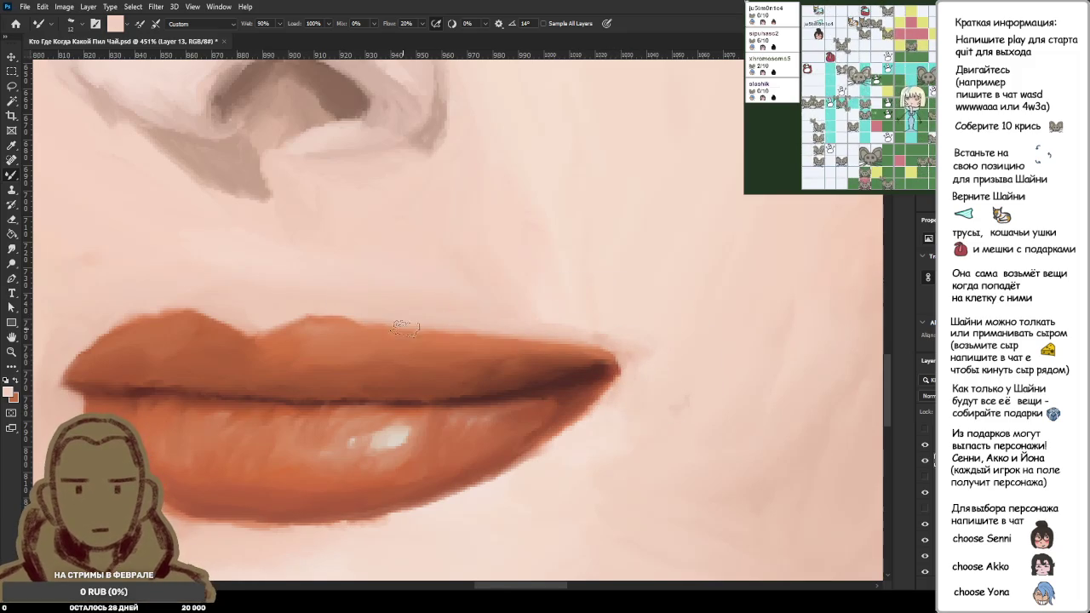
Step: Darken the upper lip's lower and top edges with sampled lip orange
alt+click(364, 308)
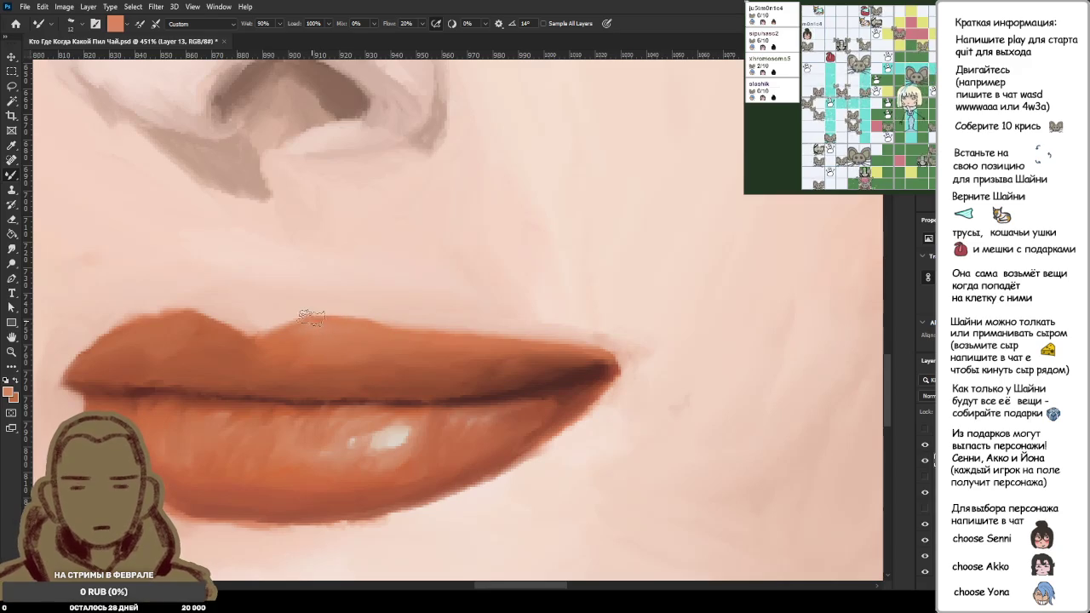
alt+click(372, 318)
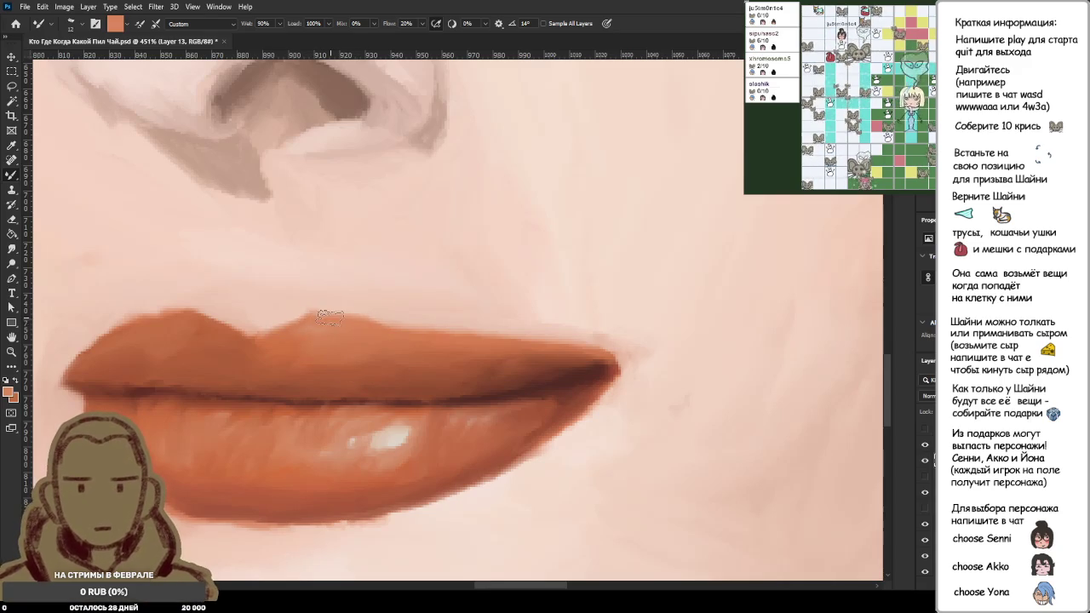
alt+click(406, 329)
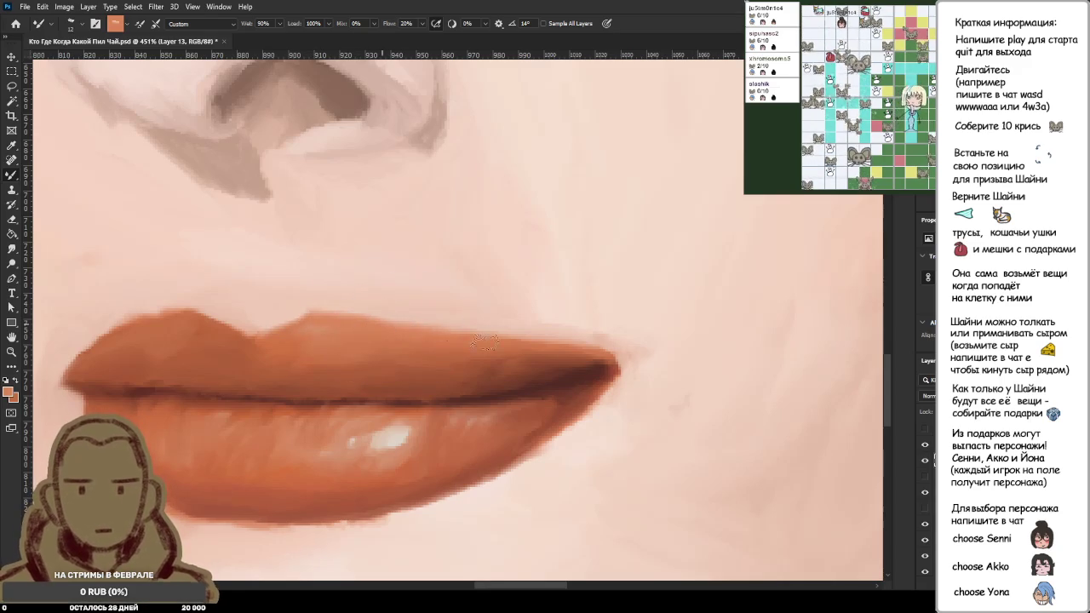
drag(460, 337, 401, 323)
scroll(504, 343, up, 4)
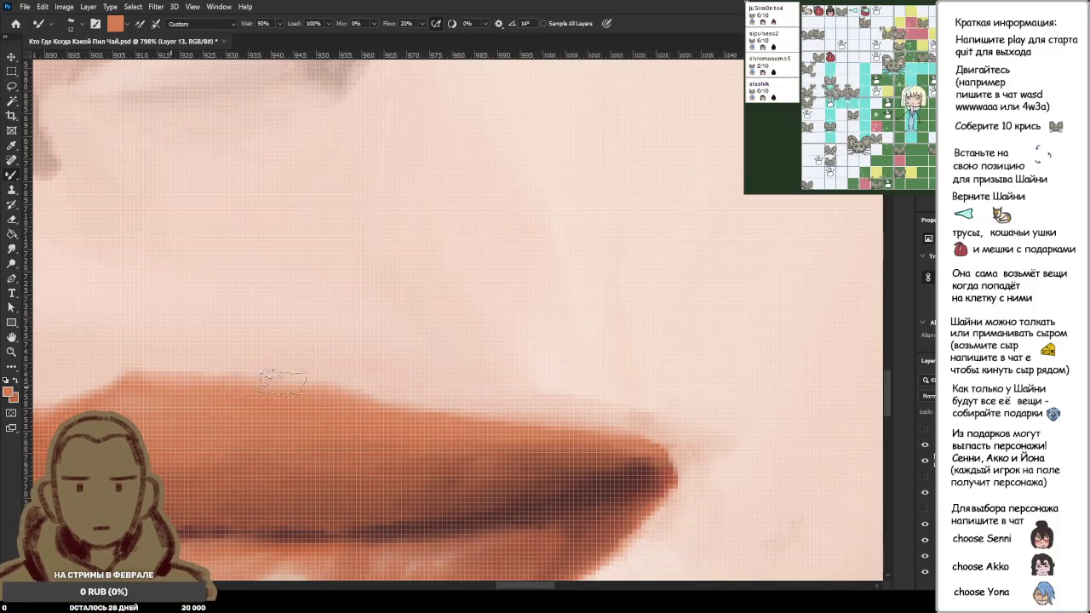
drag(358, 398, 343, 401)
drag(246, 385, 531, 428)
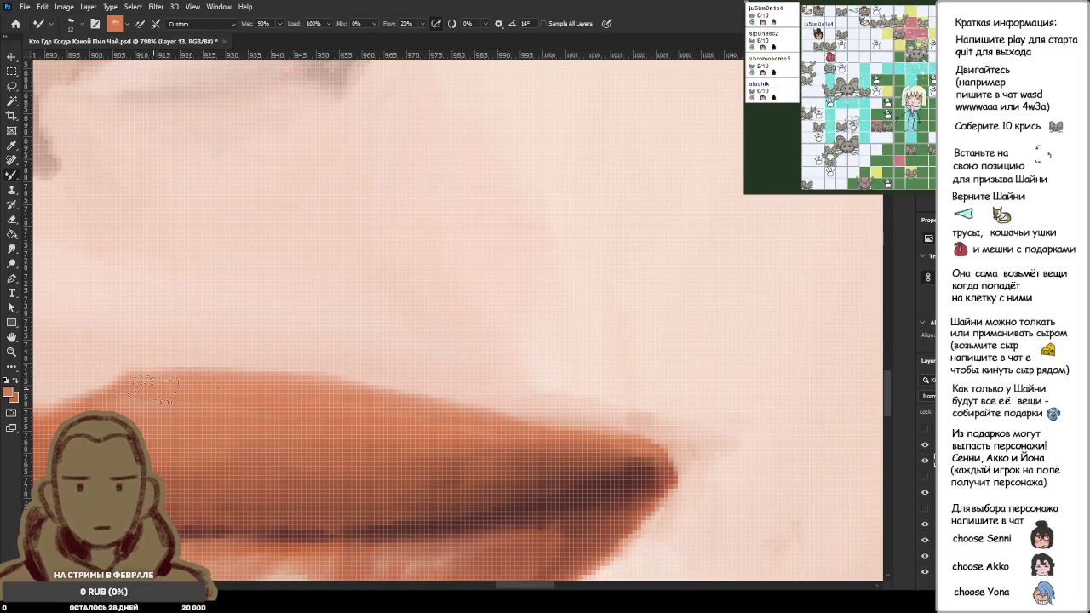
scroll(451, 375, down, 3)
scroll(453, 373, down, 2)
scroll(453, 373, down, 3)
scroll(489, 368, down, 1)
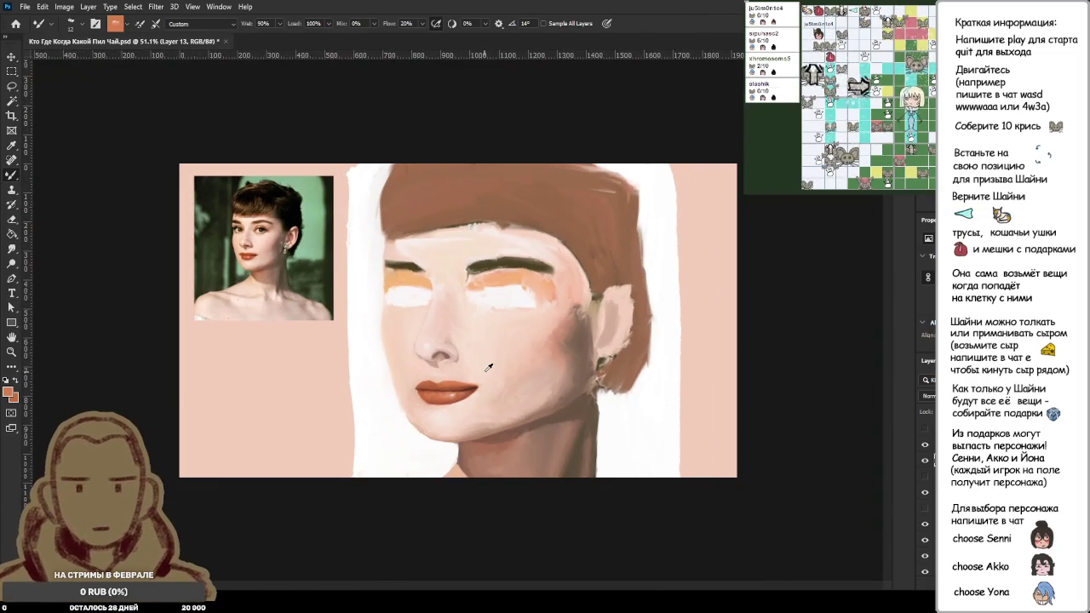
scroll(489, 367, down, 1)
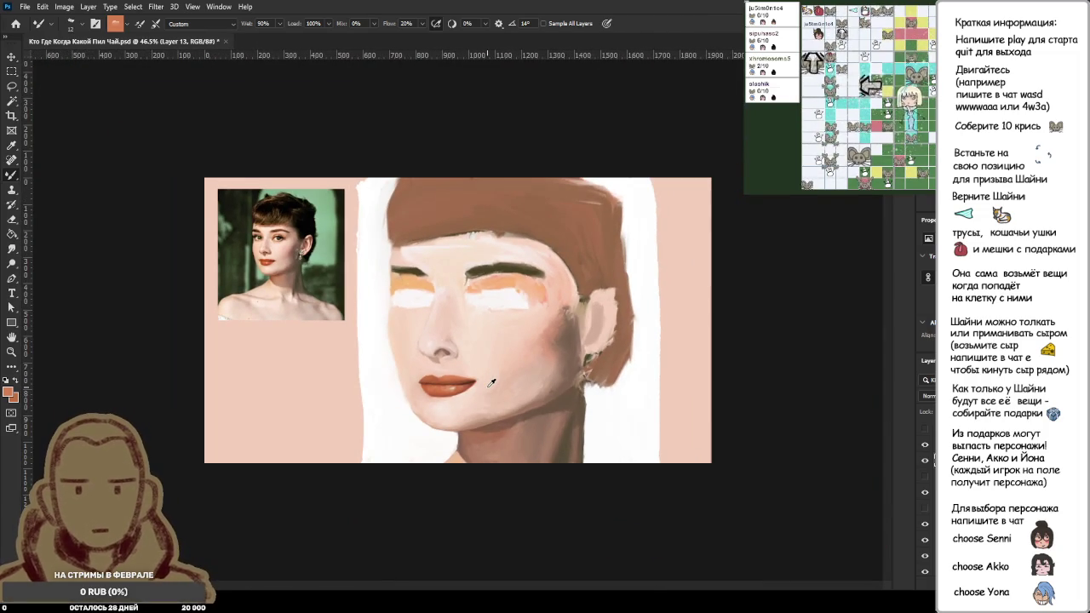
scroll(490, 382, down, 2)
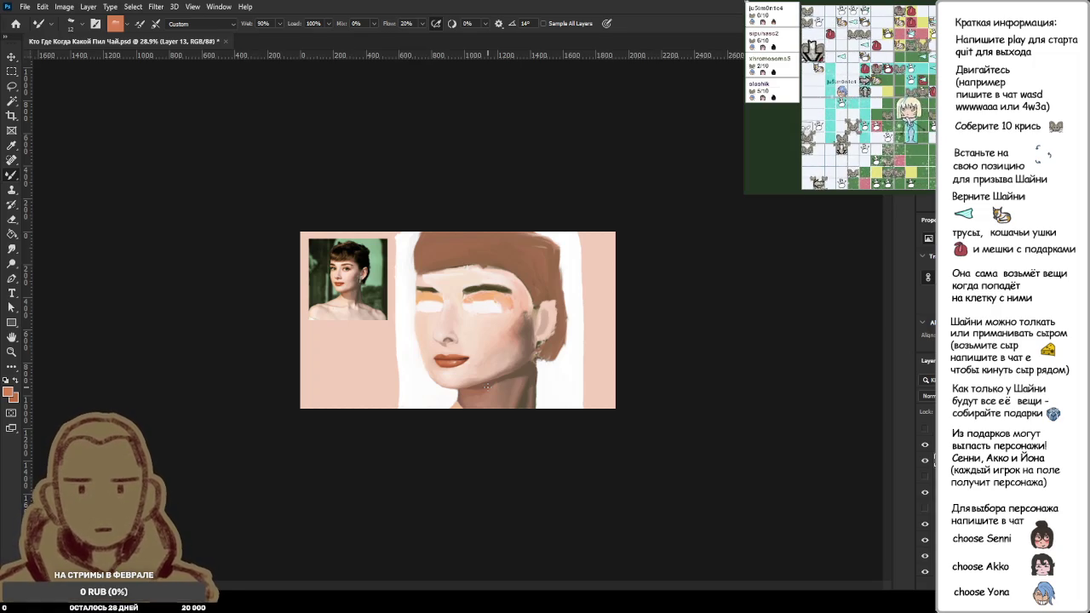
scroll(487, 386, up, 6)
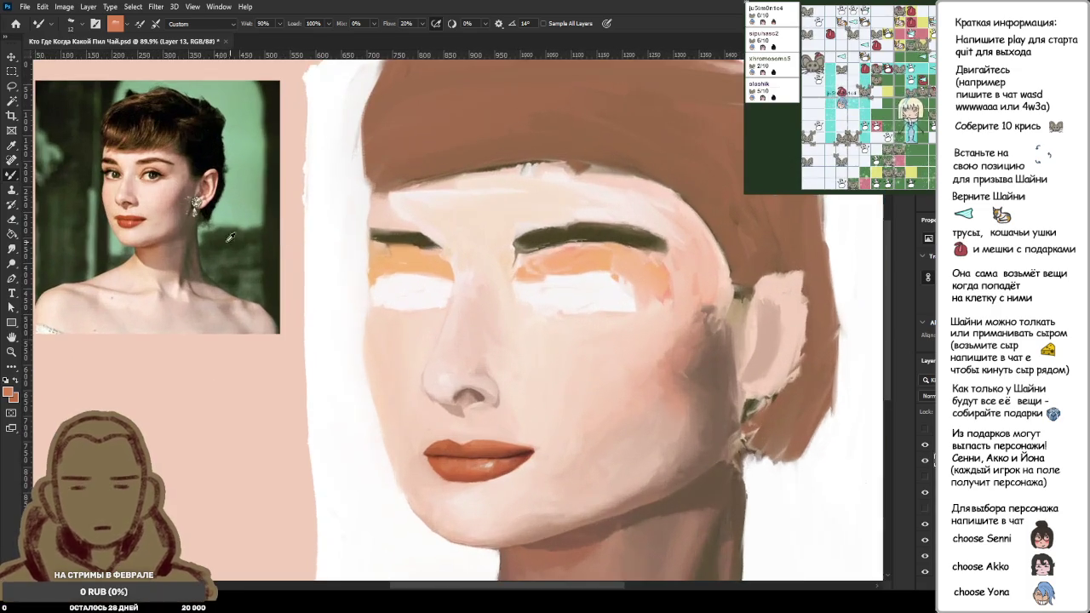
Step: Zoom in on the painting's lips and sample the upper lip, then a darker brown from the lip line
scroll(111, 204, up, 2)
scroll(128, 220, down, 3)
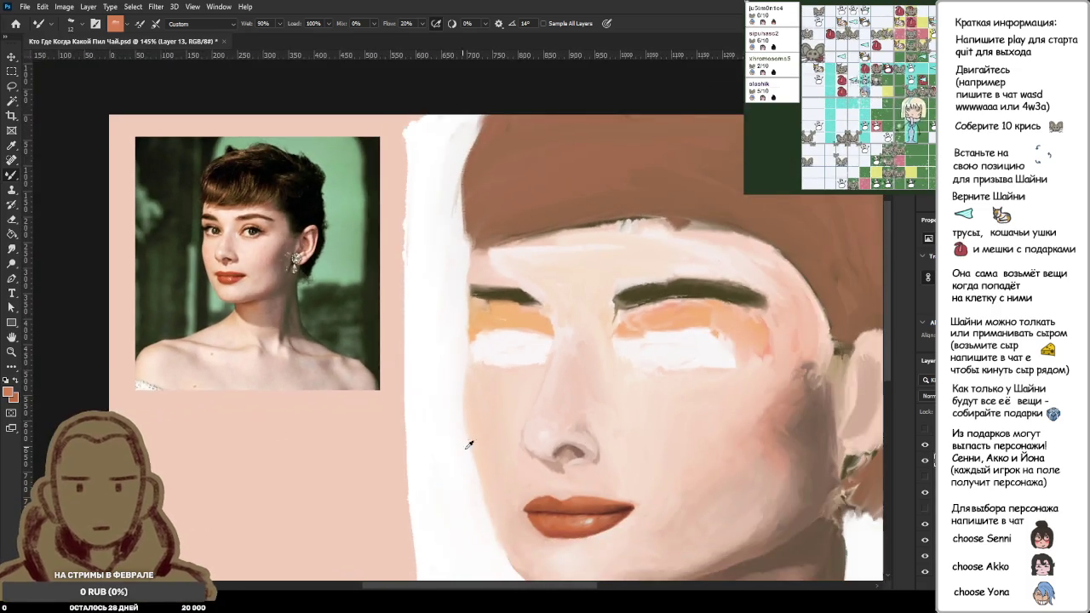
scroll(559, 507, up, 1)
scroll(559, 507, up, 3)
scroll(560, 508, up, 2)
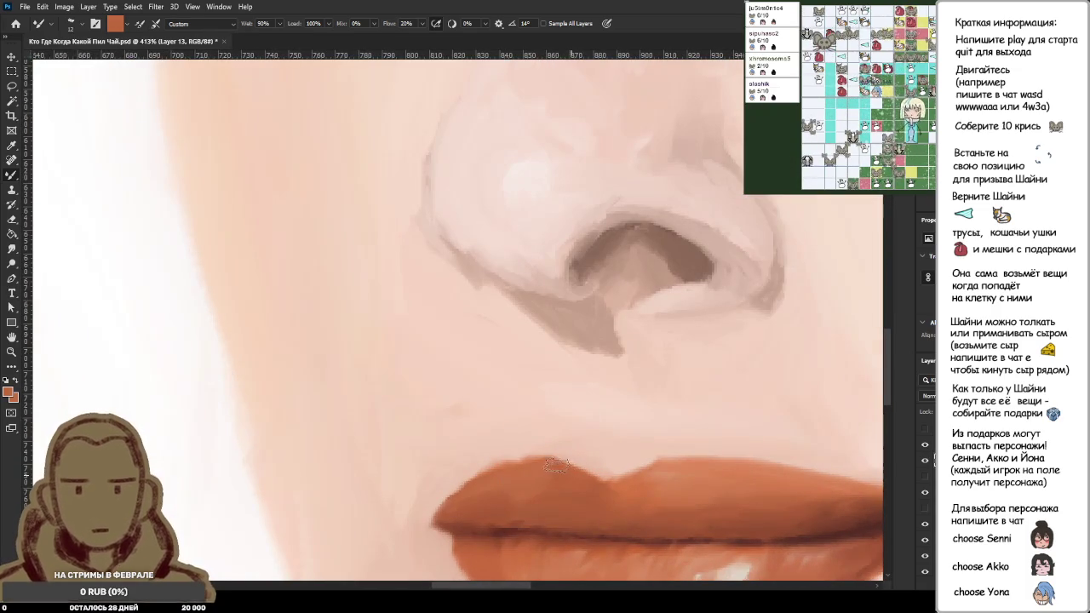
alt+click(528, 466)
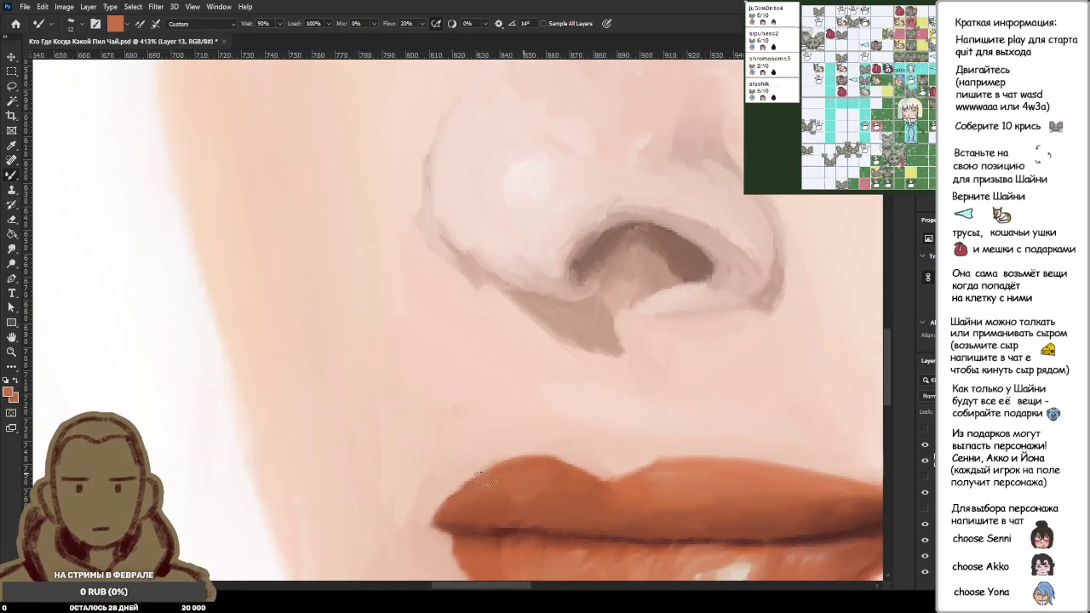
scroll(529, 466, down, 1)
scroll(529, 466, down, 5)
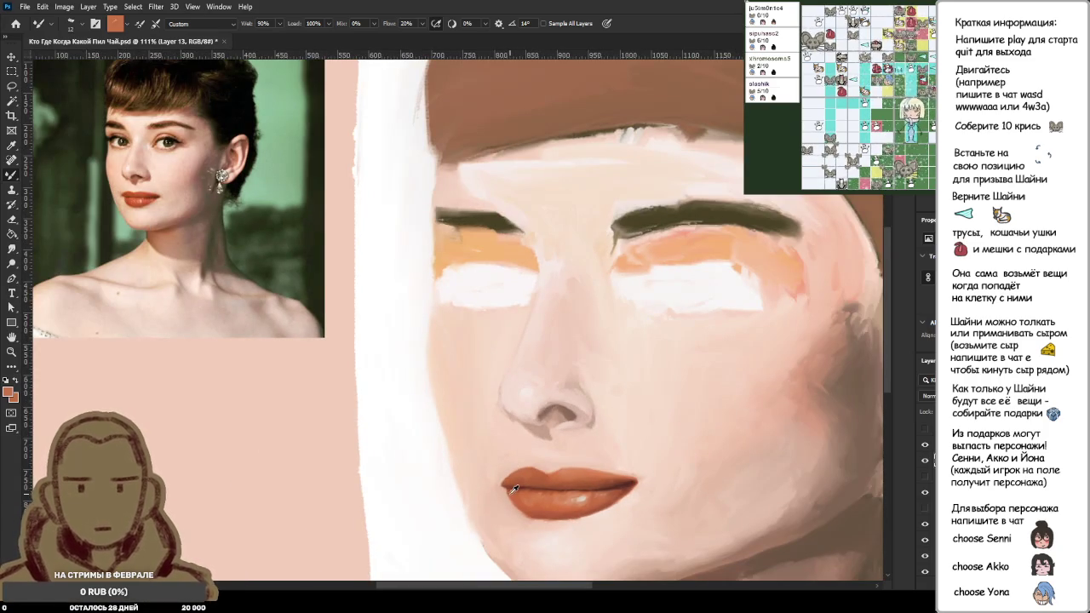
scroll(541, 500, up, 1)
scroll(553, 503, up, 1)
scroll(554, 504, up, 2)
scroll(477, 435, up, 2)
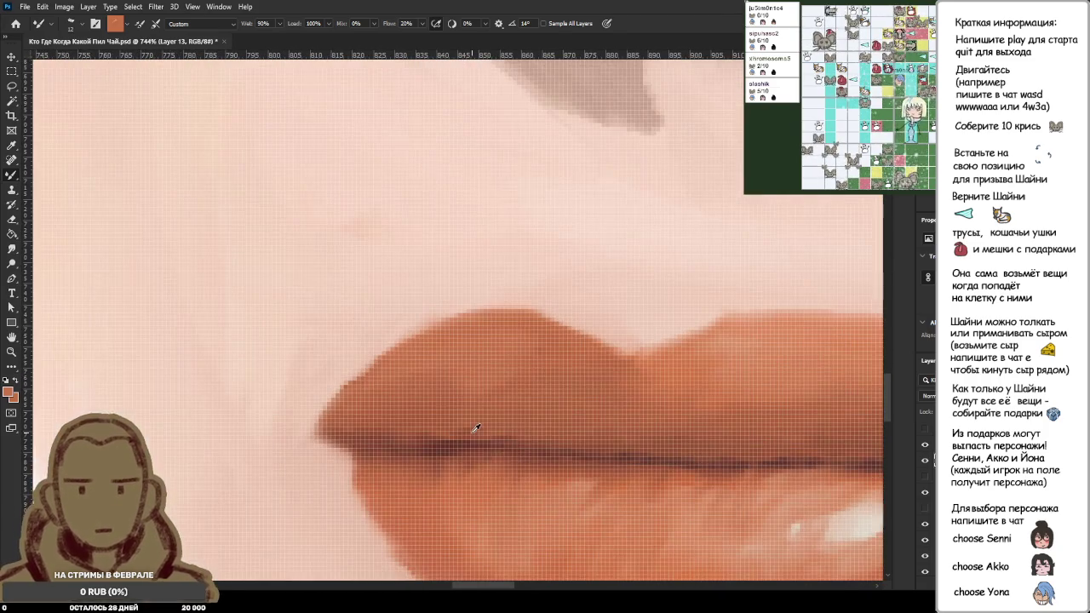
alt+click(476, 431)
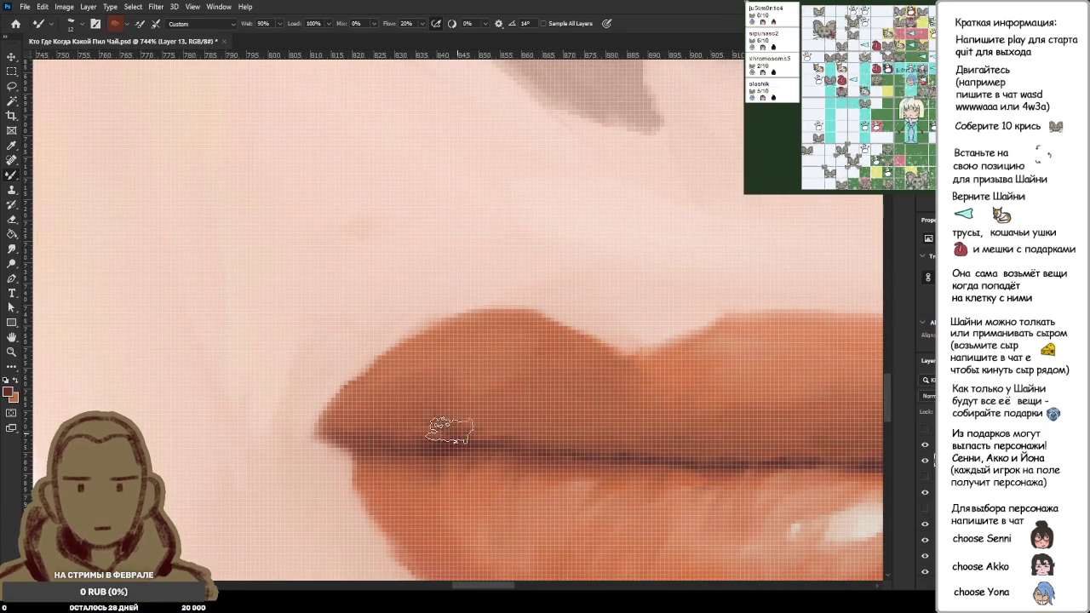
Step: Compare the painted lips against the reference photo, then load the Mixer Brush with their orange-brown
scroll(388, 423, down, 2)
scroll(396, 434, down, 2)
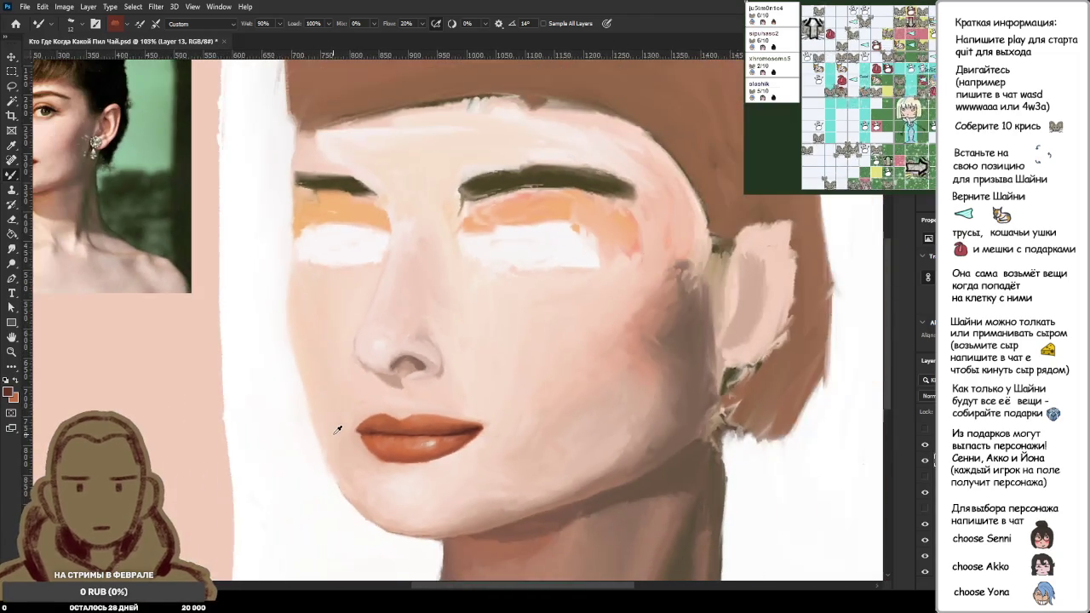
scroll(340, 434, down, 1)
scroll(341, 430, down, 1)
scroll(199, 245, up, 2)
scroll(200, 245, up, 1)
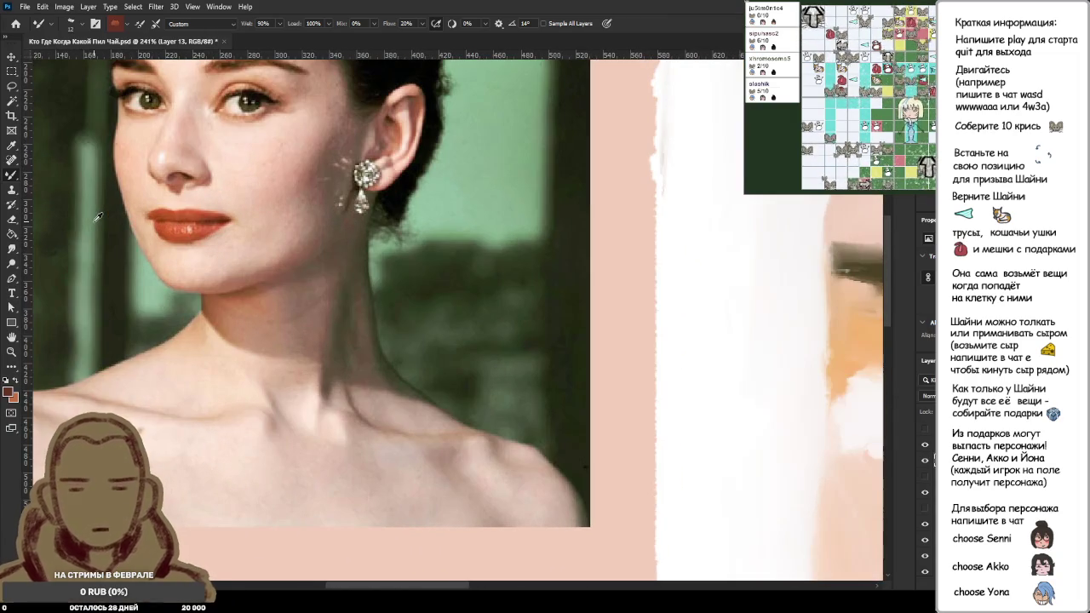
scroll(162, 241, down, 2)
scroll(255, 255, down, 1)
scroll(511, 383, down, 1)
scroll(396, 427, up, 4)
scroll(377, 307, up, 2)
scroll(418, 382, up, 1)
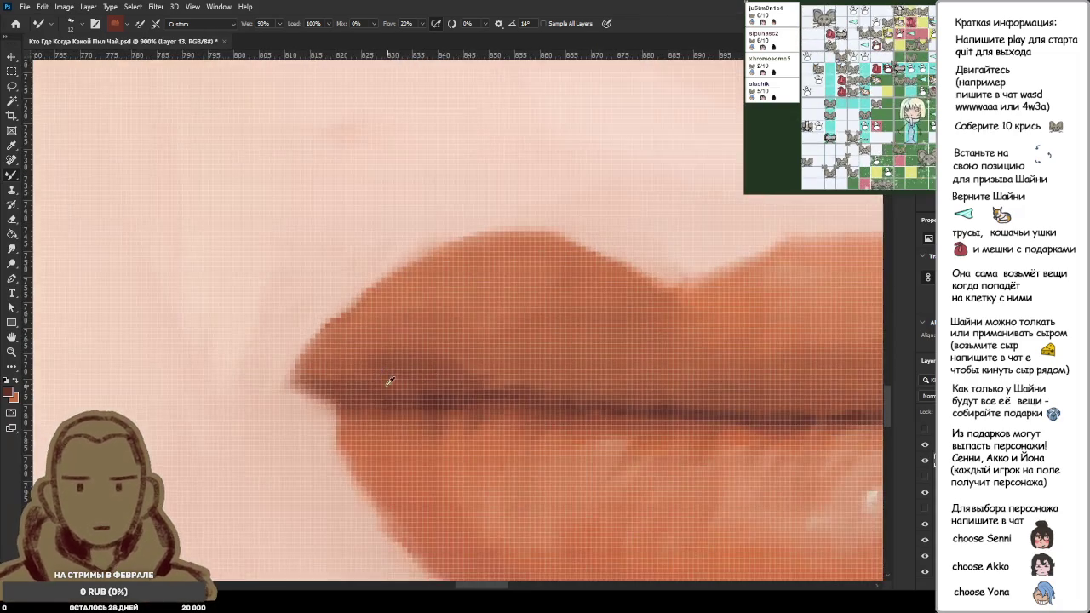
scroll(331, 307, down, 4)
scroll(132, 293, down, 1)
scroll(132, 293, down, 2)
scroll(87, 272, down, 2)
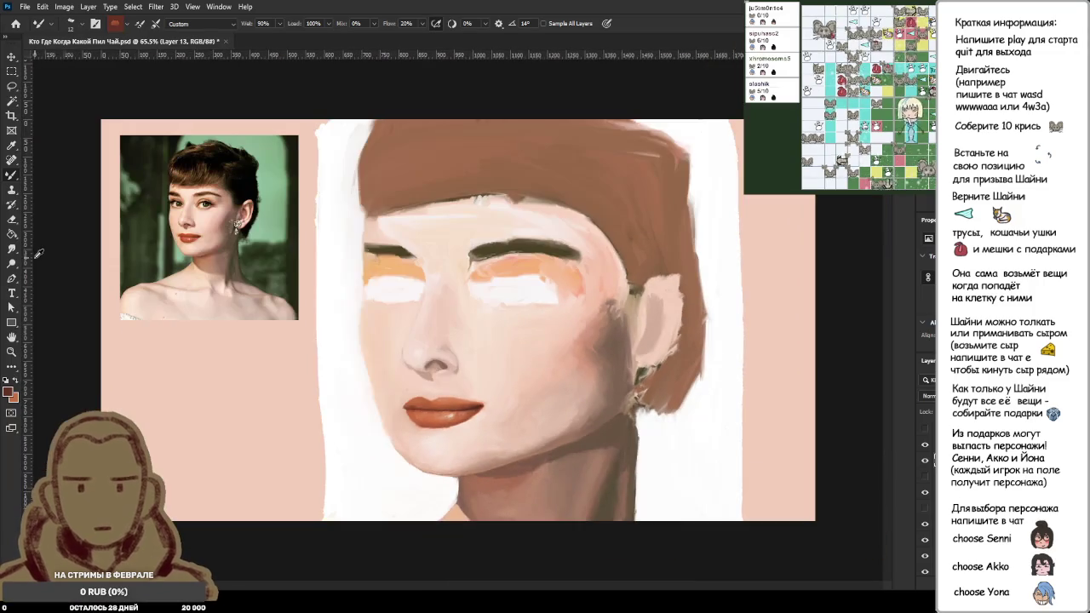
scroll(147, 223, up, 2)
scroll(146, 223, up, 3)
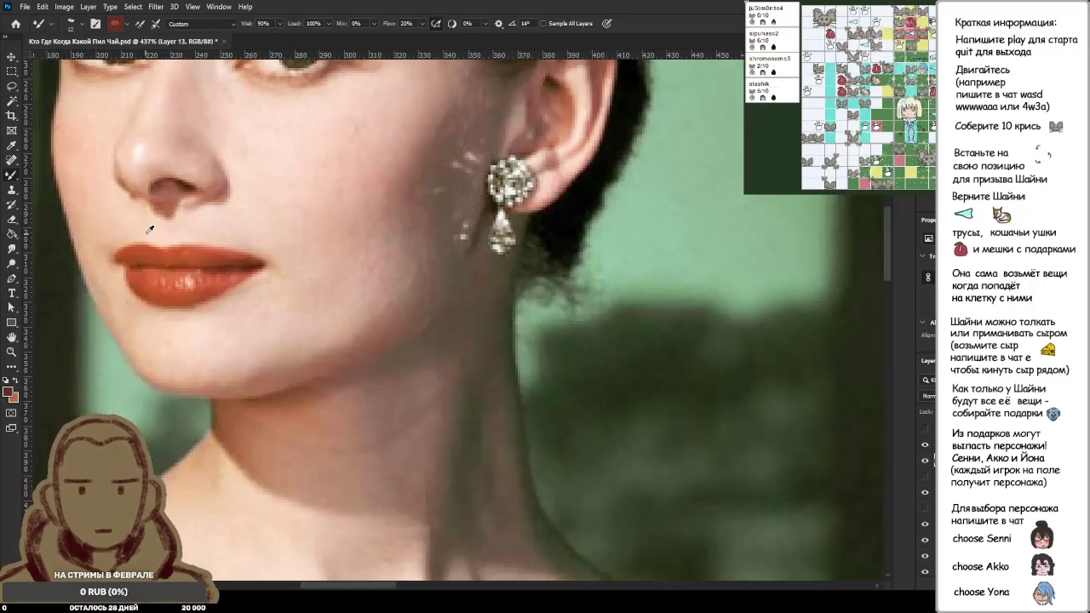
scroll(149, 229, down, 1)
scroll(149, 229, down, 2)
scroll(154, 227, down, 2)
scroll(511, 375, up, 2)
scroll(550, 511, up, 1)
scroll(550, 511, up, 3)
scroll(392, 477, up, 2)
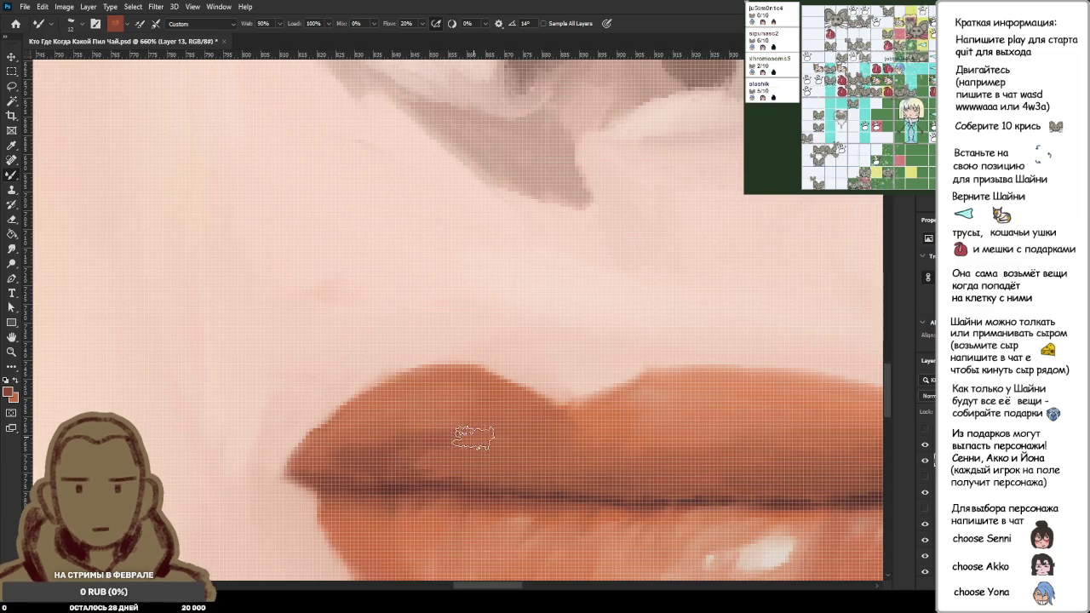
alt+click(375, 440)
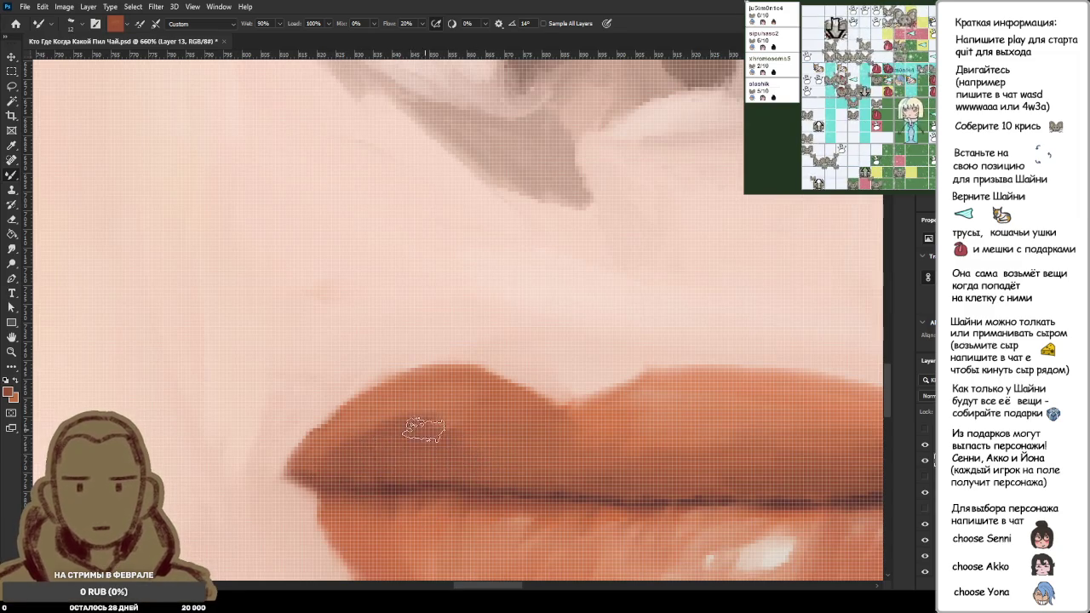
scroll(489, 462, down, 1)
scroll(491, 460, down, 3)
scroll(490, 458, down, 2)
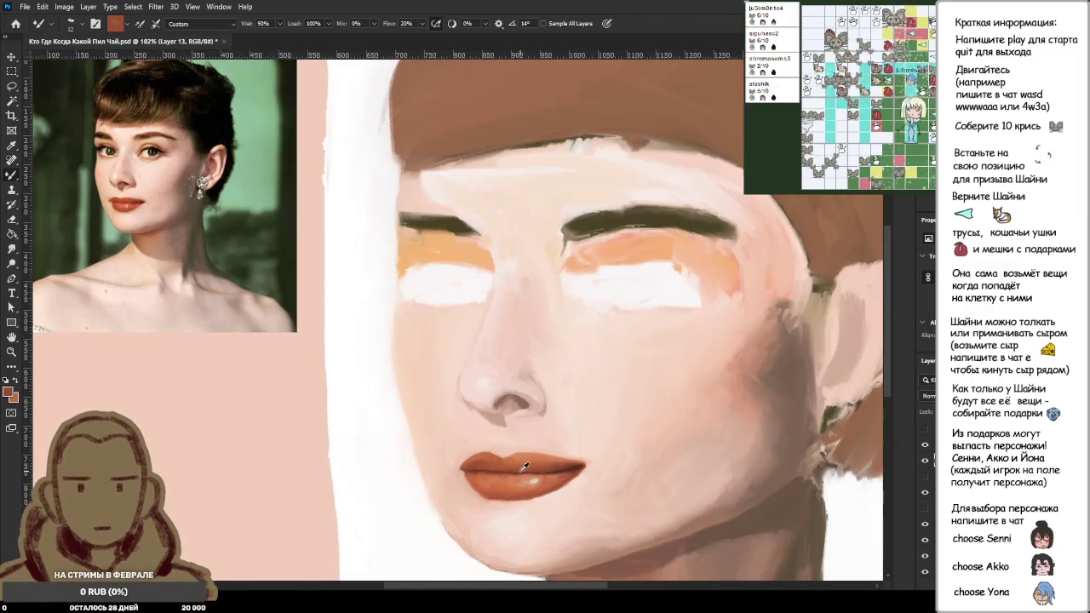
scroll(477, 455, up, 3)
scroll(426, 447, up, 2)
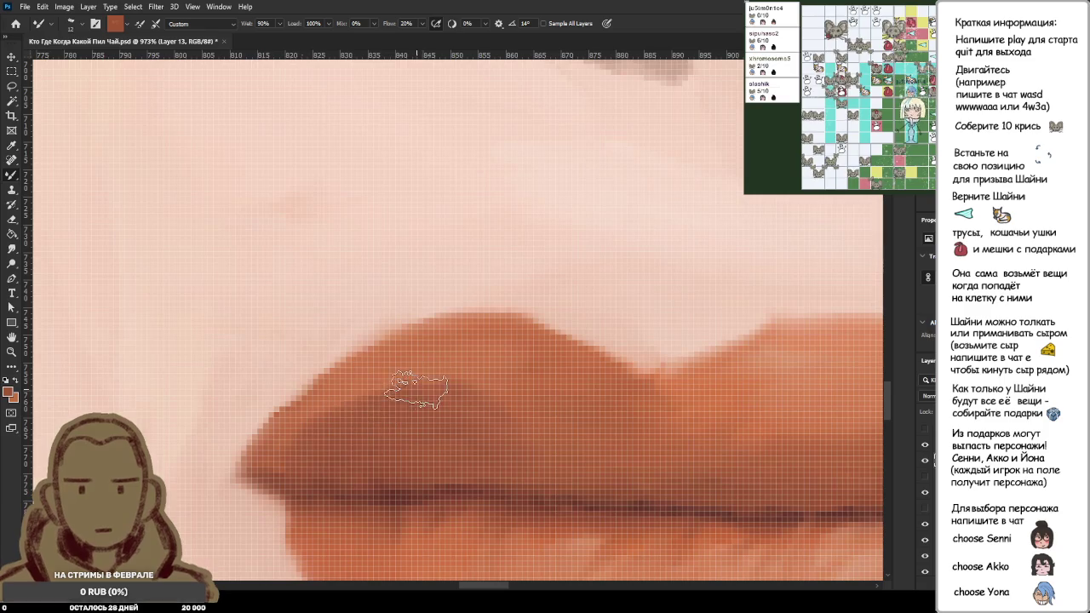
alt+click(397, 392)
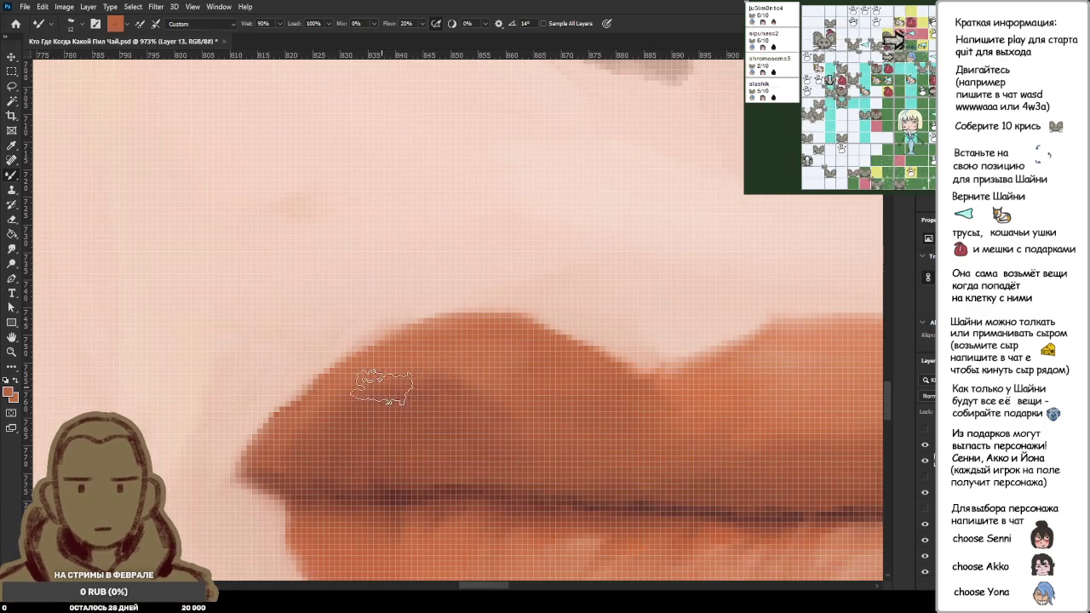
scroll(412, 393, down, 3)
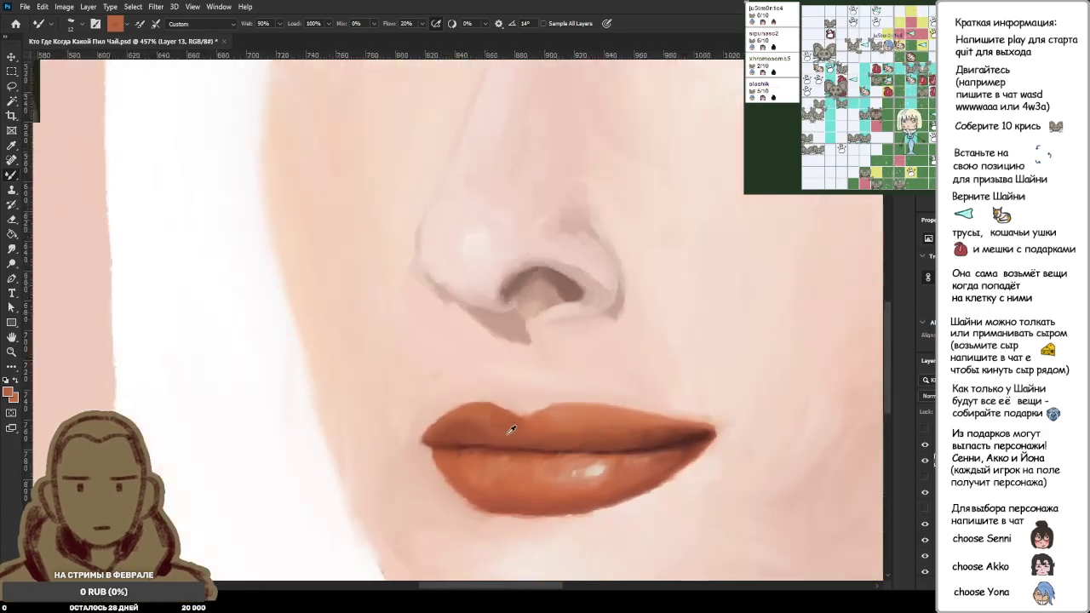
scroll(477, 409, down, 2)
scroll(539, 425, down, 2)
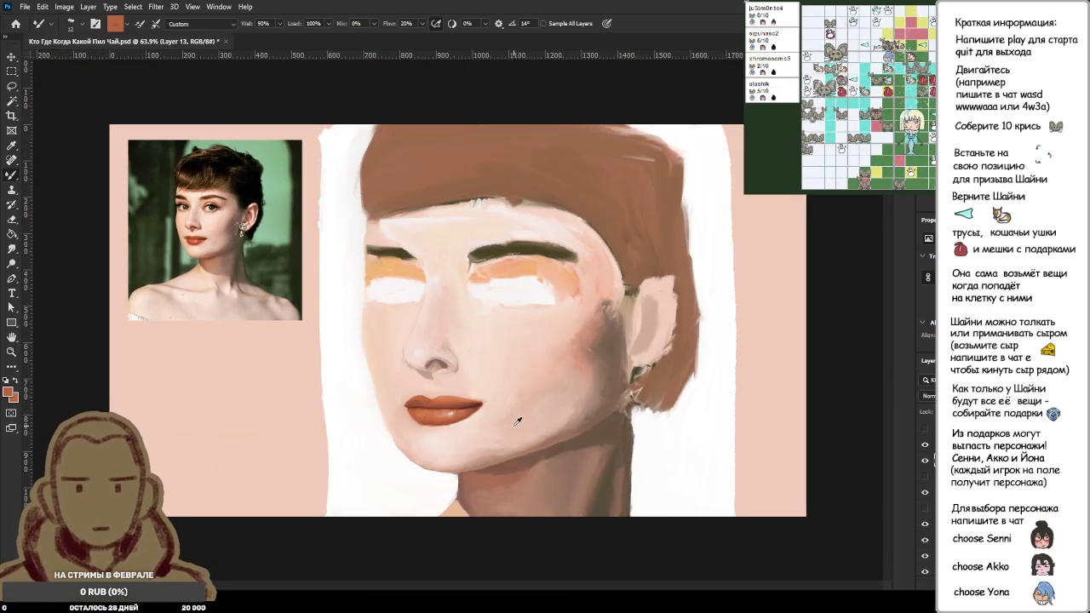
Step: Zoom in and sample a darker brown, then the base colour, from the painted upper lip
scroll(447, 423, up, 1)
scroll(382, 425, up, 2)
scroll(452, 406, up, 2)
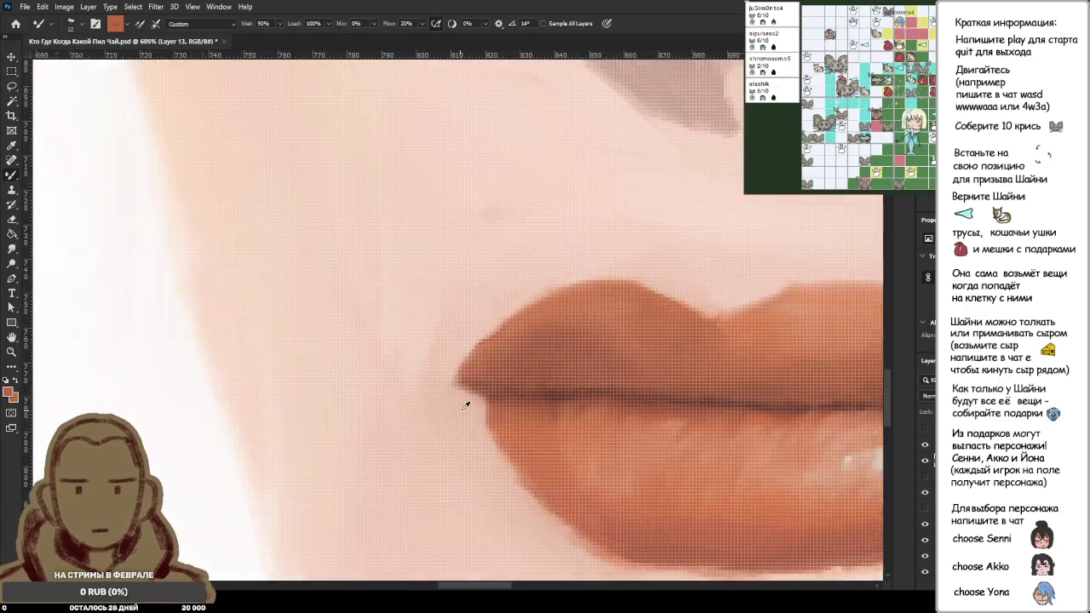
scroll(477, 375, up, 2)
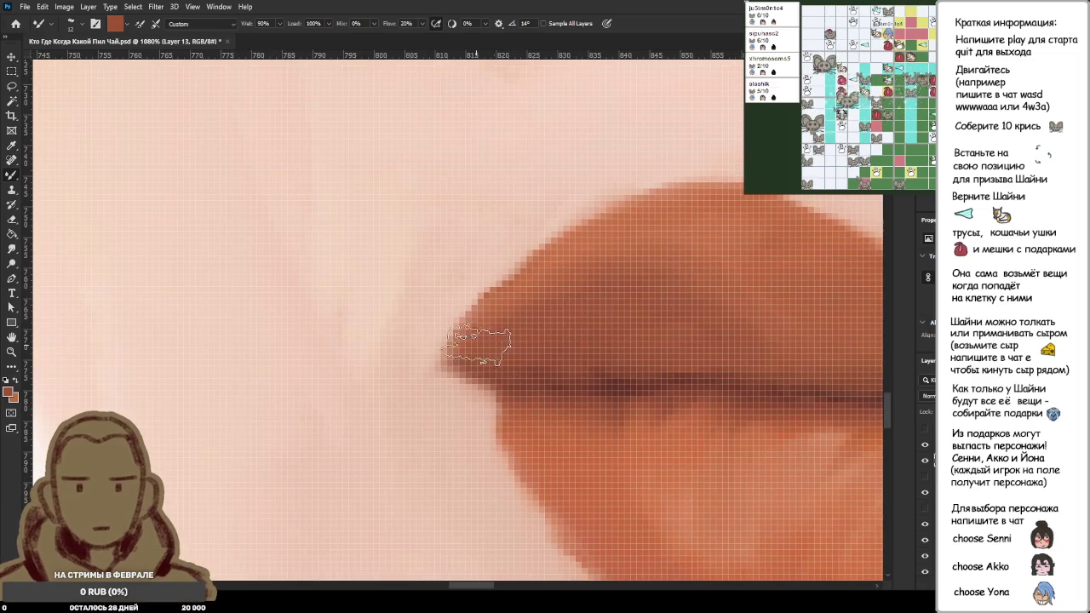
alt+click(617, 381)
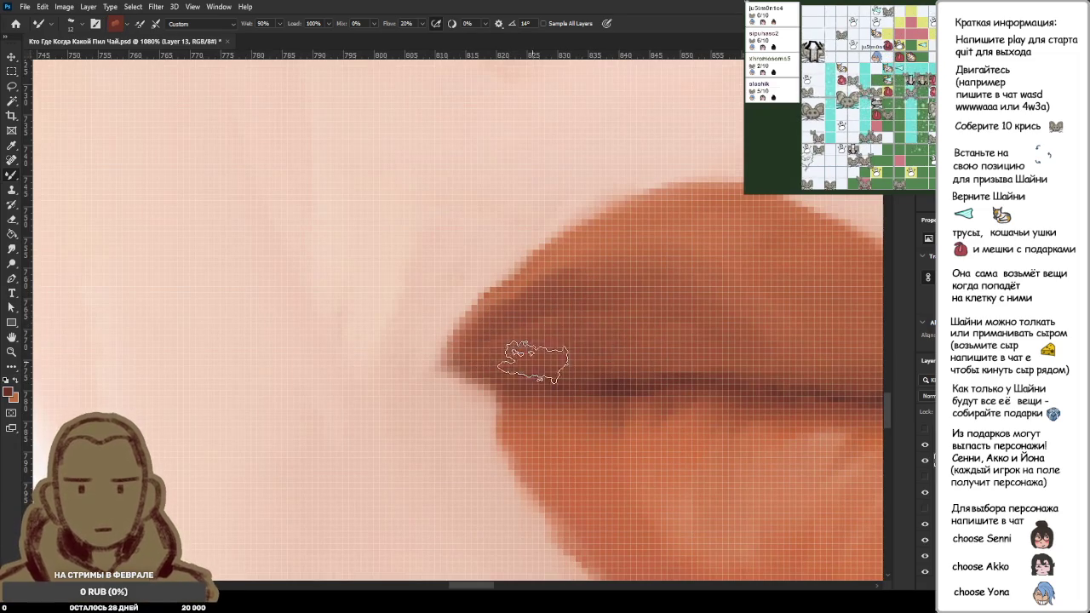
alt+click(564, 298)
alt+click(586, 270)
scroll(613, 317, down, 5)
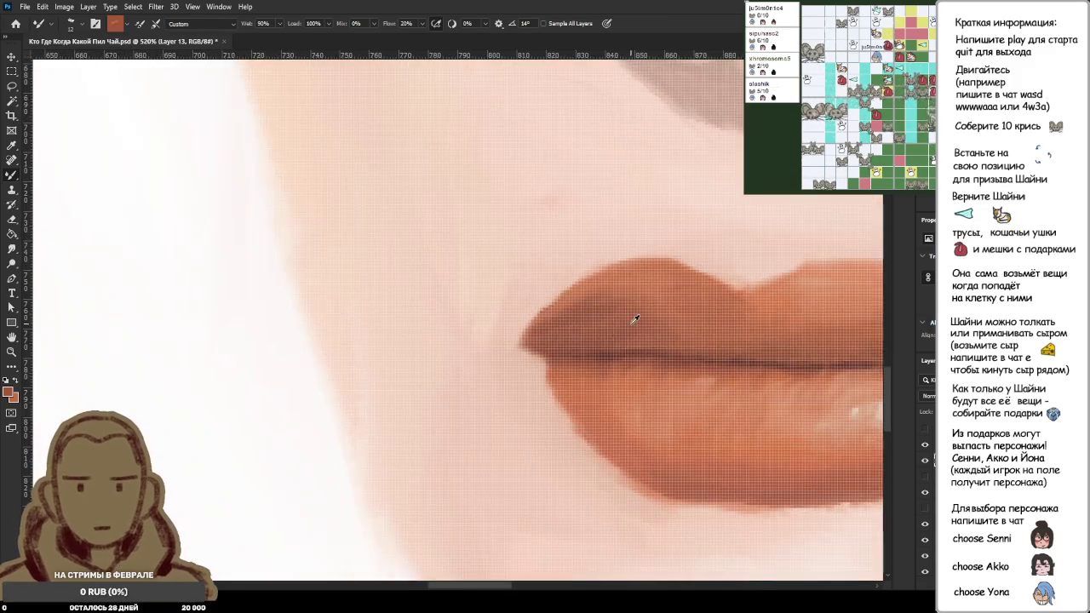
scroll(634, 320, up, 5)
alt+click(550, 287)
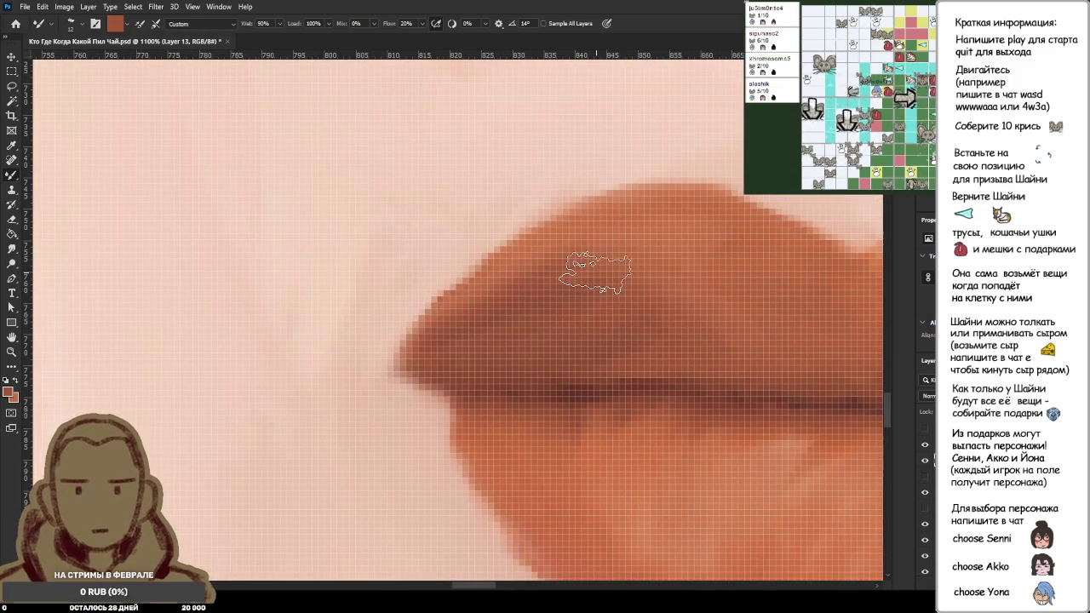
Step: Pick lighter and darker lip browns and darken the left corner of the upper lip
scroll(647, 341, down, 4)
scroll(690, 290, down, 3)
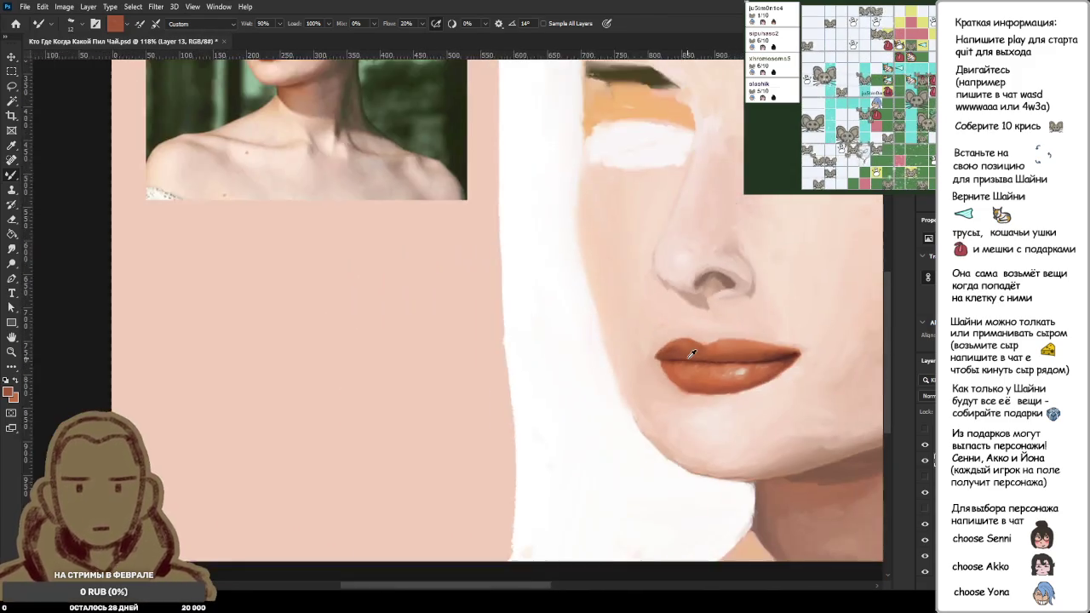
scroll(692, 353, down, 2)
scroll(430, 431, up, 1)
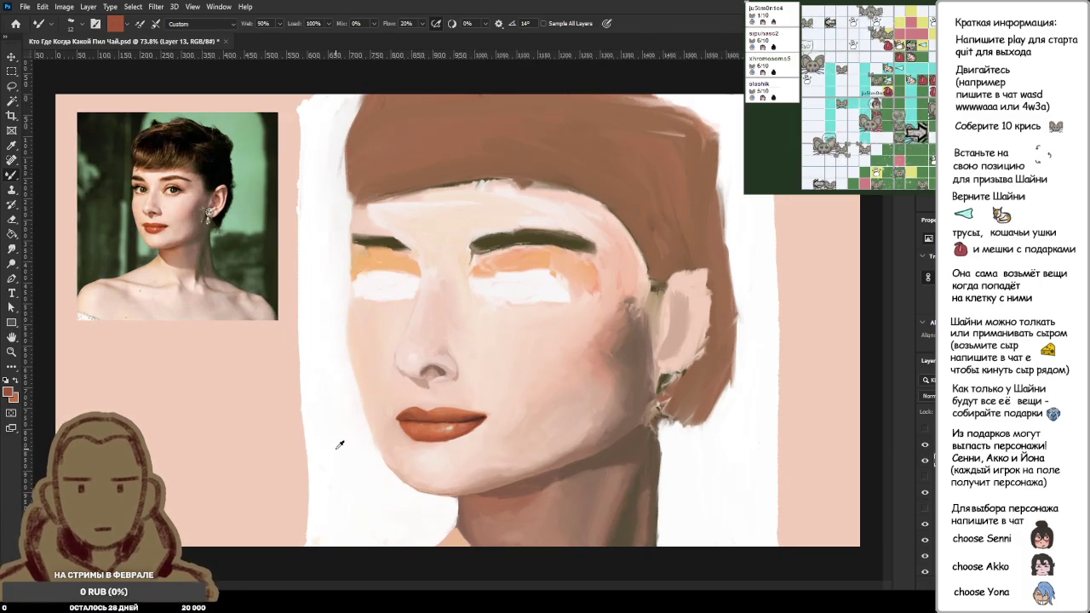
scroll(409, 426, up, 4)
scroll(434, 392, up, 3)
scroll(458, 348, up, 3)
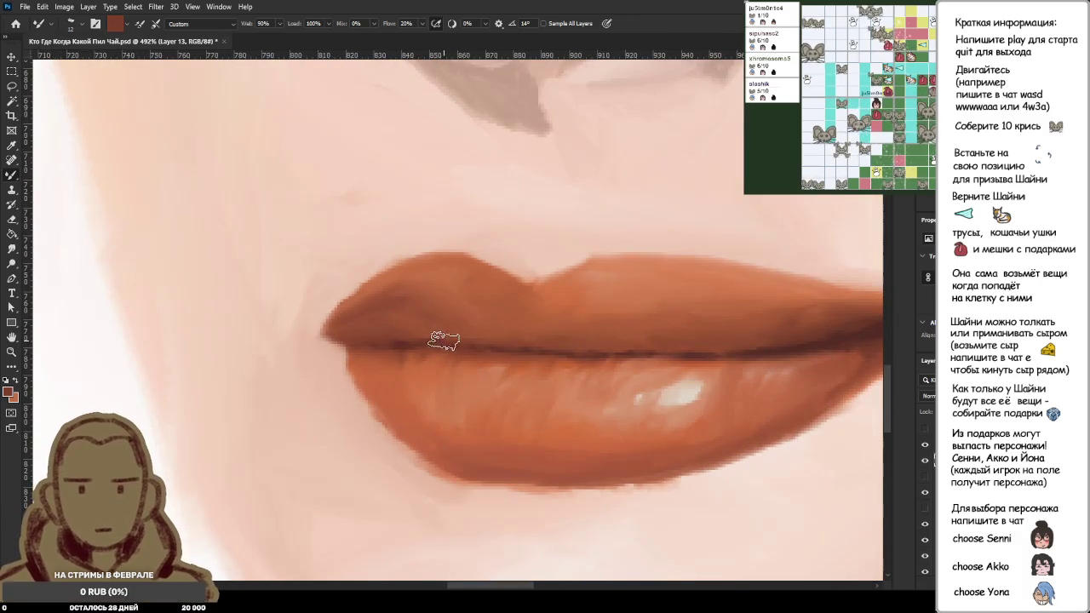
alt+click(398, 293)
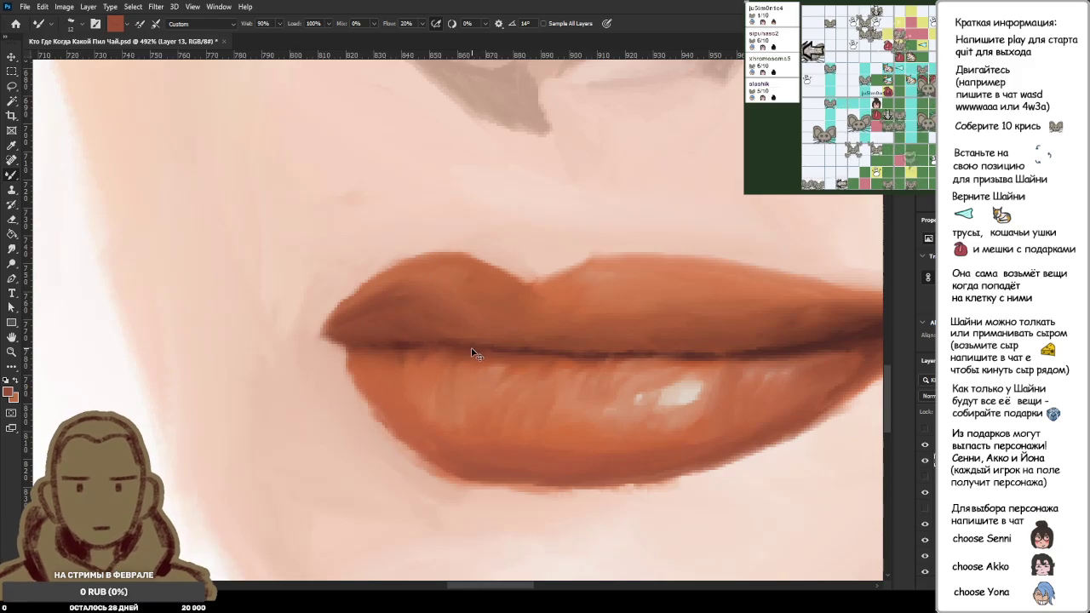
alt+click(438, 329)
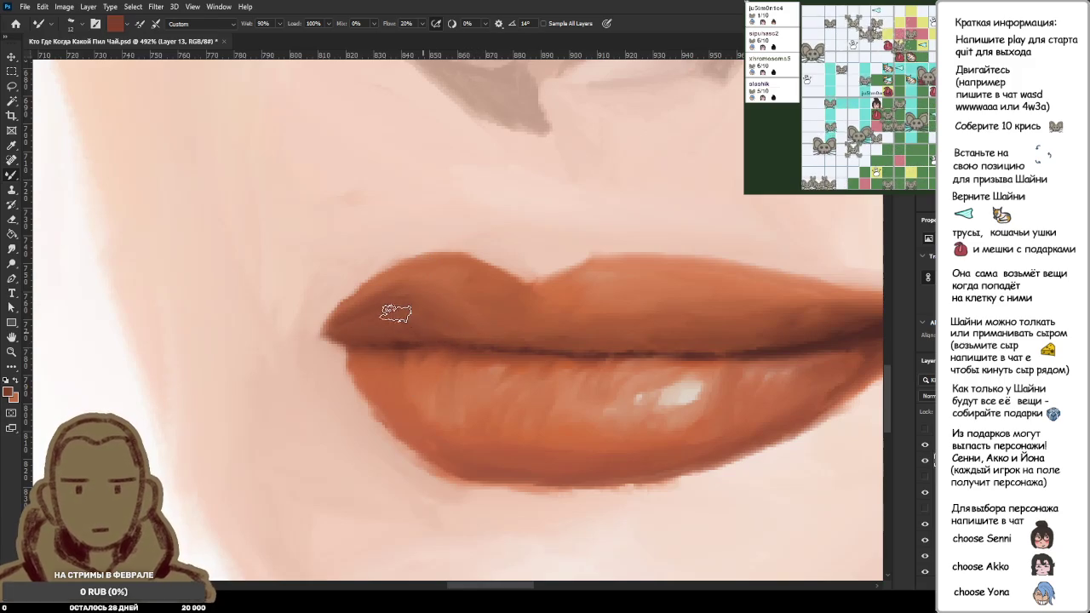
alt+click(441, 329)
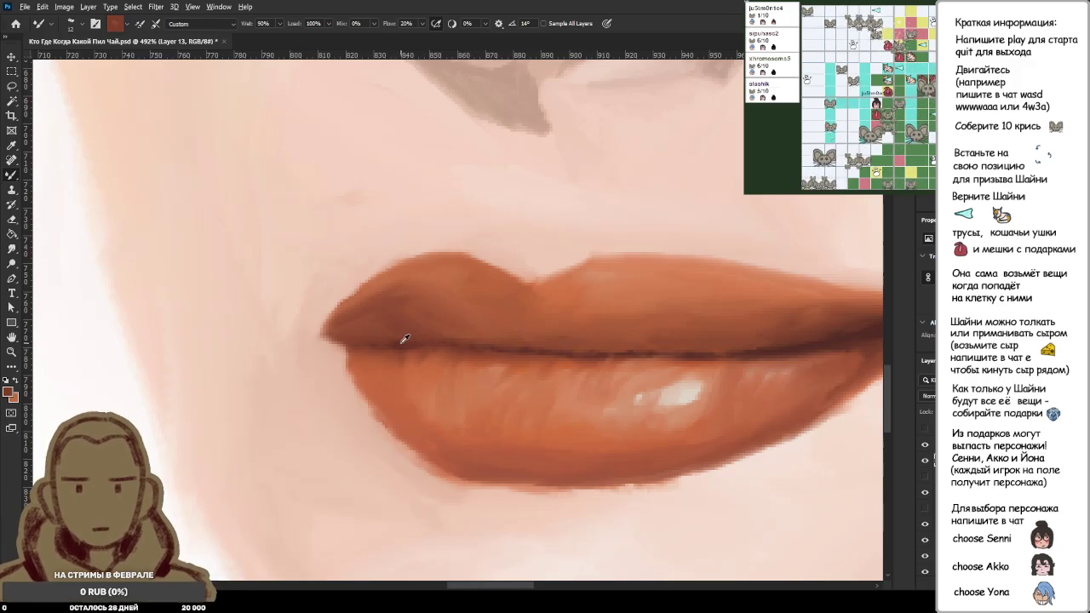
alt+click(402, 340)
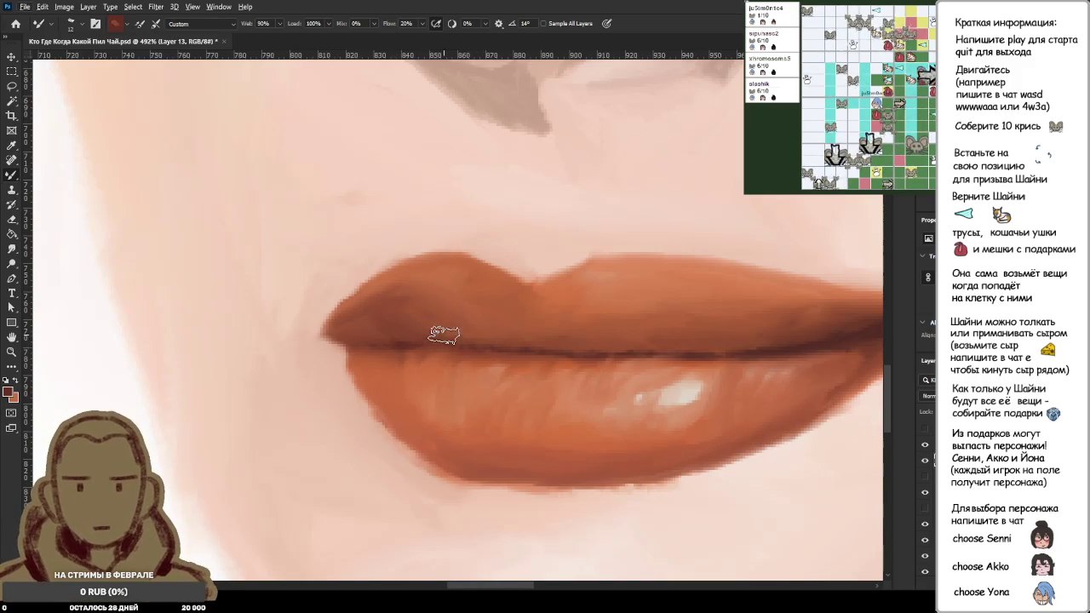
alt+click(408, 340)
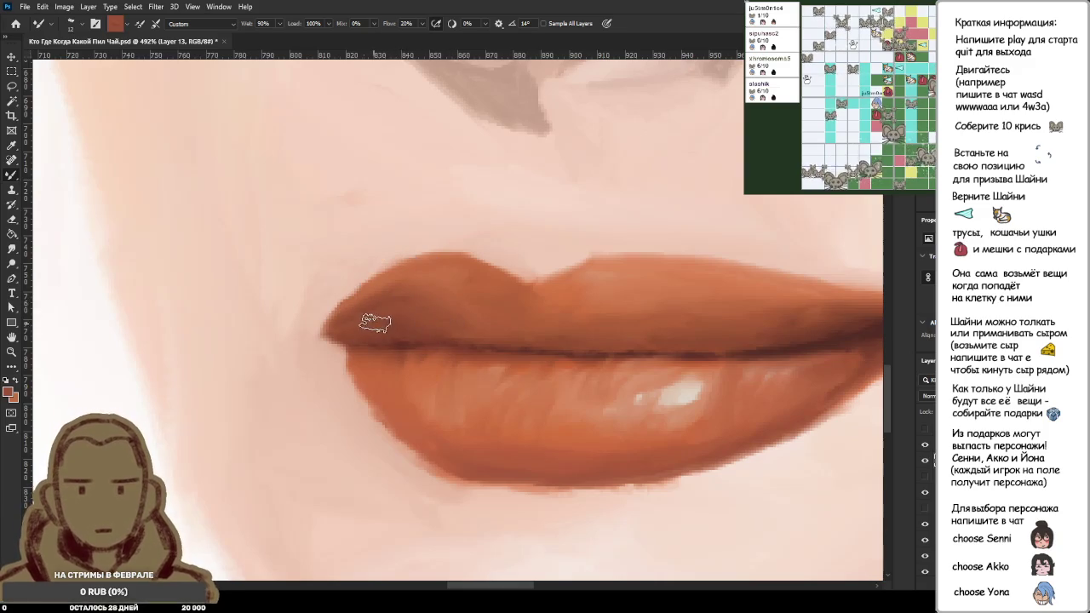
drag(364, 326, 372, 324)
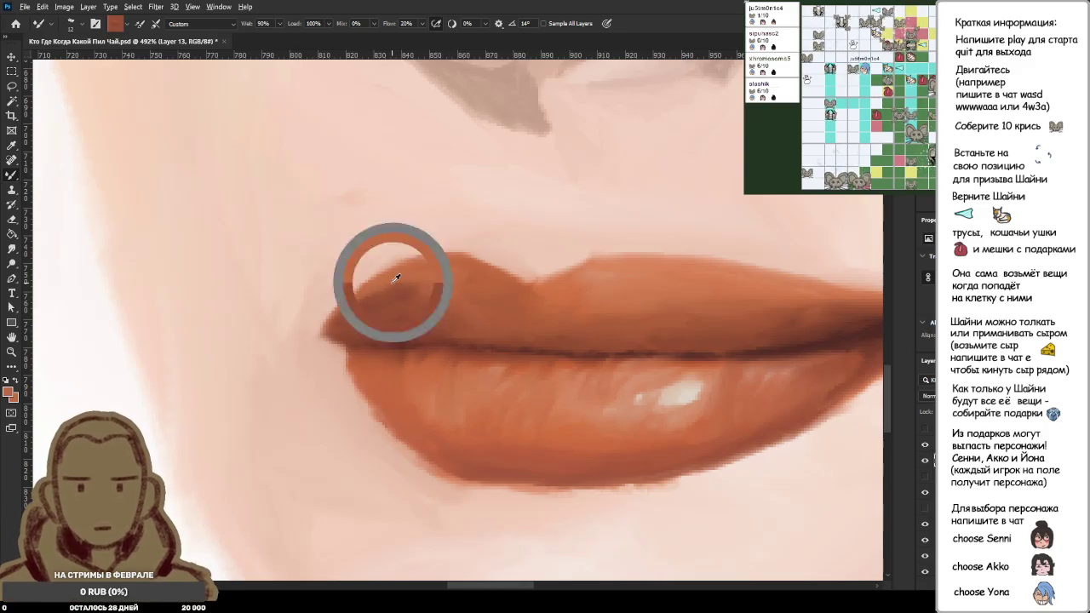
Step: Sample the colour near the lip corner, then undo the stroke that went wrong on the lip edge
alt+click(409, 290)
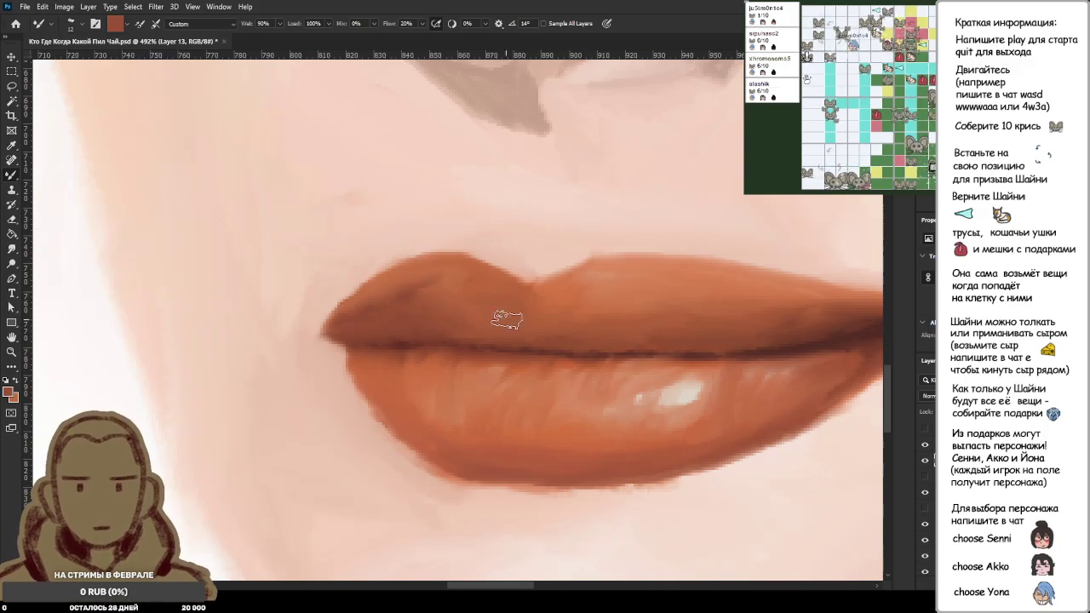
scroll(426, 307, up, 5)
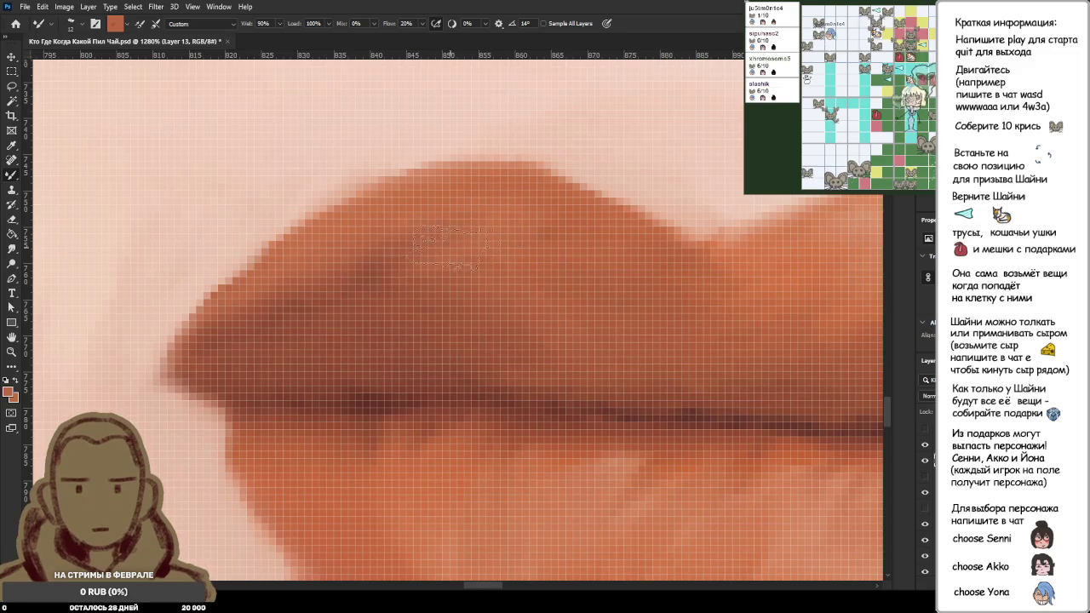
alt+click(272, 312)
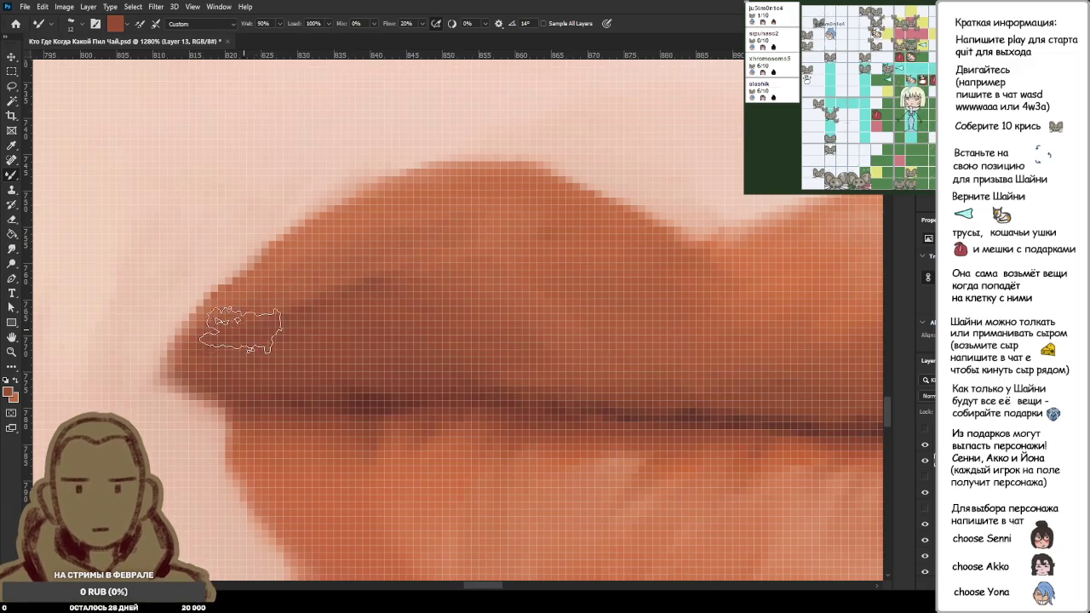
scroll(479, 301, down, 5)
scroll(479, 302, down, 2)
scroll(494, 303, down, 1)
scroll(494, 303, up, 3)
scroll(418, 295, up, 3)
scroll(372, 304, up, 2)
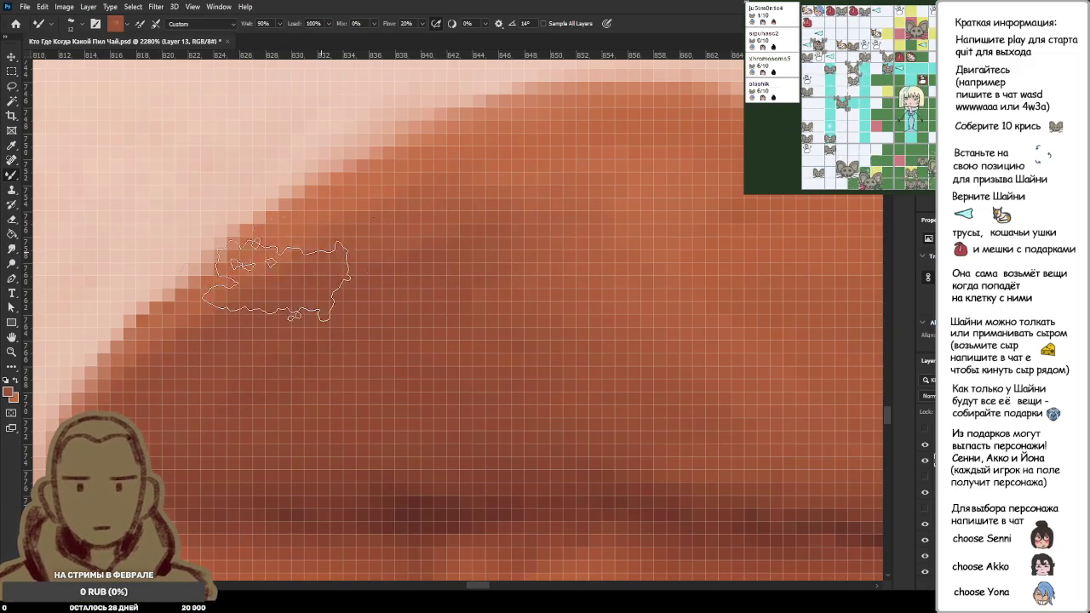
key(ctrl+alt+z)
scroll(419, 320, down, 5)
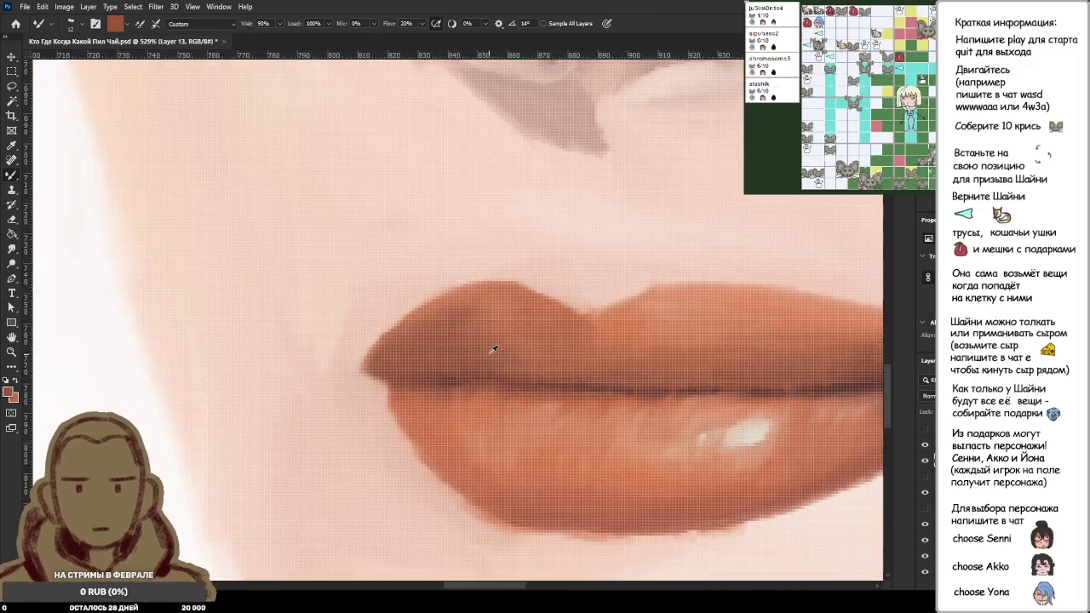
scroll(494, 282, down, 5)
scroll(511, 281, down, 5)
scroll(520, 306, down, 3)
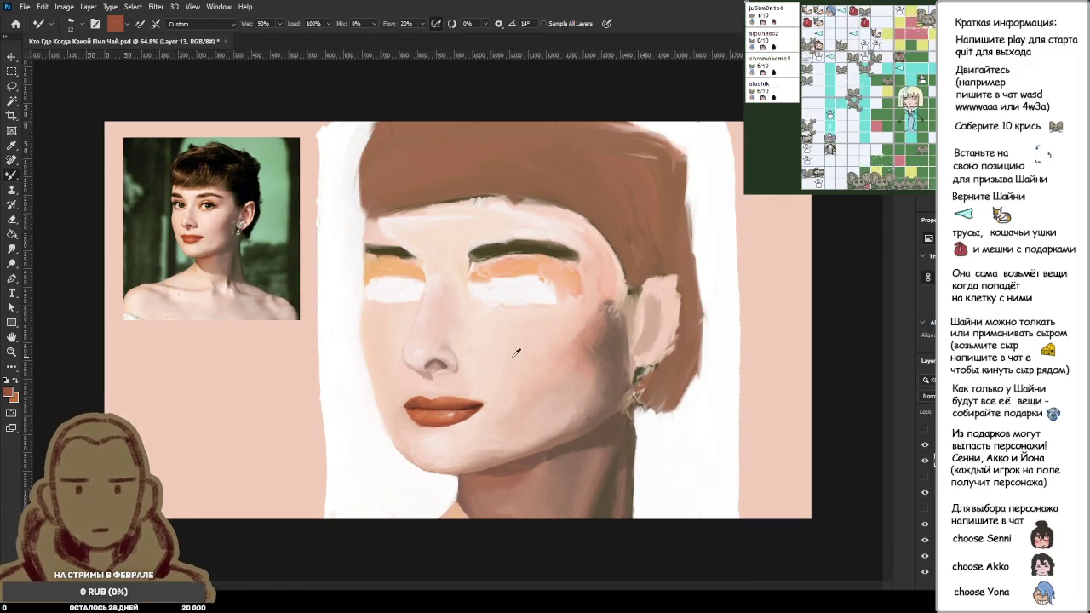
scroll(457, 398, up, 3)
scroll(442, 402, up, 3)
scroll(397, 409, up, 1)
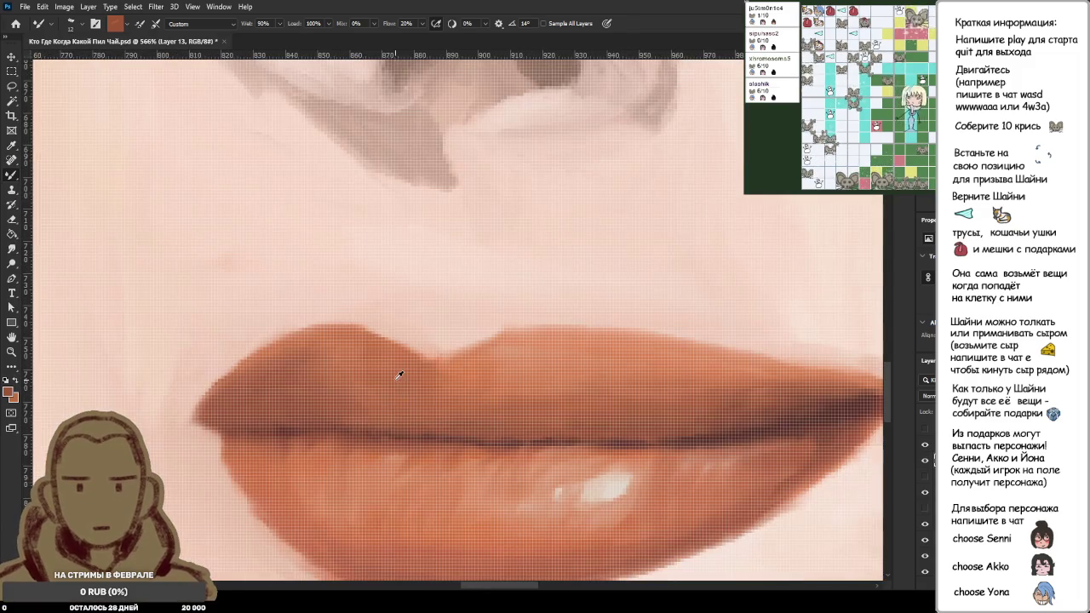
scroll(394, 393, down, 3)
scroll(396, 387, up, 2)
scroll(396, 396, up, 1)
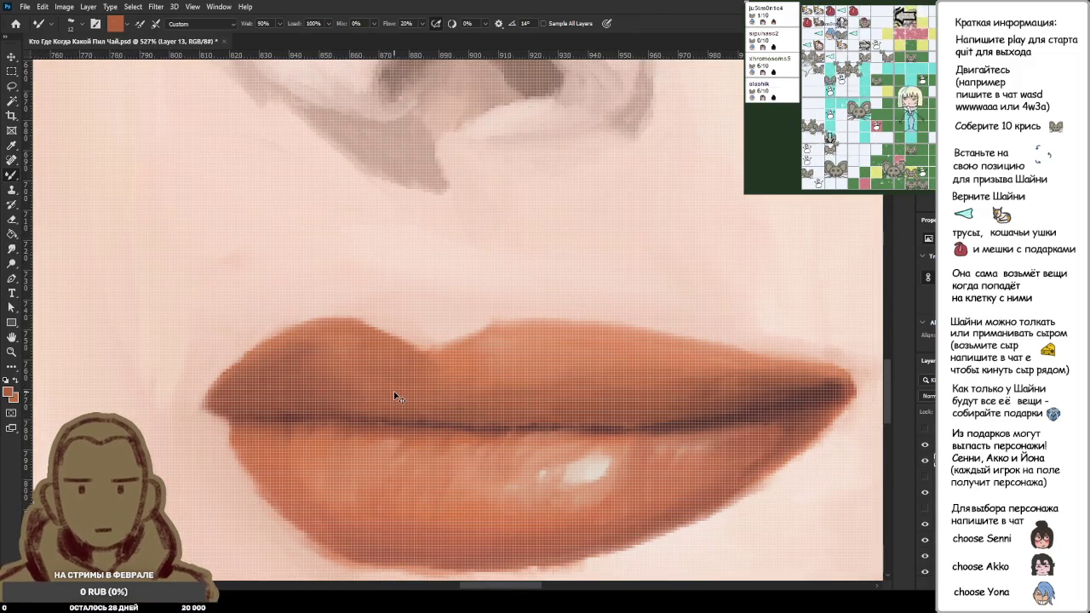
scroll(394, 390, up, 1)
scroll(374, 388, up, 3)
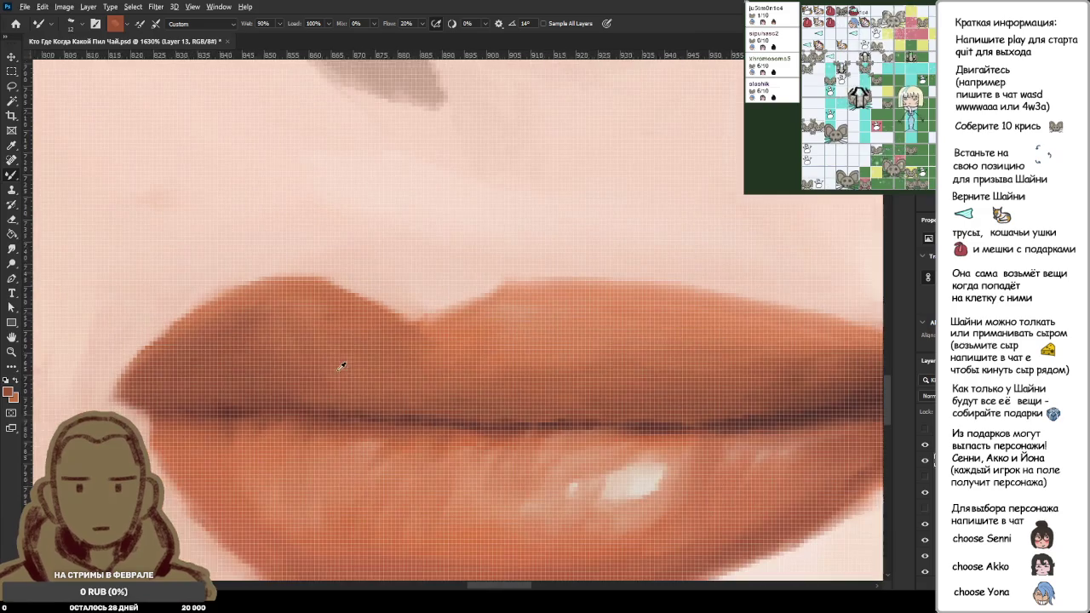
scroll(340, 370, down, 3)
Step: Sample several upper-lip tones, including a slightly darker orange, to blend the lip's left peak
alt+click(252, 320)
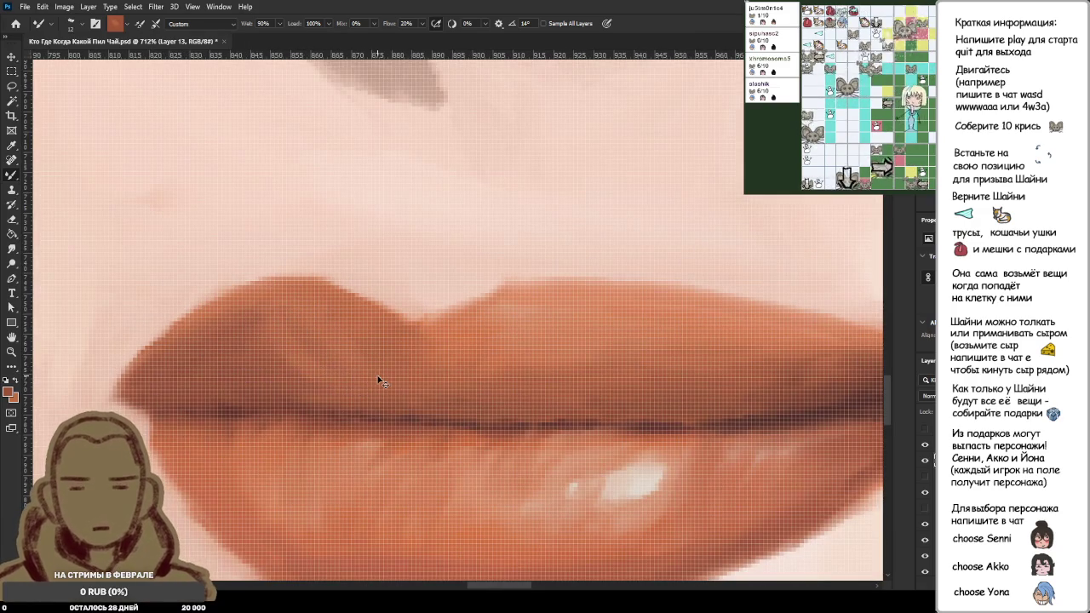
alt+click(303, 358)
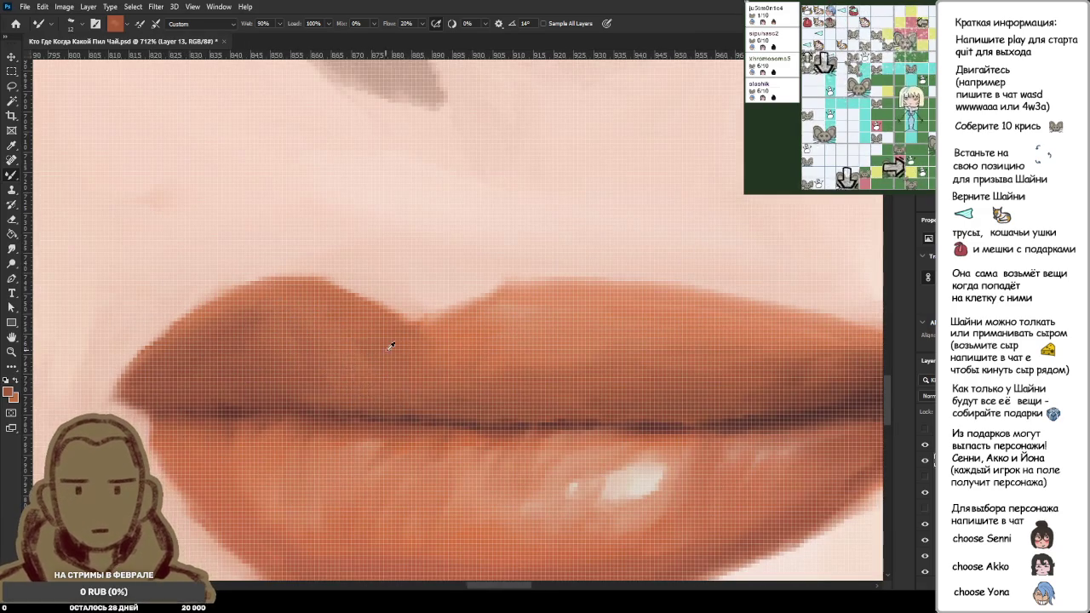
scroll(400, 358, down, 2)
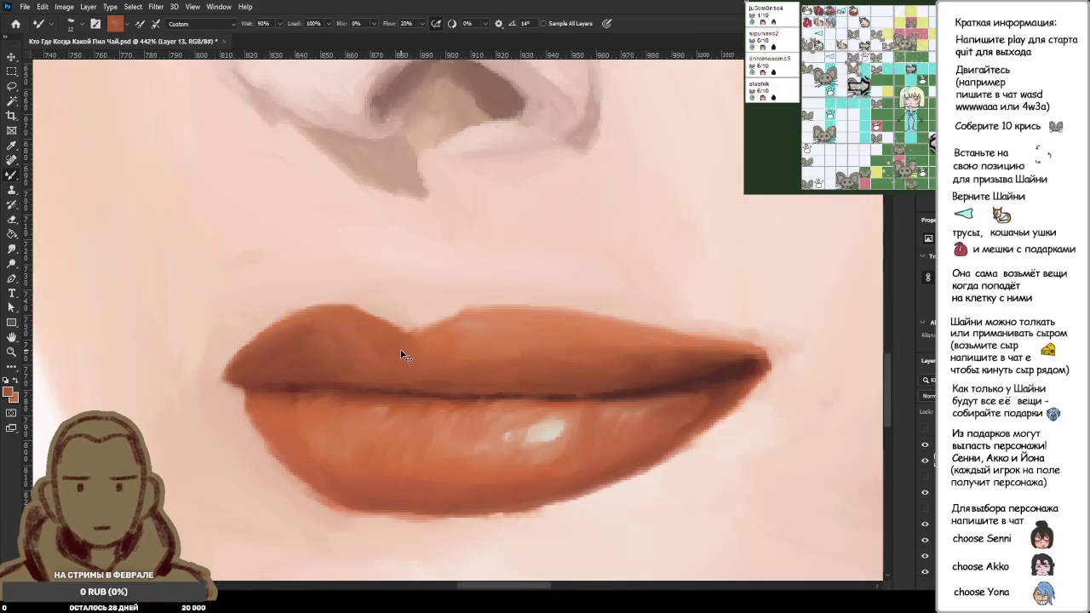
alt+click(290, 362)
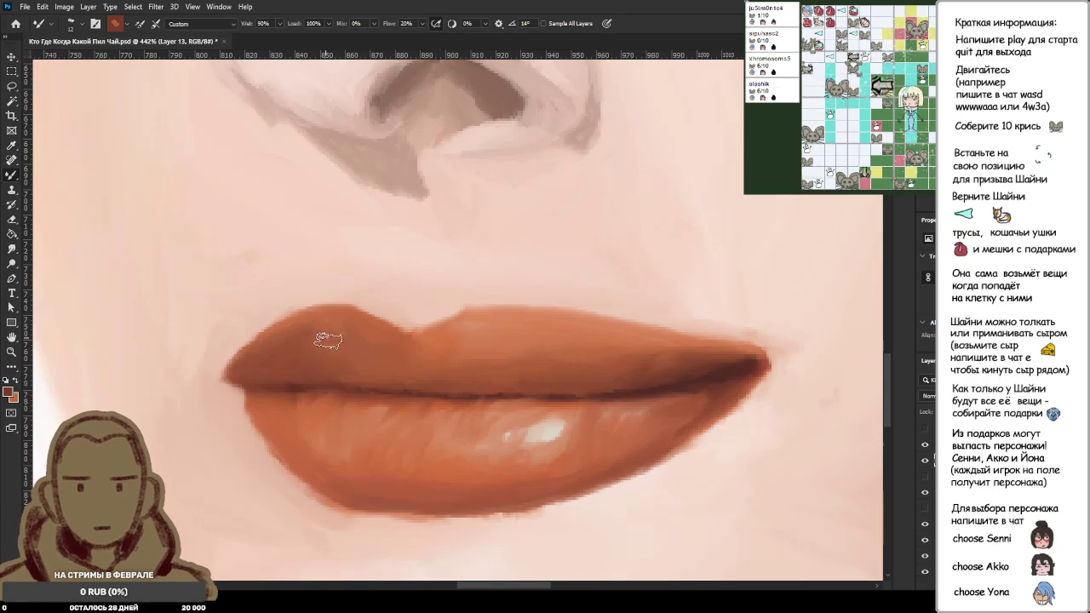
scroll(463, 397, down, 3)
scroll(464, 397, down, 3)
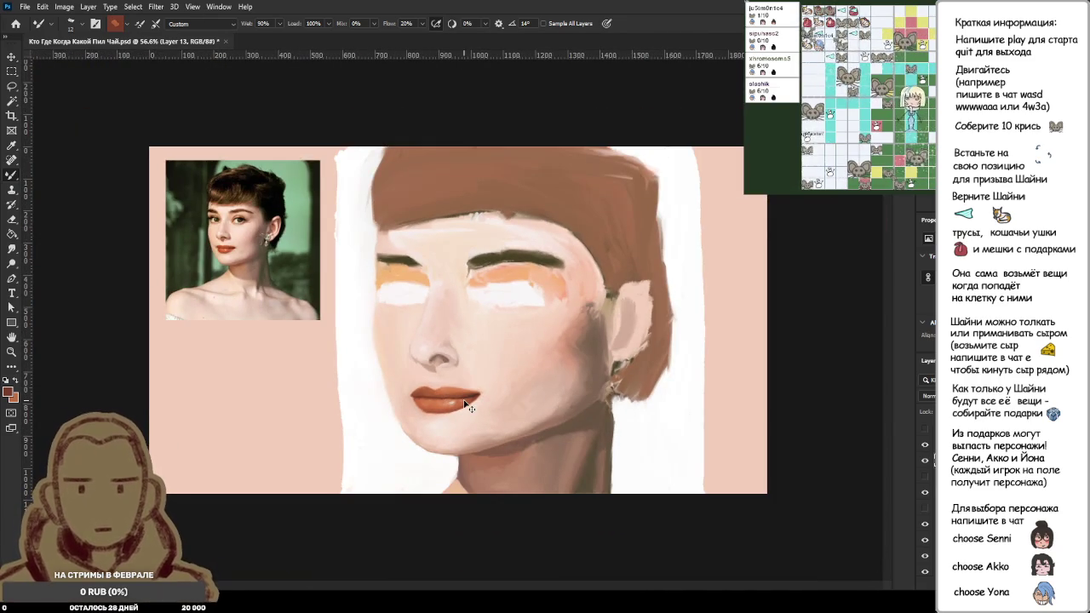
scroll(467, 406, up, 2)
scroll(446, 403, up, 2)
scroll(341, 428, up, 2)
scroll(285, 424, up, 1)
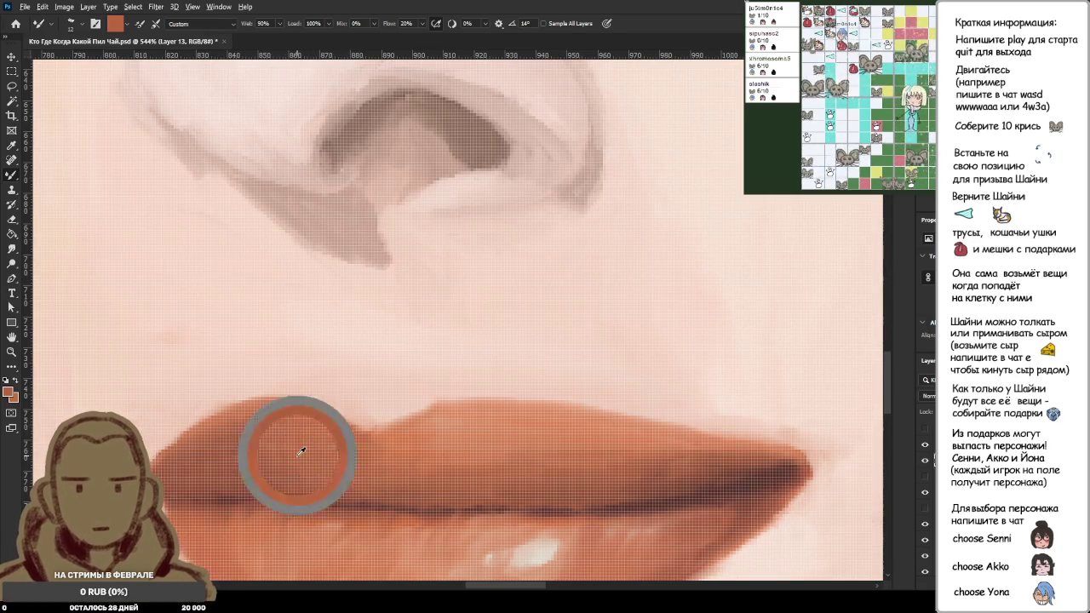
click(299, 414)
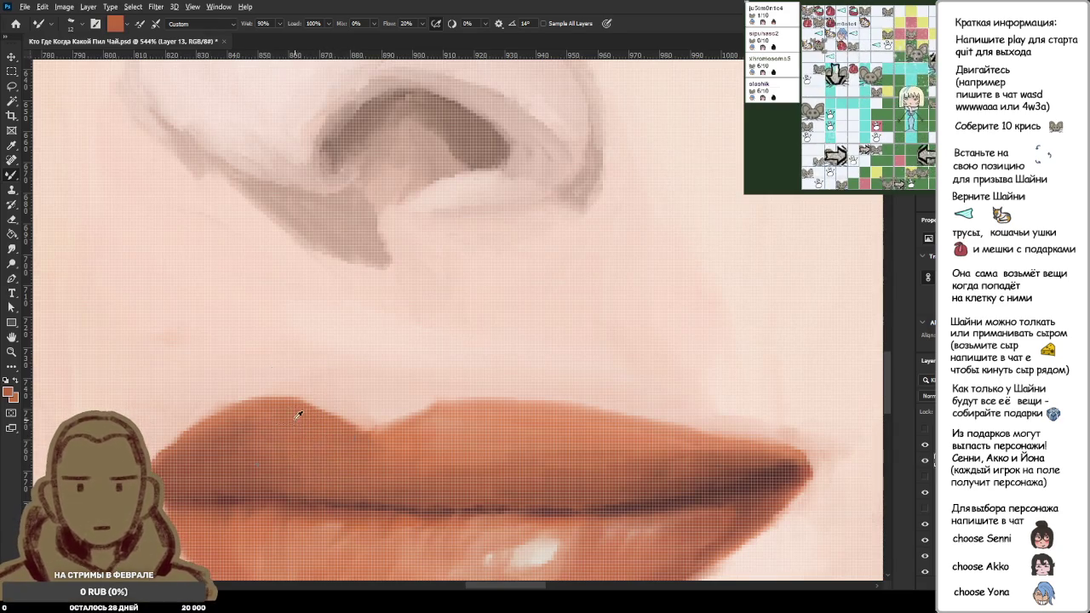
alt+click(310, 465)
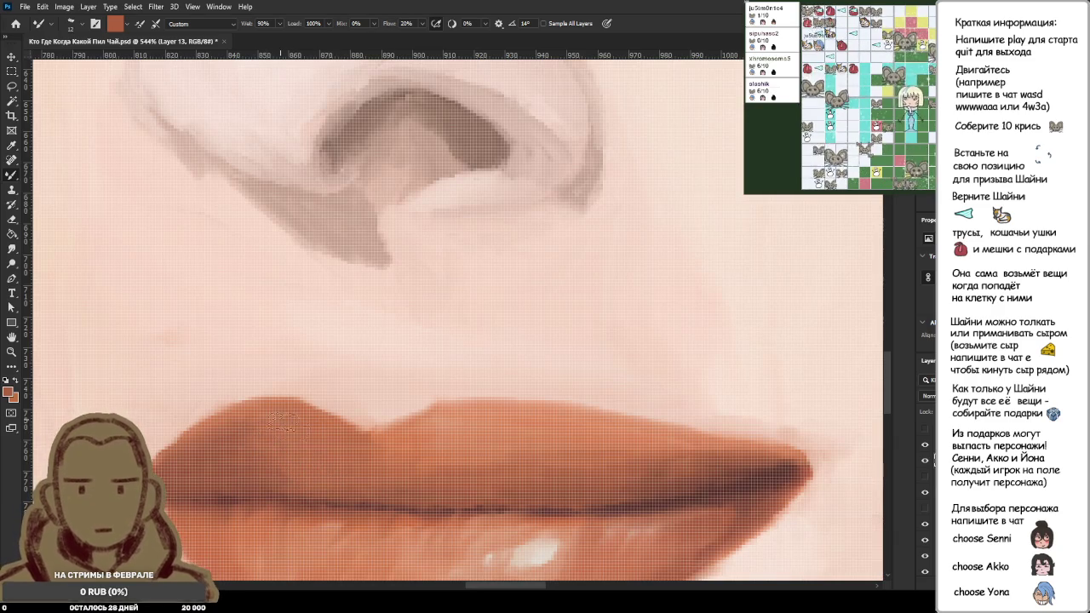
scroll(344, 440, down, 10)
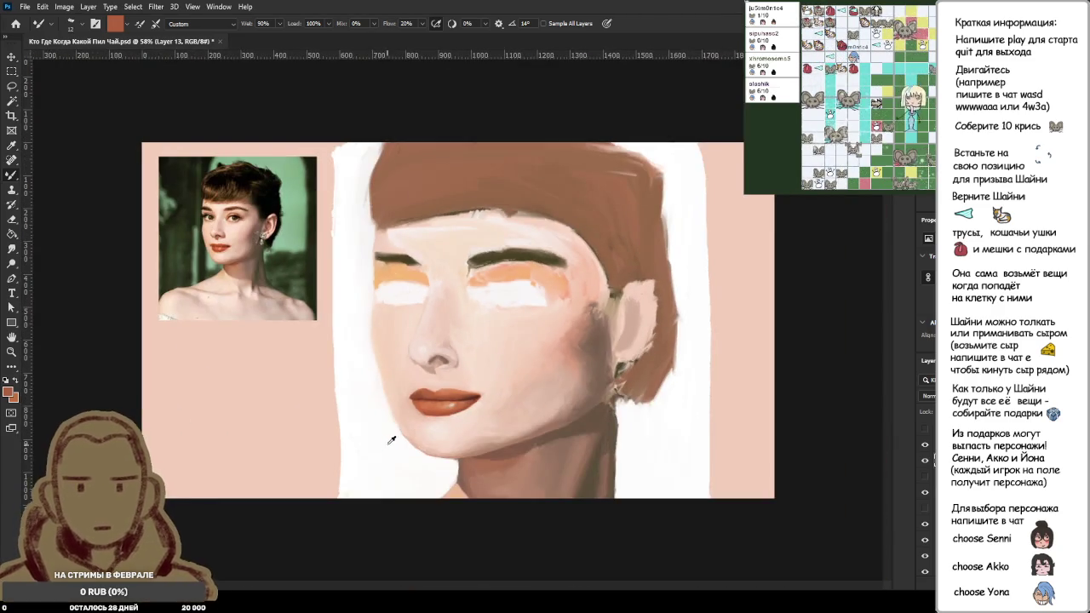
scroll(426, 409, up, 12)
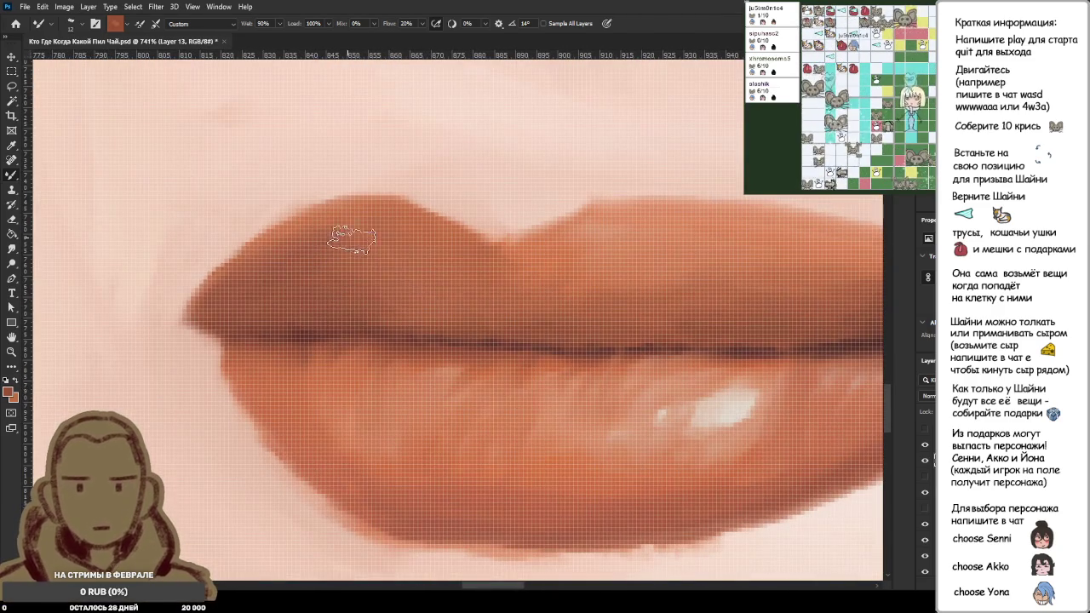
scroll(498, 322, down, 3)
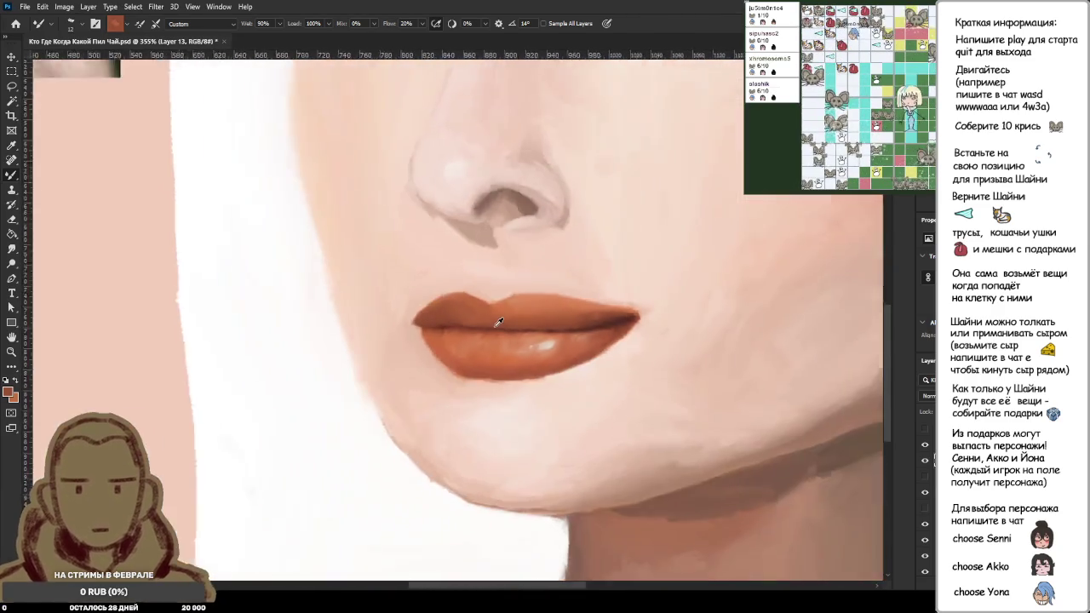
scroll(498, 322, down, 8)
scroll(478, 317, down, 2)
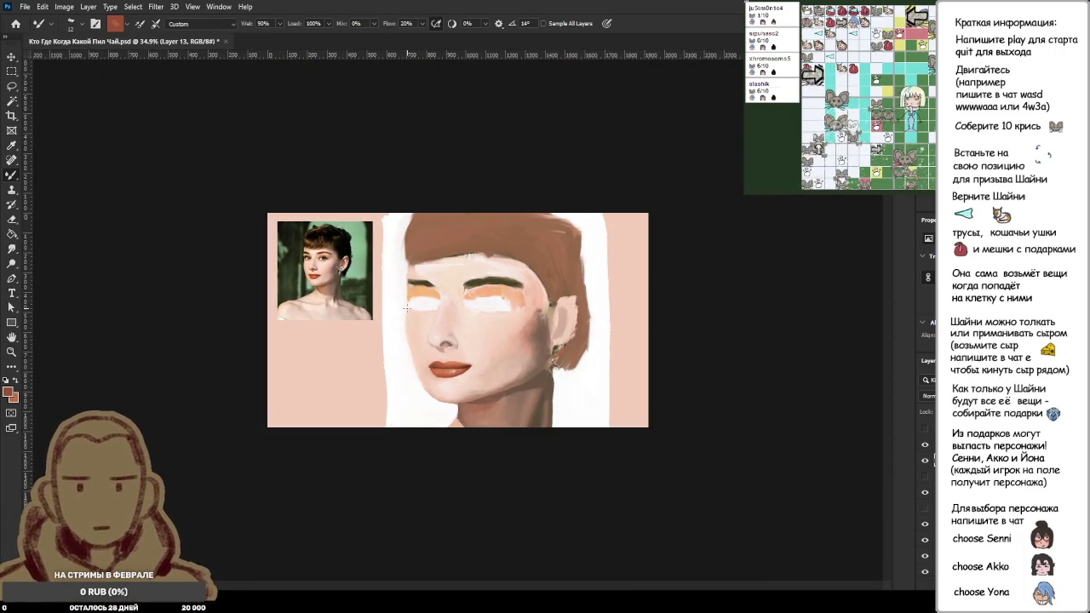
Step: Zoom in on the mouth and blend paint at the left corner of the lips
scroll(407, 308, up, 2)
scroll(128, 207, up, 3)
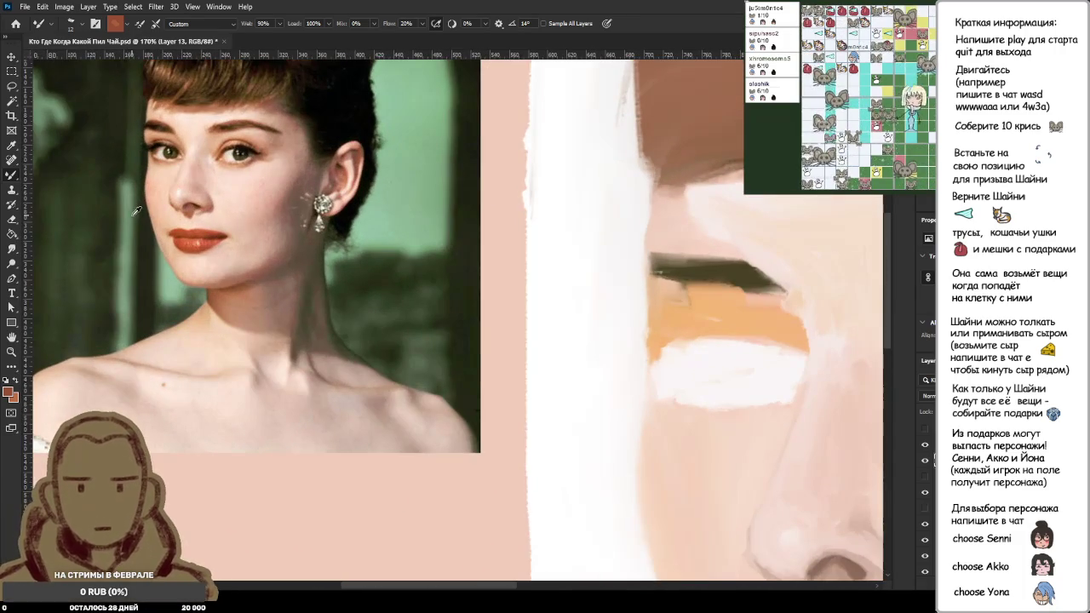
scroll(242, 279, down, 2)
scroll(409, 282, down, 3)
scroll(576, 273, up, 3)
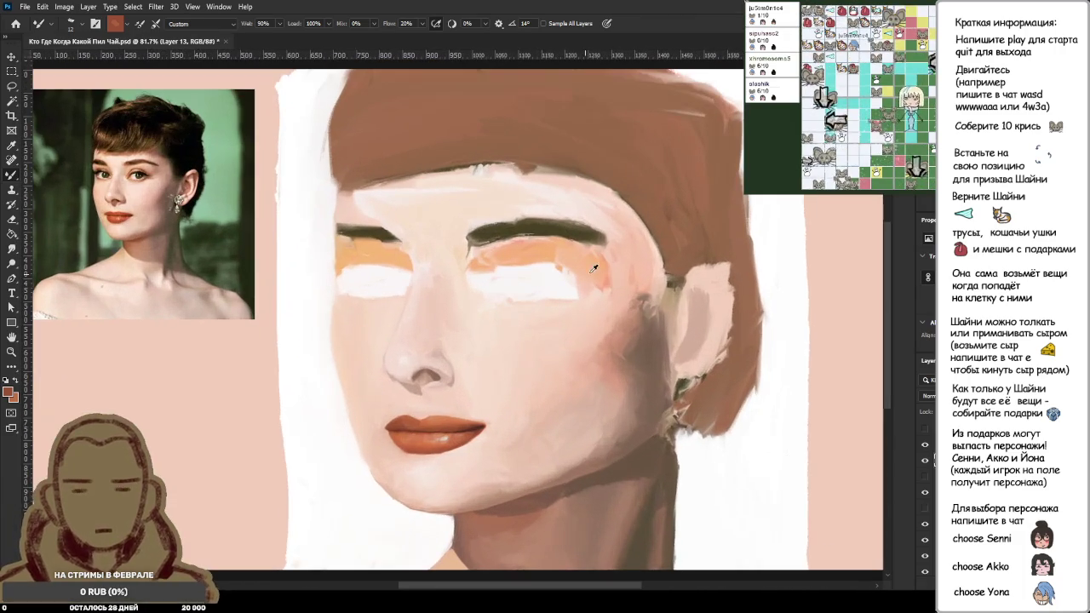
scroll(388, 425, up, 3)
scroll(429, 402, up, 3)
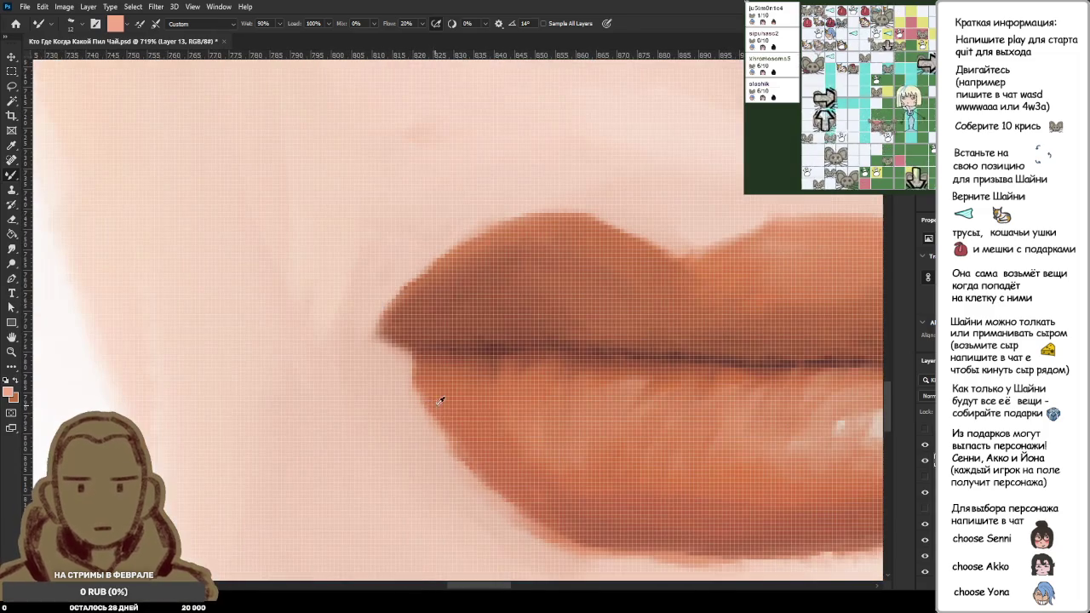
drag(485, 426, 490, 428)
scroll(496, 393, down, 5)
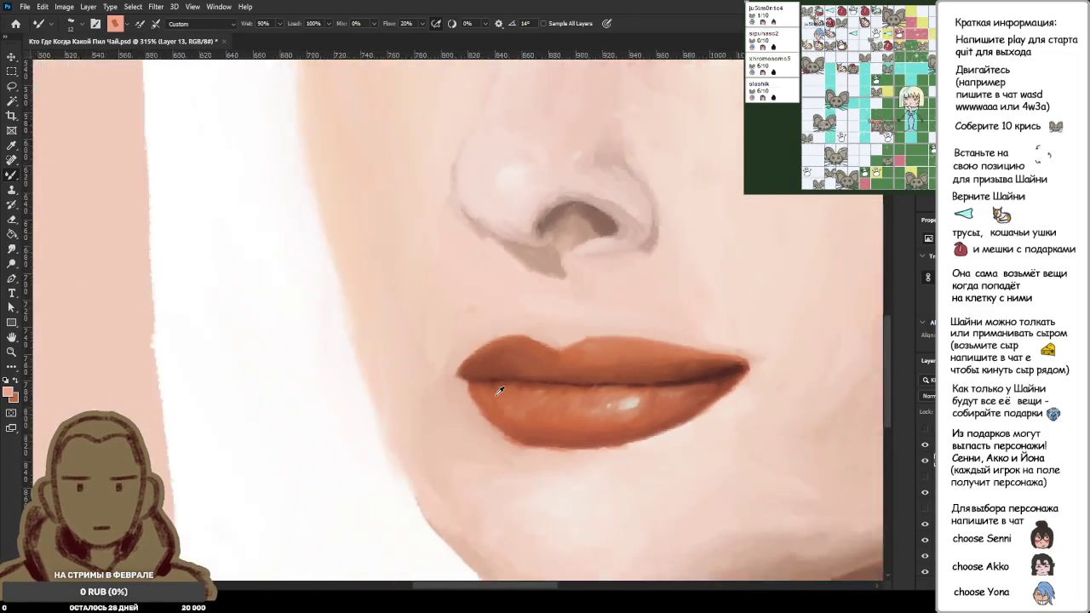
Step: With the Eyedropper, pick the lower lip's red and paint a small blend on it
key(i)
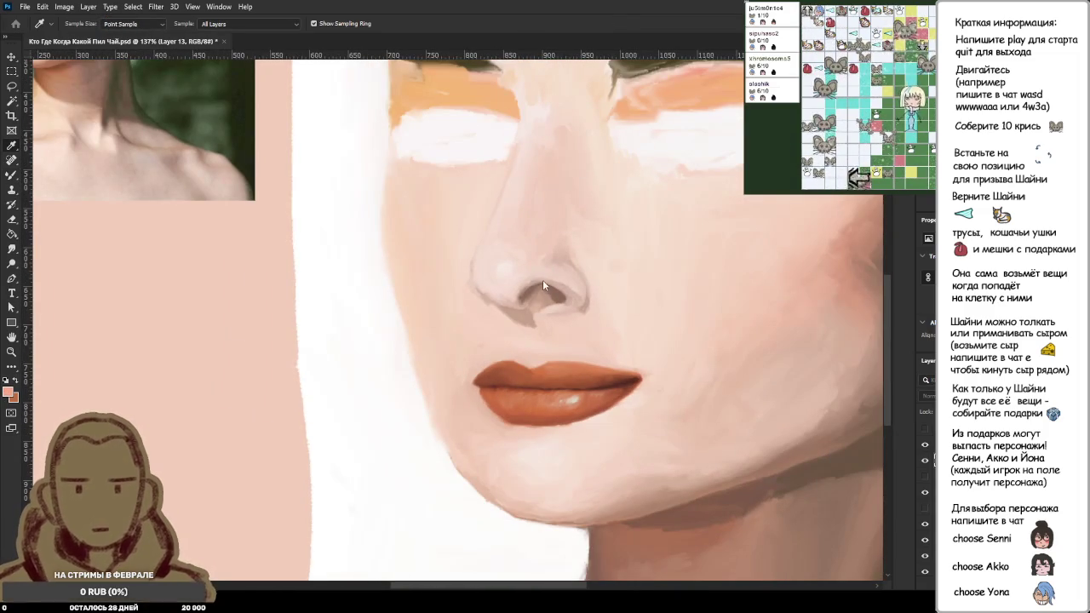
alt+click(505, 390)
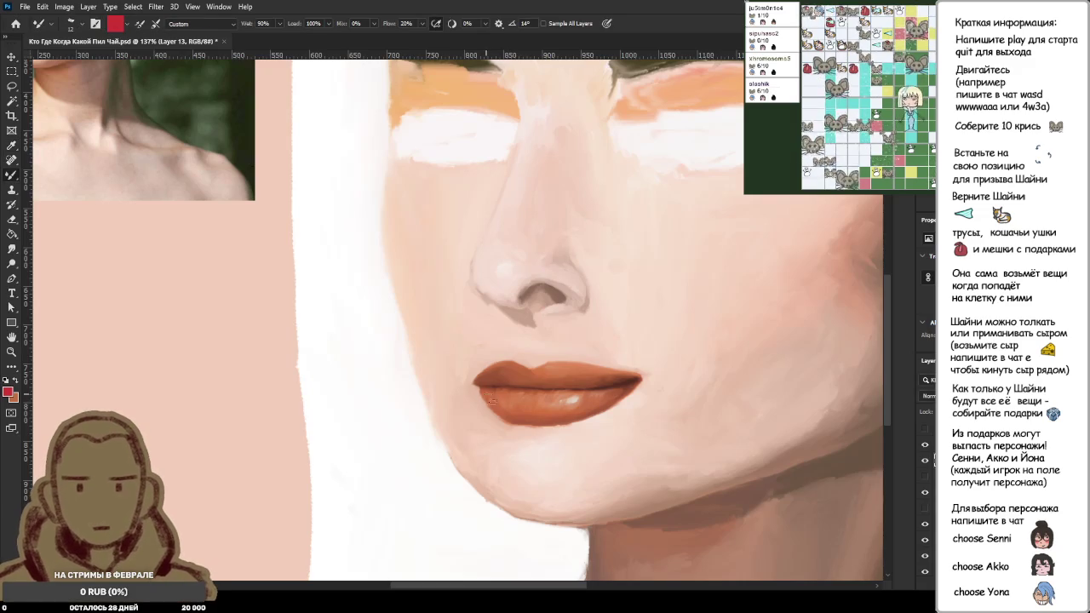
scroll(487, 396, up, 1)
scroll(487, 396, up, 3)
scroll(487, 396, up, 2)
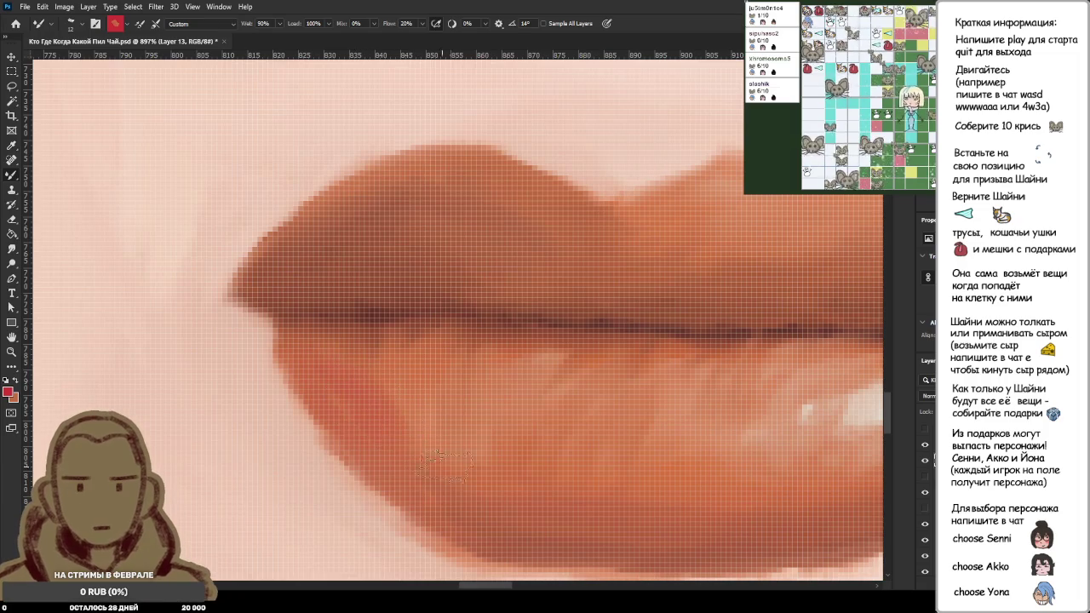
scroll(430, 464, down, 3)
scroll(455, 418, up, 4)
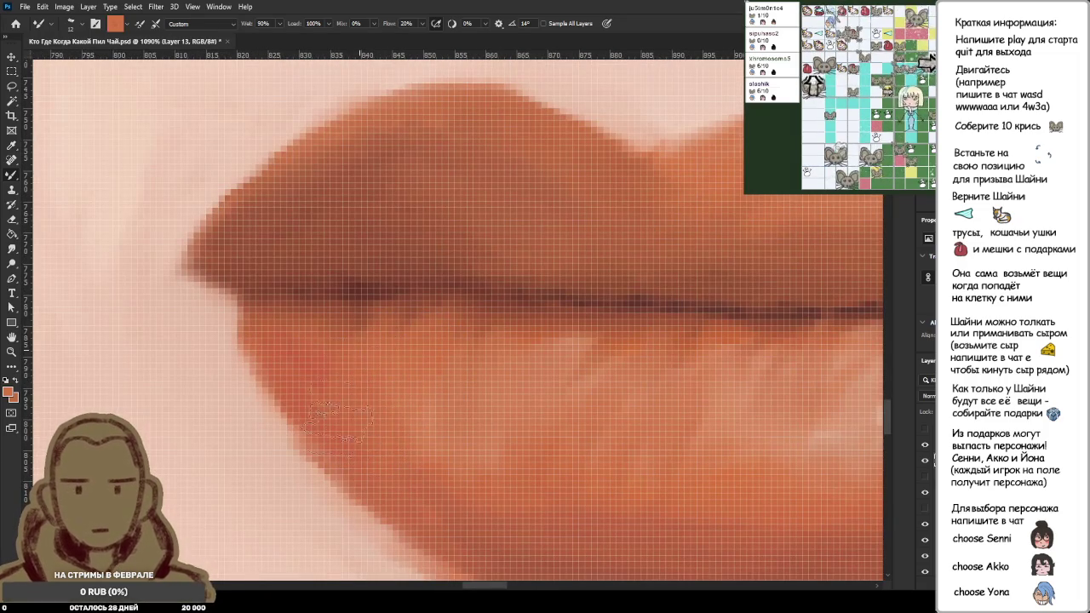
scroll(426, 401, down, 3)
scroll(426, 401, down, 2)
scroll(426, 401, up, 5)
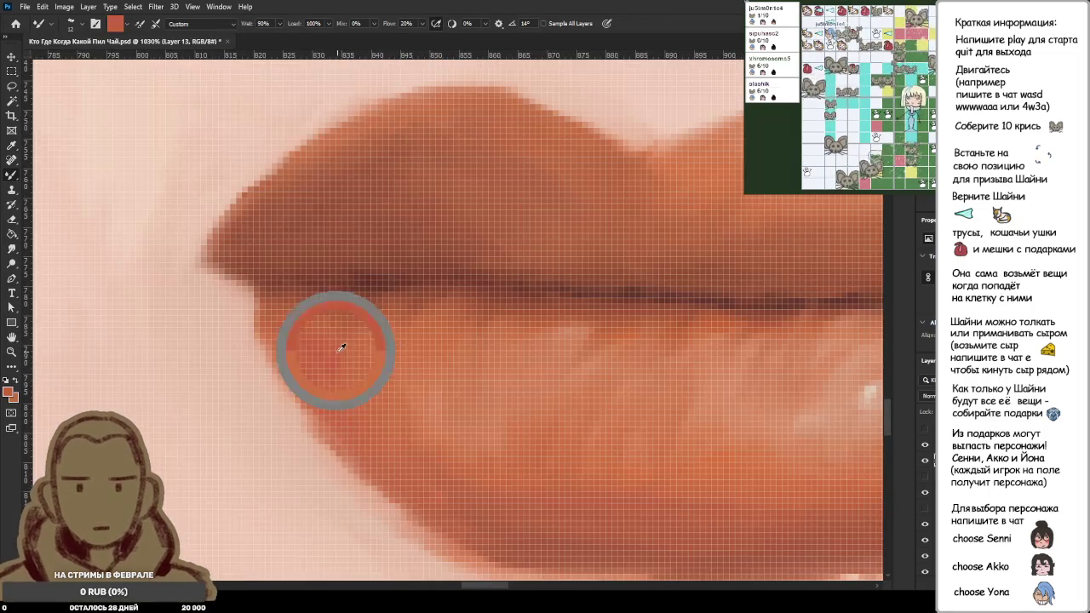
drag(317, 366, 366, 393)
Step: Sample a new lower-lip colour, then the light skin tone below the lip
alt+click(394, 402)
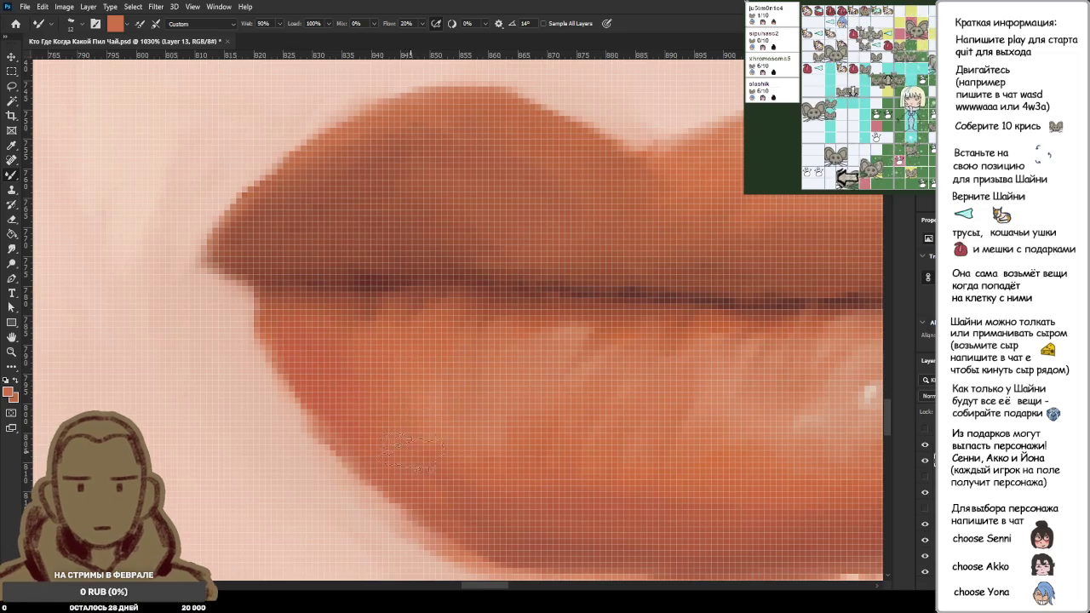
scroll(482, 420, down, 3)
scroll(483, 422, down, 2)
scroll(485, 426, down, 2)
scroll(494, 432, down, 2)
scroll(434, 426, up, 3)
scroll(426, 421, up, 3)
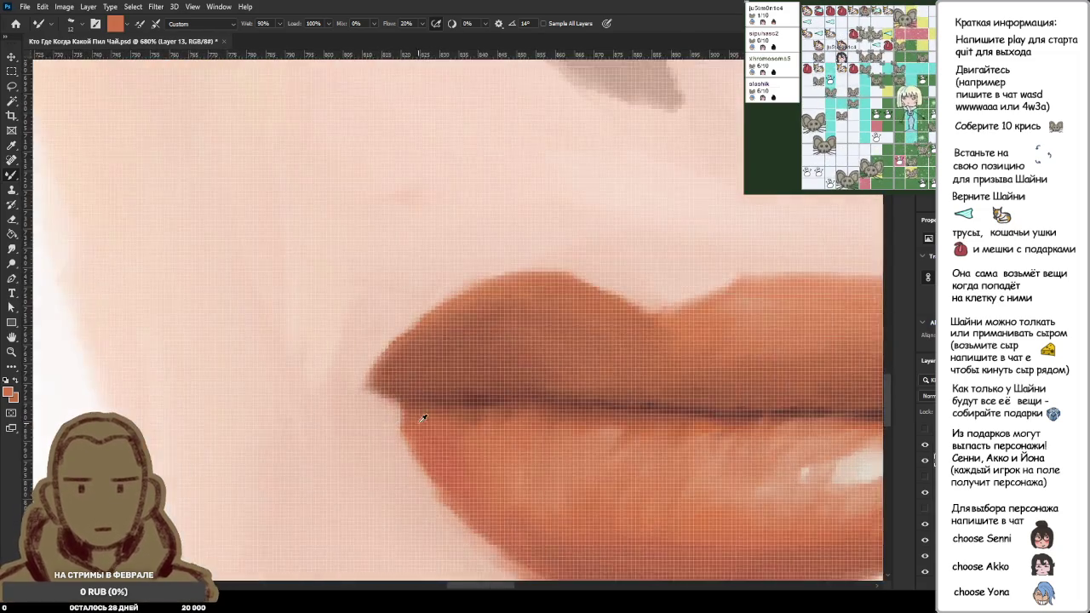
scroll(503, 439, up, 2)
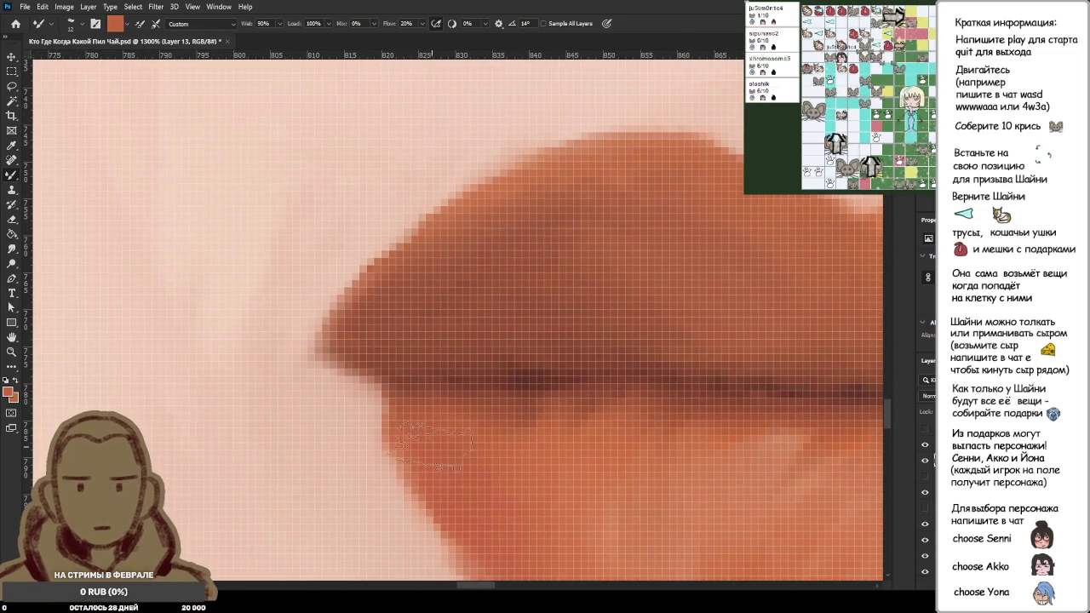
scroll(464, 460, down, 2)
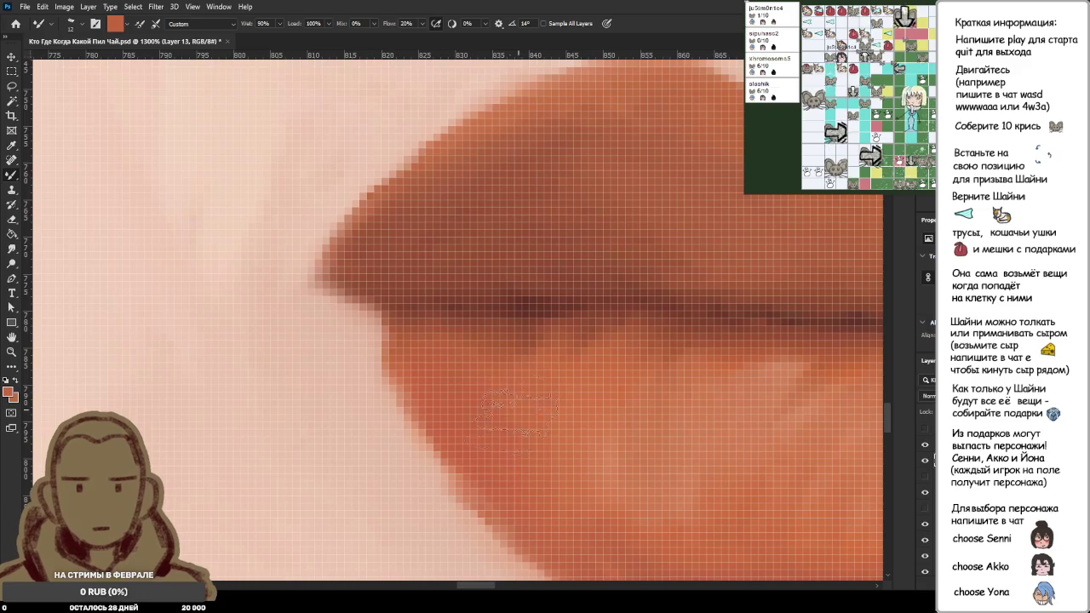
scroll(536, 443, down, 2)
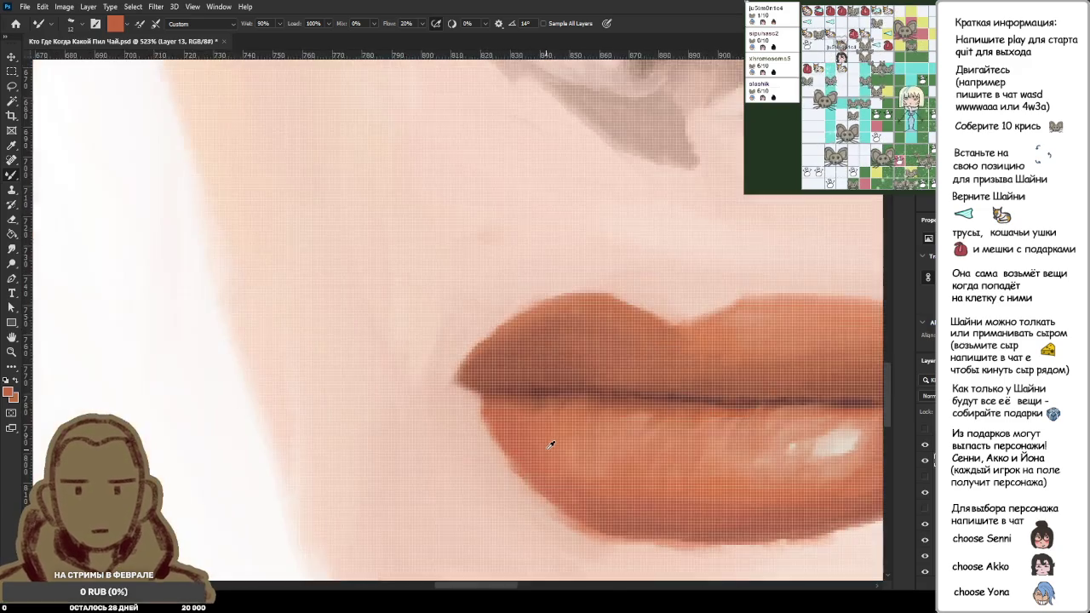
scroll(550, 445, down, 2)
scroll(554, 445, down, 2)
scroll(579, 443, down, 2)
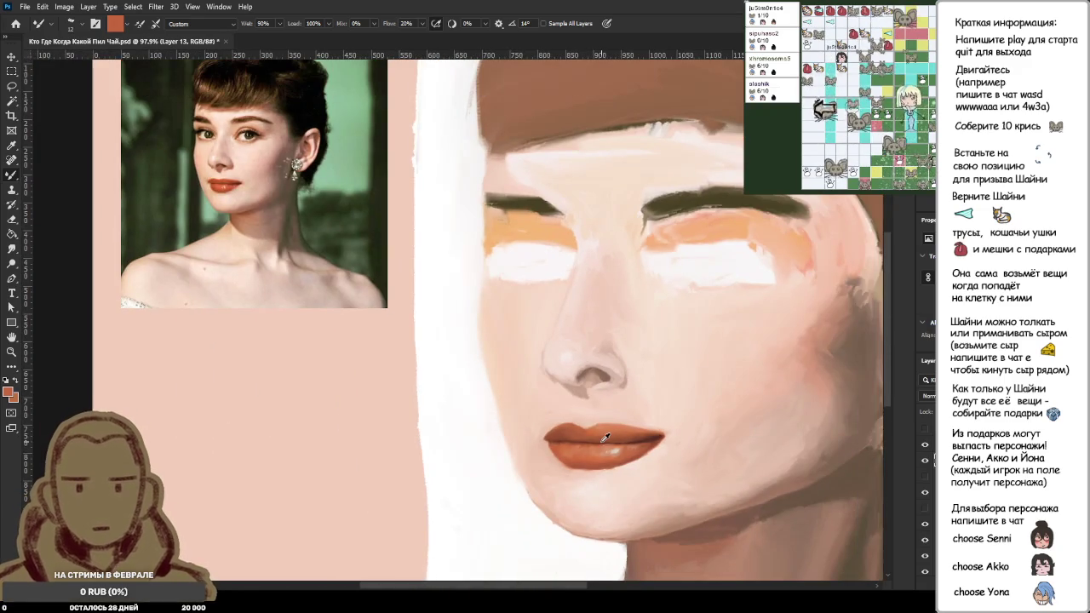
scroll(604, 438, up, 2)
scroll(528, 436, up, 2)
scroll(468, 434, up, 2)
alt+click(445, 431)
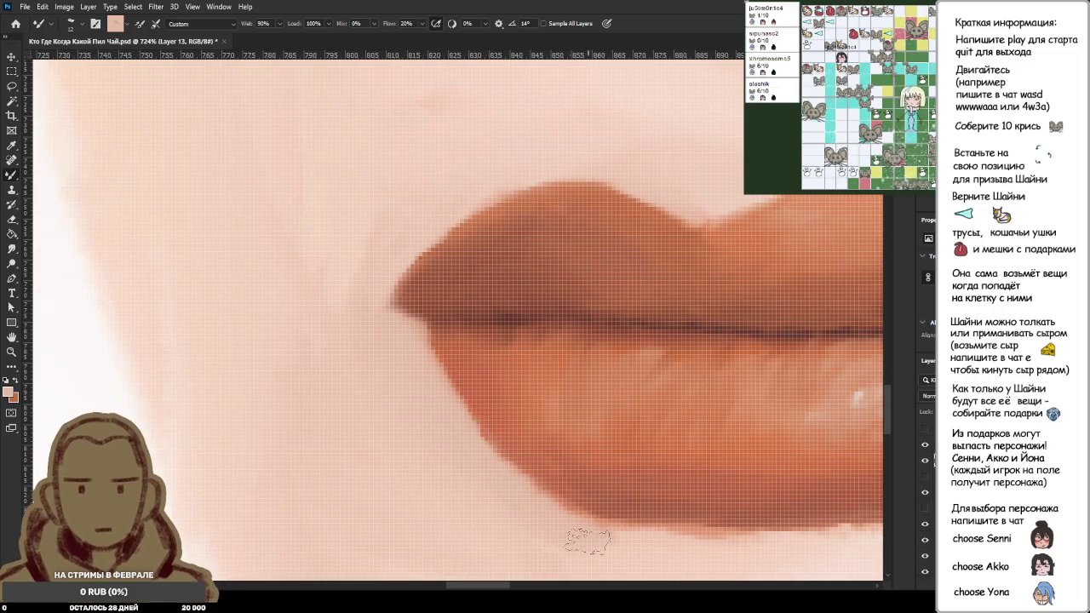
scroll(530, 489, down, 2)
scroll(518, 462, down, 3)
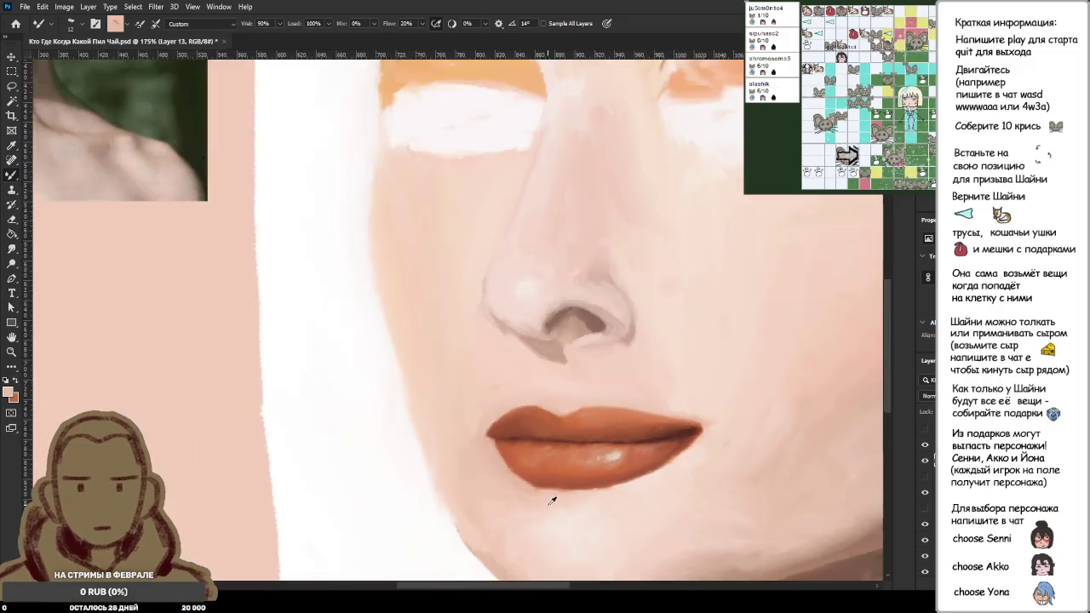
scroll(521, 473, up, 3)
scroll(523, 480, up, 3)
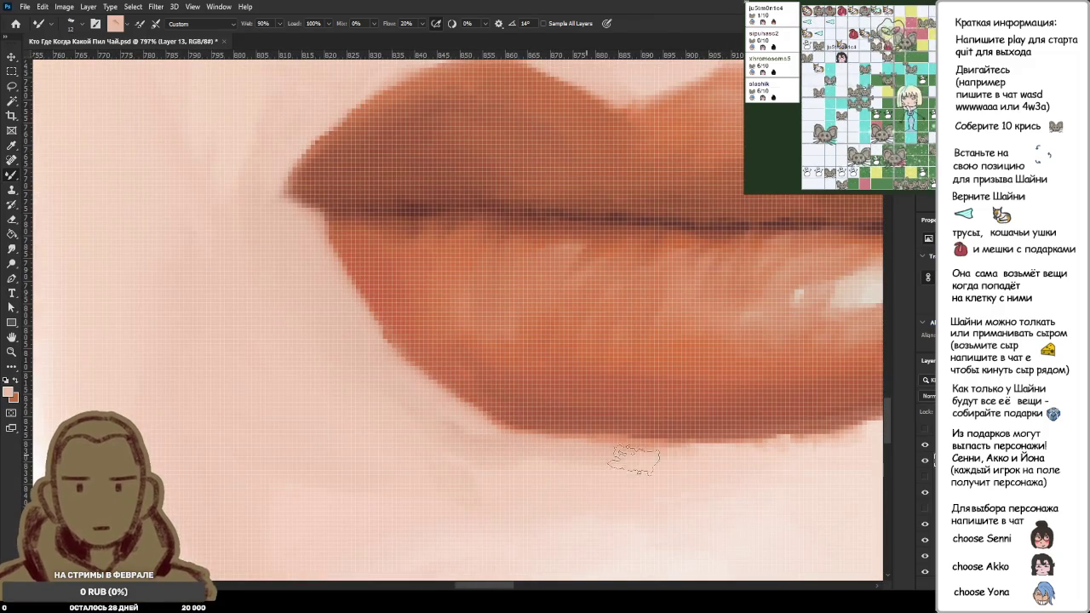
scroll(656, 486, down, 1)
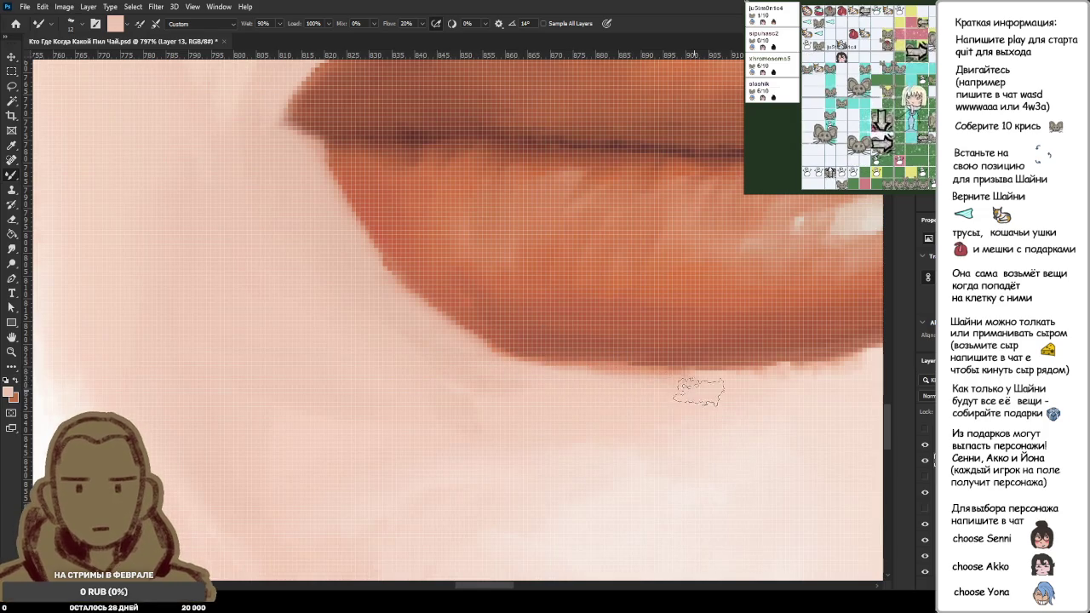
scroll(681, 400, down, 4)
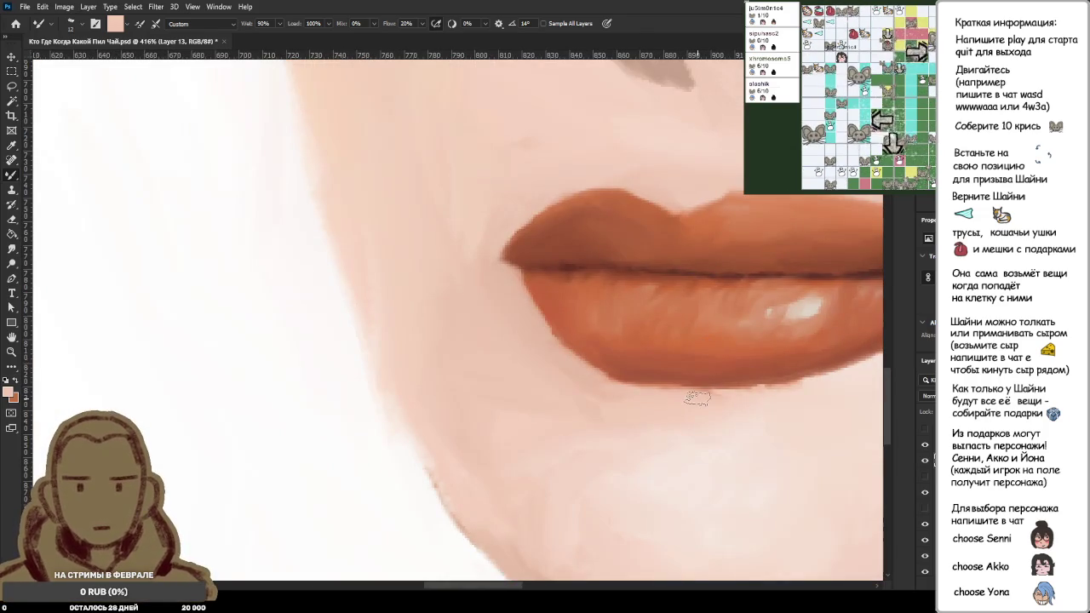
scroll(795, 402, up, 3)
scroll(827, 397, up, 2)
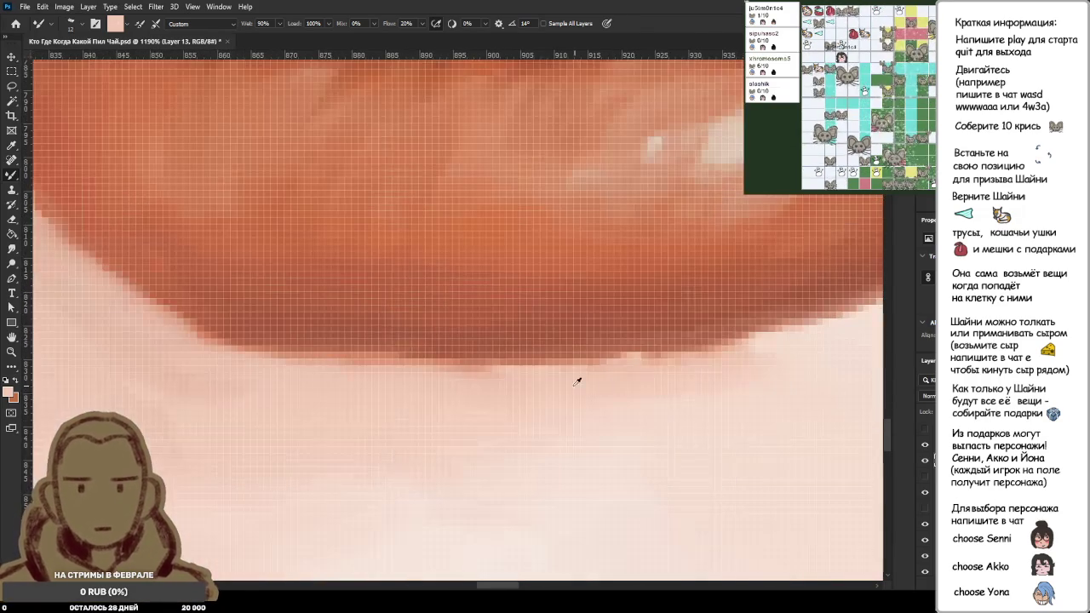
Step: Sample skin beside the lower-lip edge and blend it along that edge
alt+click(538, 368)
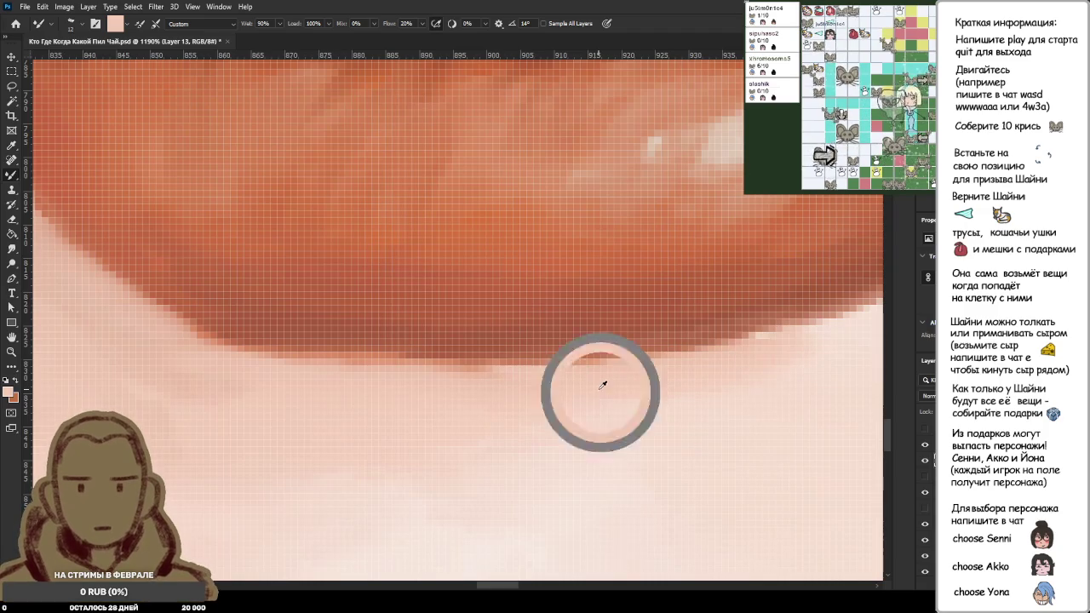
scroll(442, 388, down, 2)
scroll(442, 389, down, 3)
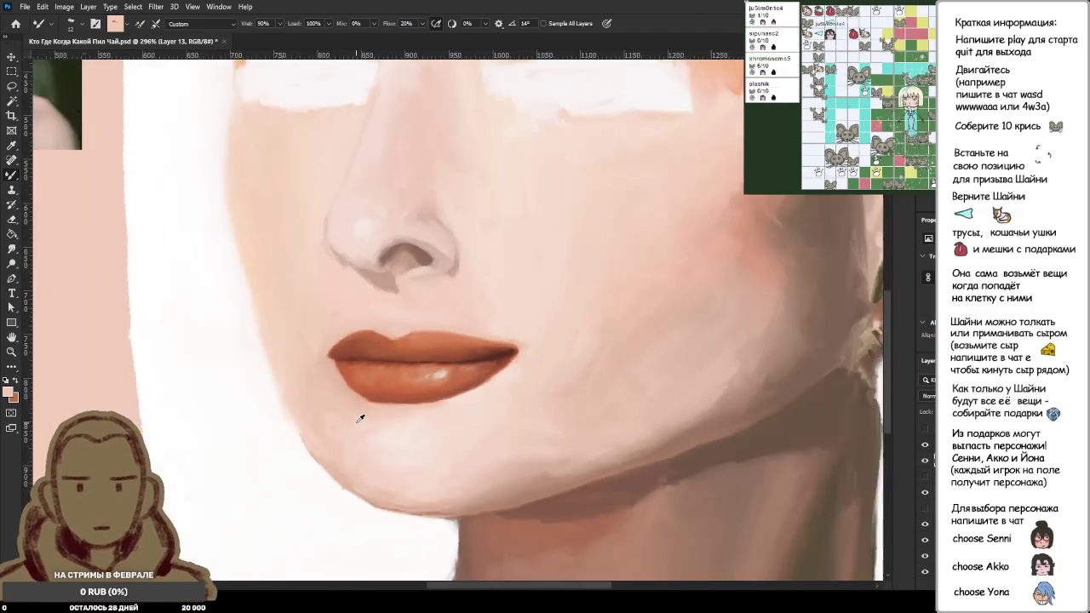
scroll(346, 418, up, 3)
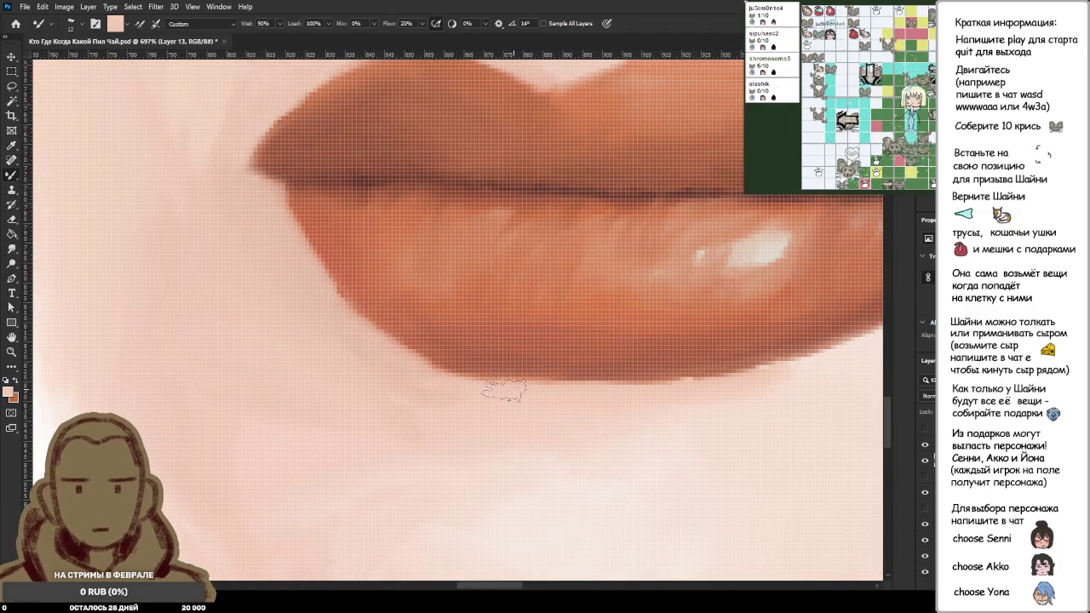
alt+click(467, 389)
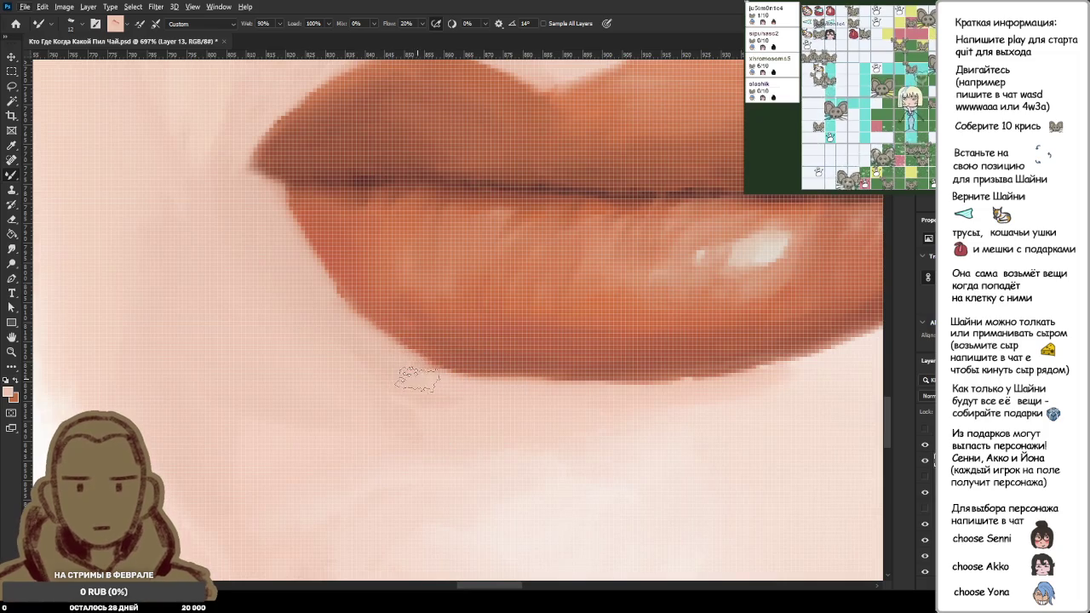
drag(437, 388, 327, 330)
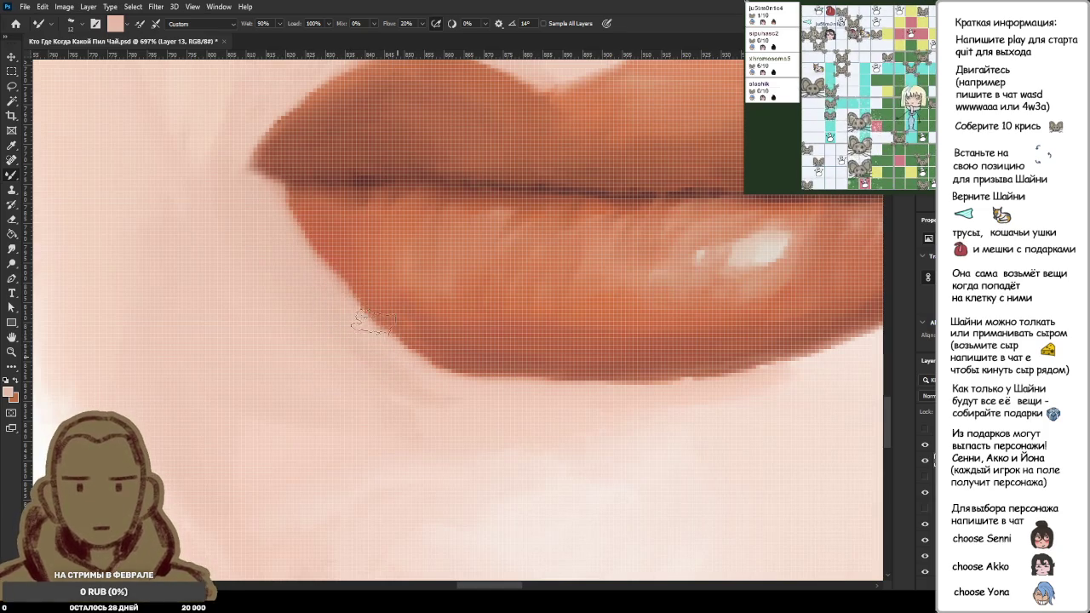
Step: Sample the lower lip's brown and zoom out to show the whole portrait
scroll(302, 250, down, 5)
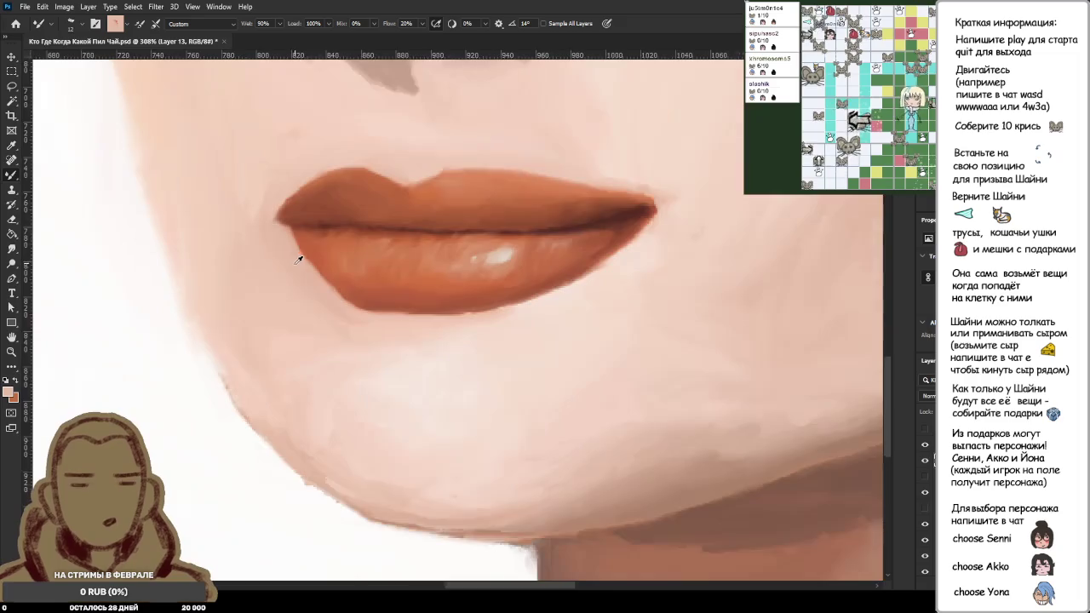
scroll(239, 244, down, 3)
scroll(234, 244, down, 3)
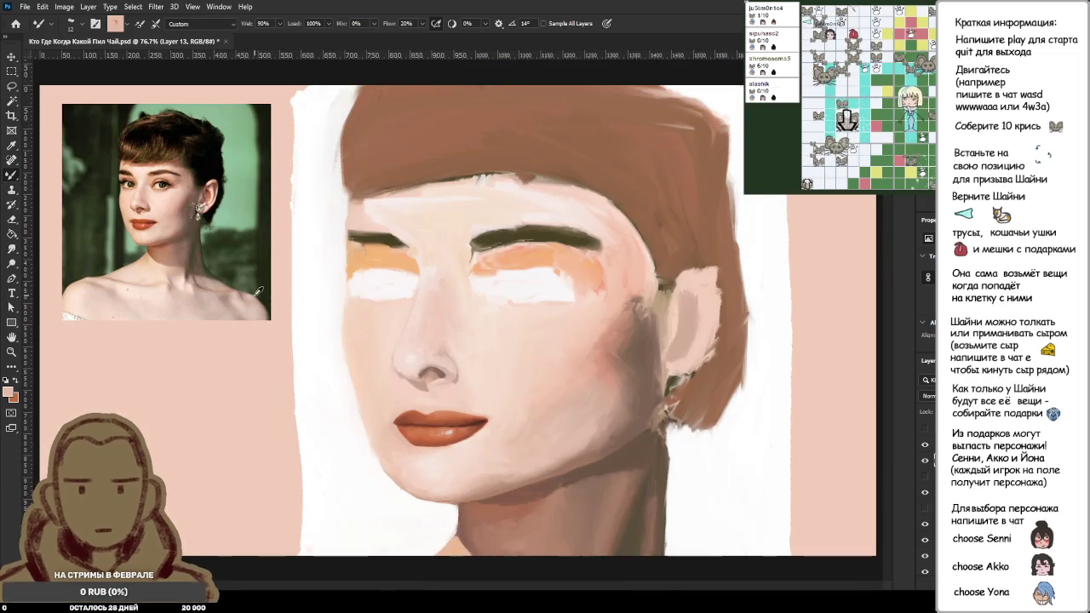
scroll(325, 365, up, 2)
scroll(389, 433, up, 2)
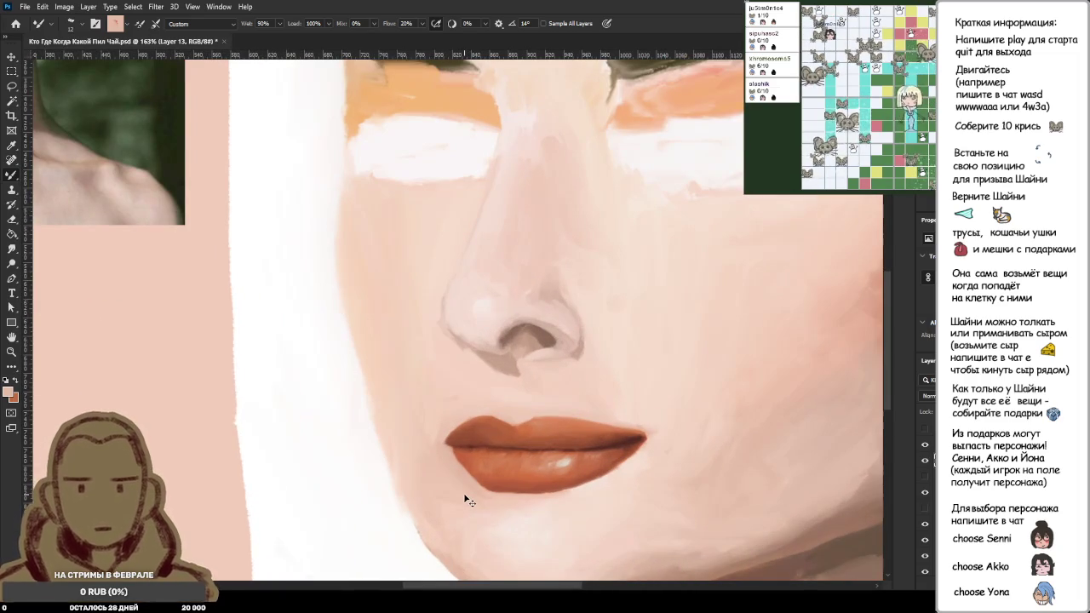
scroll(467, 501, up, 3)
scroll(511, 520, up, 2)
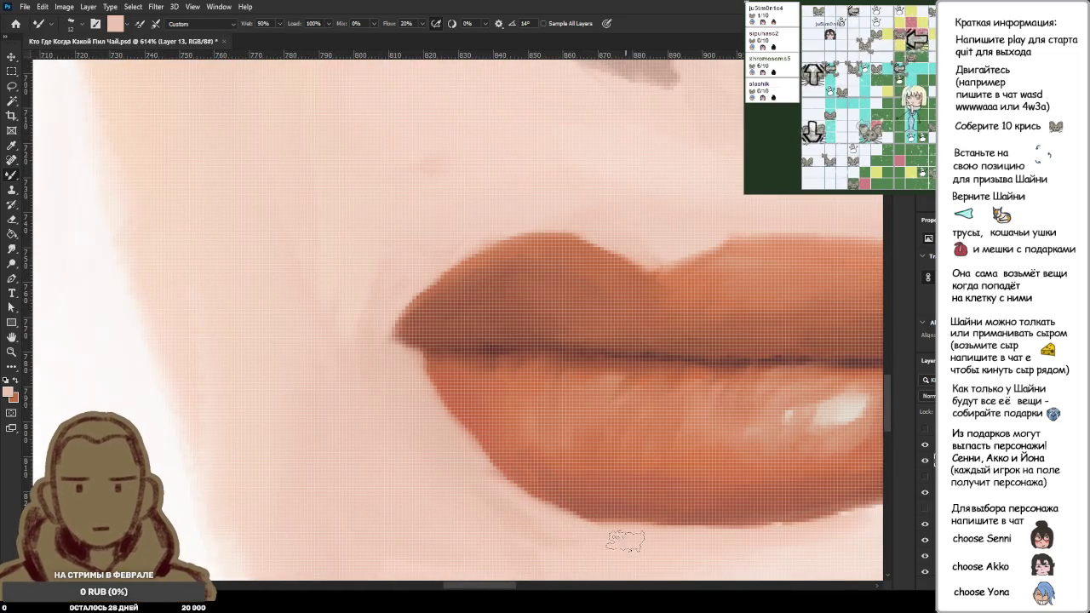
alt+click(587, 498)
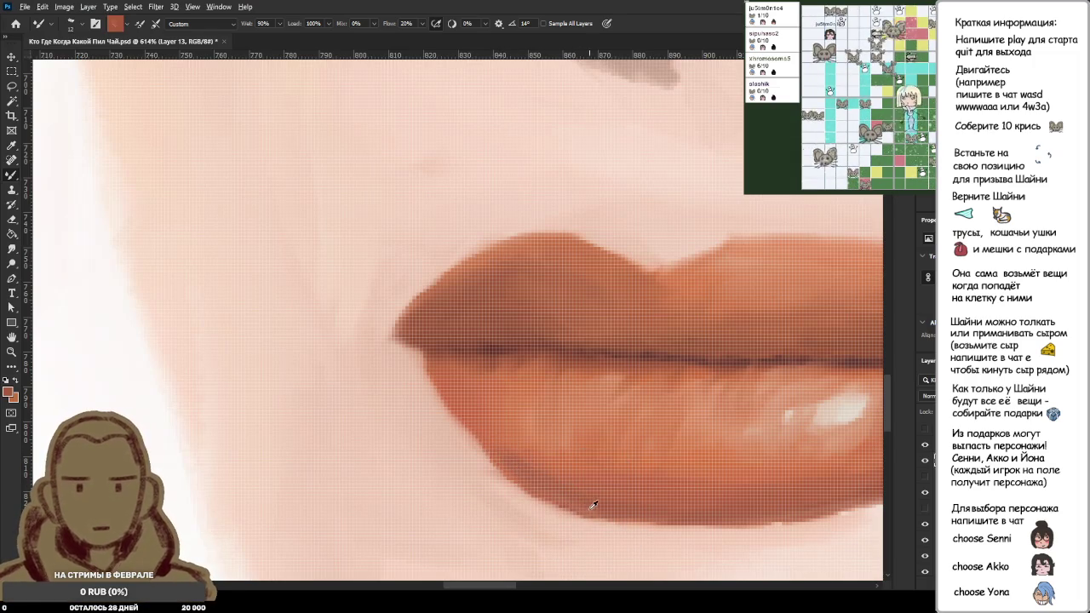
alt+scroll(540, 471, down, 4)
alt+scroll(540, 471, up, 4)
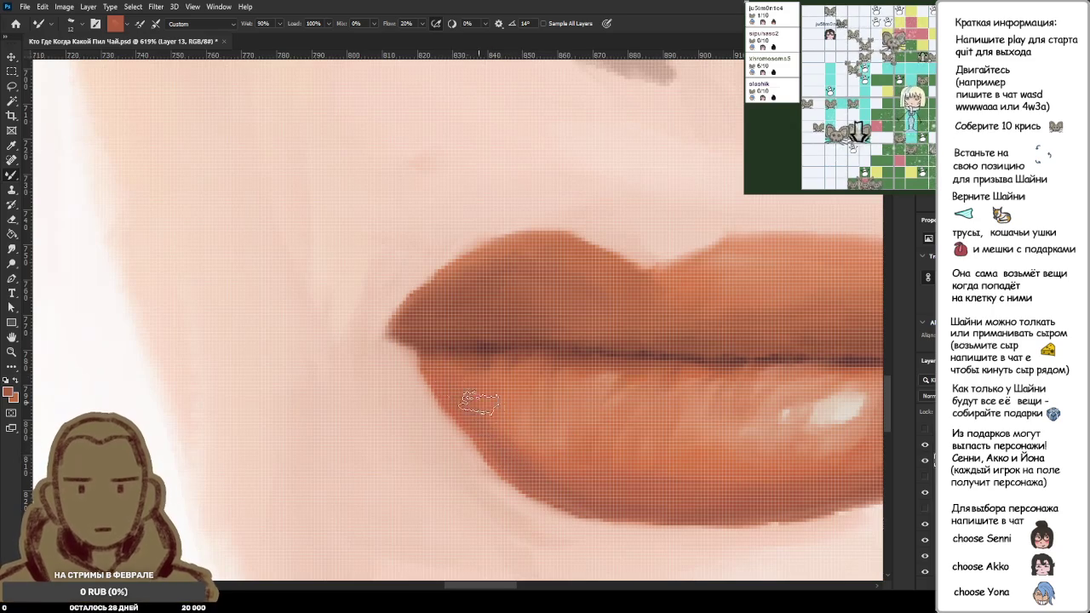
scroll(535, 452, down, 5)
scroll(539, 469, down, 3)
scroll(539, 469, down, 2)
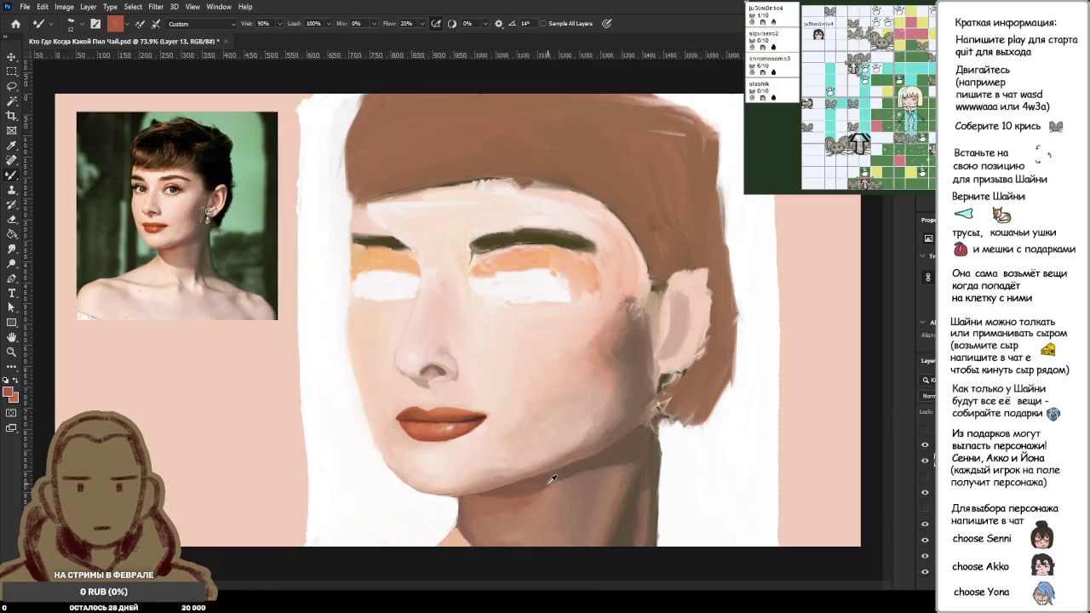
Step: Make the brush much smaller and soften the lower edge of the lip
scroll(397, 449, up, 2)
scroll(426, 433, up, 4)
scroll(477, 383, up, 3)
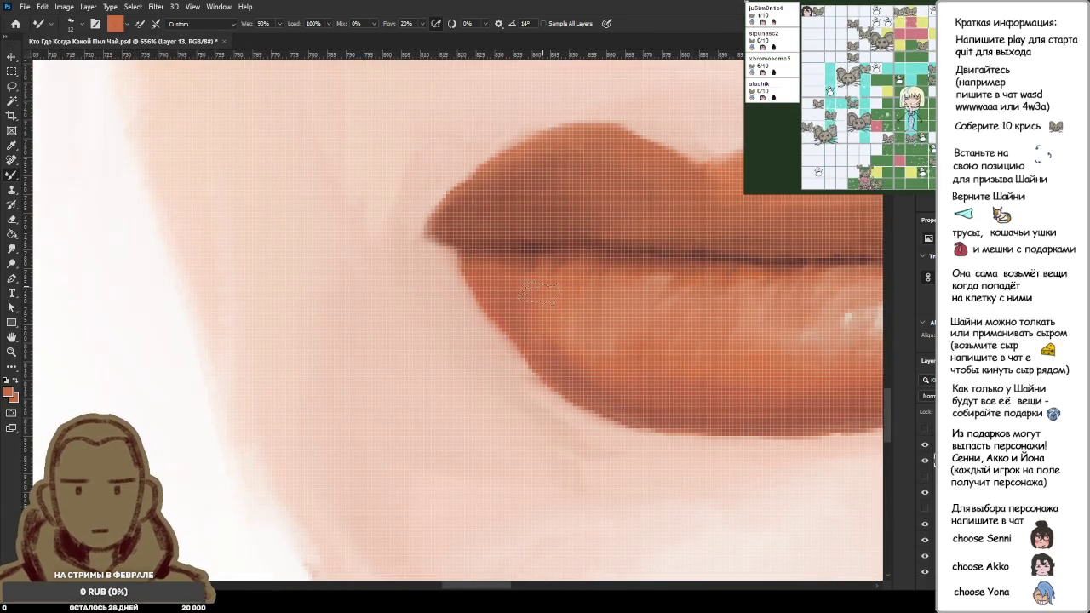
scroll(558, 298, up, 2)
drag(562, 292, 504, 288)
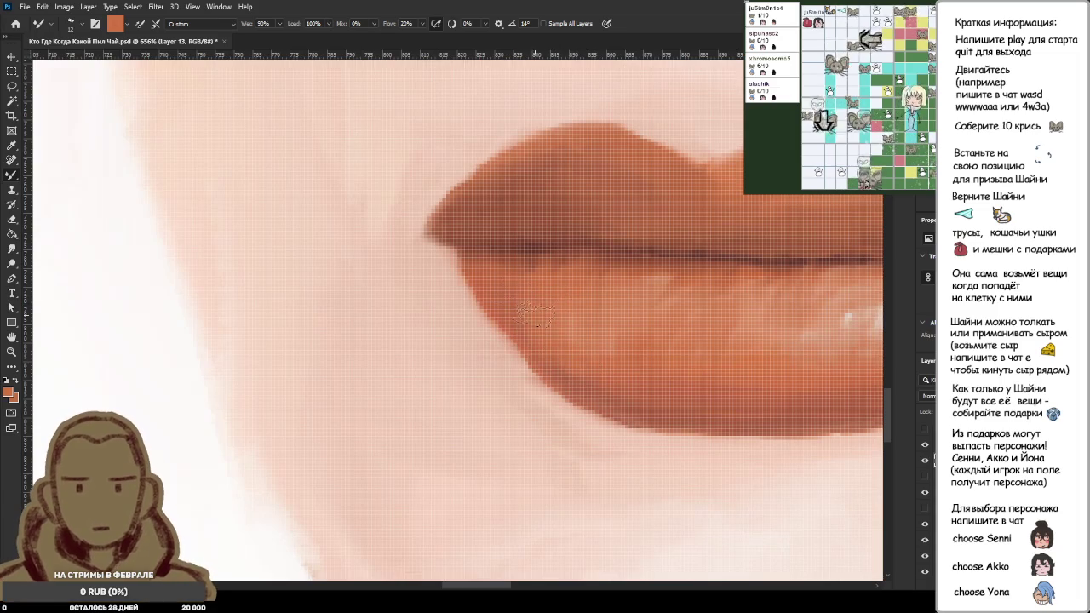
mouse_move(549, 353)
mouse_down()
mouse_move(622, 401)
mouse_move(597, 385)
mouse_move(605, 372)
mouse_move(583, 373)
mouse_up()
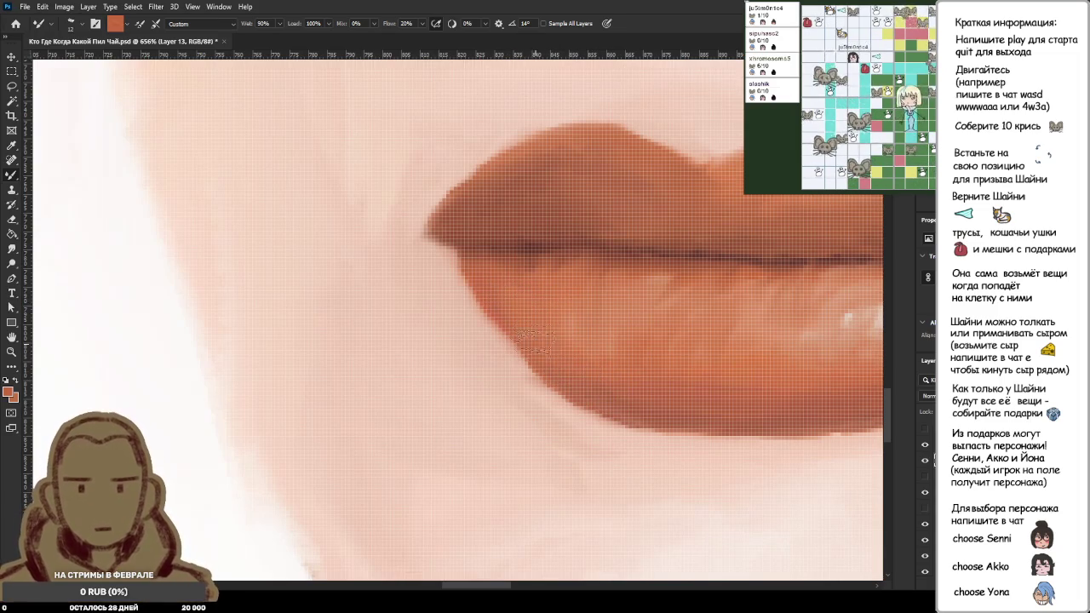
scroll(549, 282, down, 3)
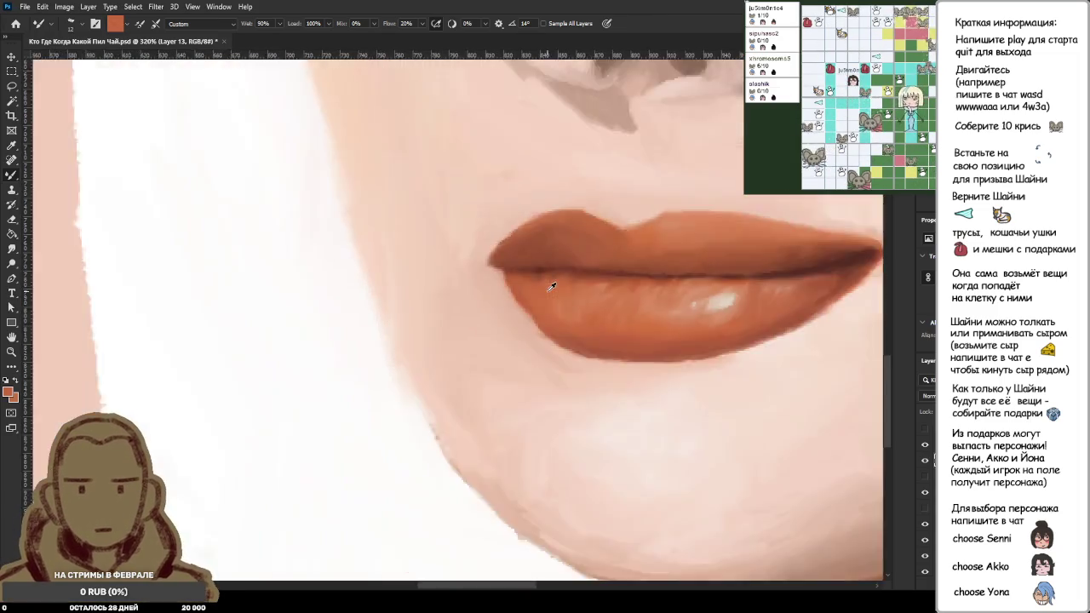
scroll(552, 284, down, 2)
scroll(546, 293, up, 4)
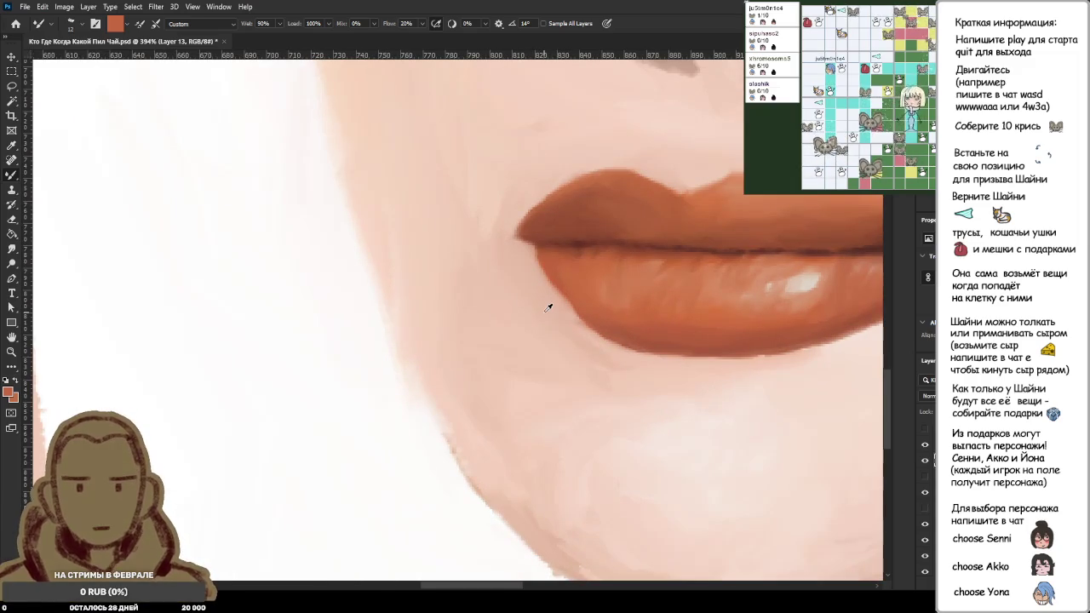
Step: Sample the pale peach skin near the lip corner, then the darker lip orange
alt+click(548, 307)
scroll(548, 308, up, 3)
scroll(548, 307, up, 2)
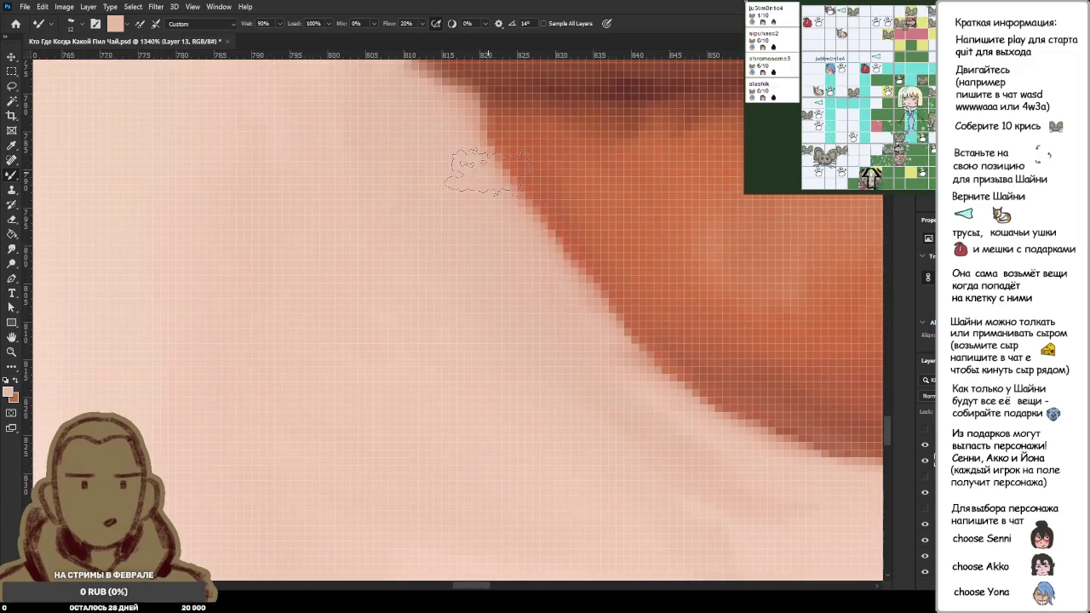
scroll(511, 230, up, 2)
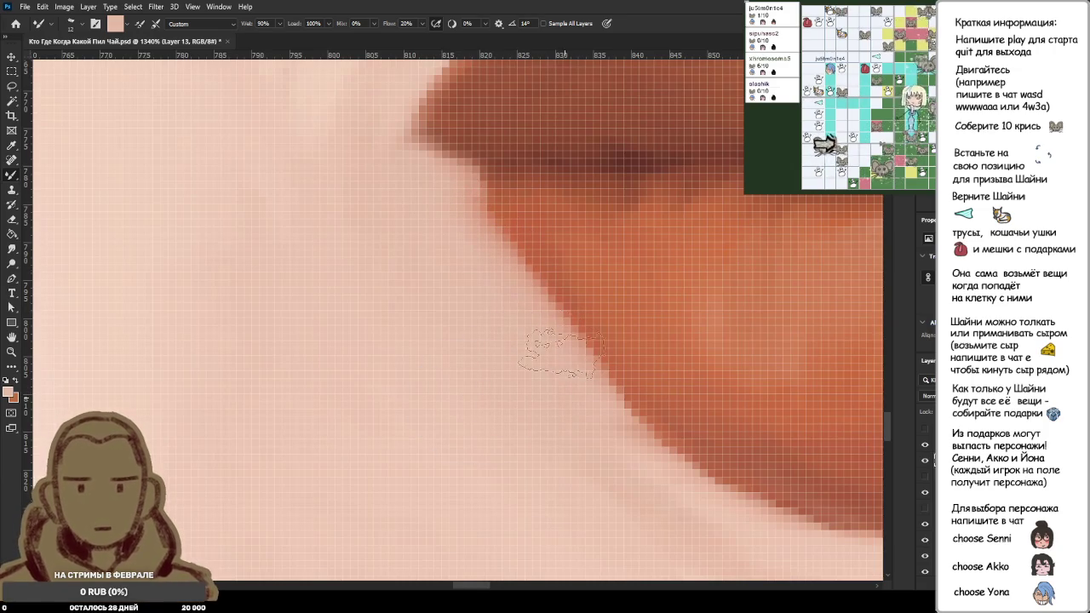
scroll(480, 301, down, 1)
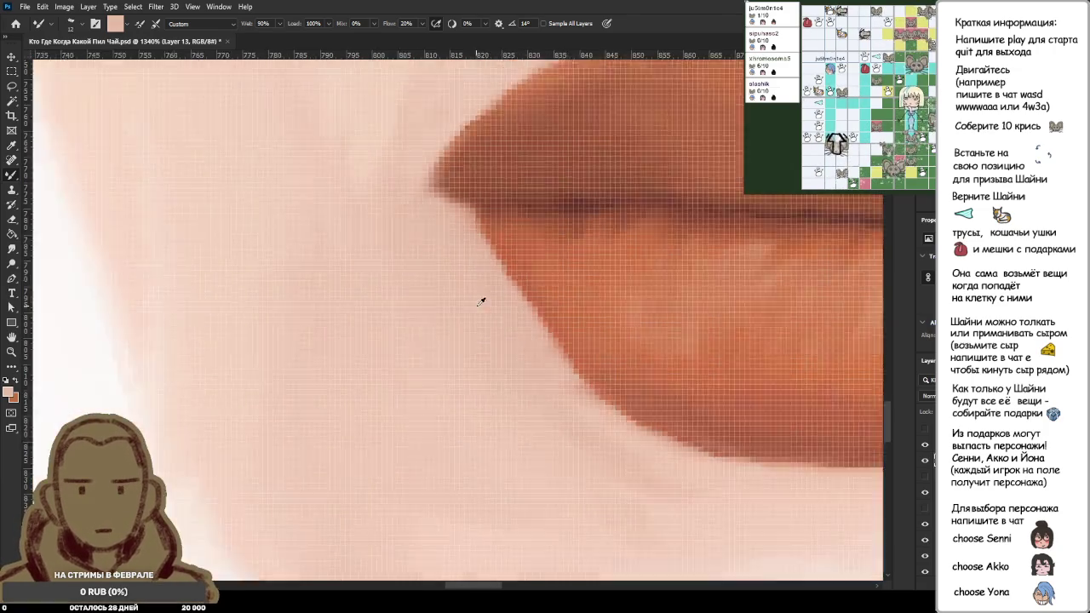
scroll(484, 300, down, 10)
scroll(478, 334, down, 3)
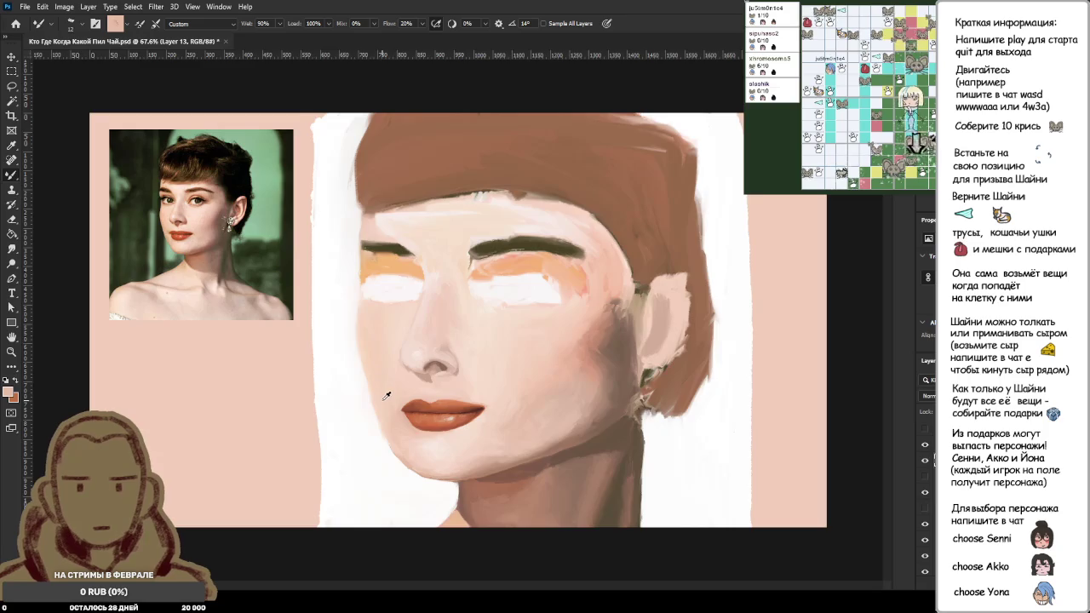
scroll(387, 394, up, 4)
scroll(426, 426, up, 5)
scroll(455, 462, up, 3)
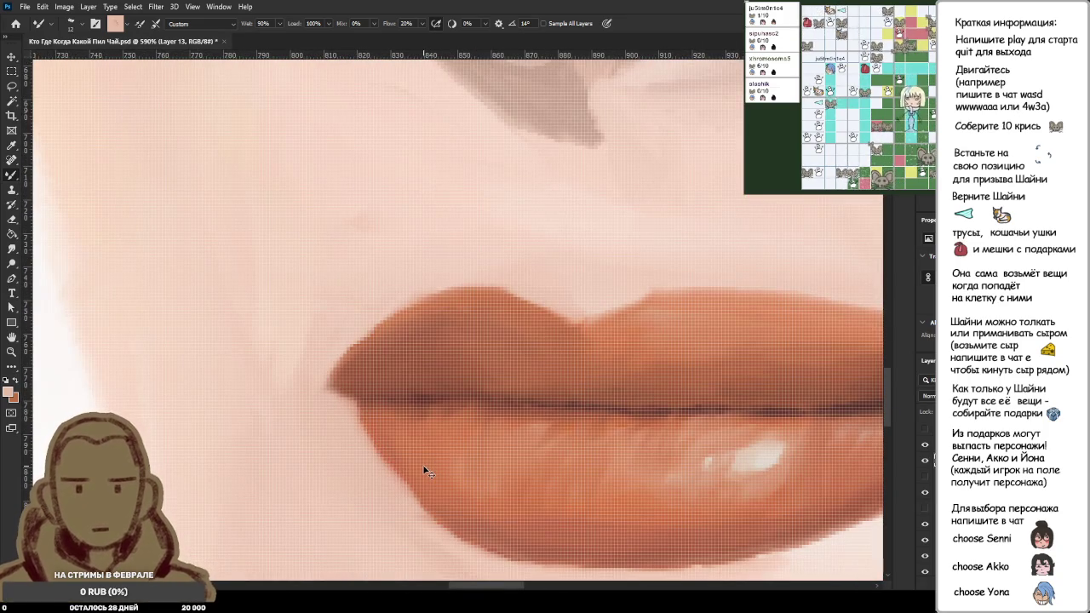
scroll(341, 461, up, 2)
scroll(380, 467, down, 2)
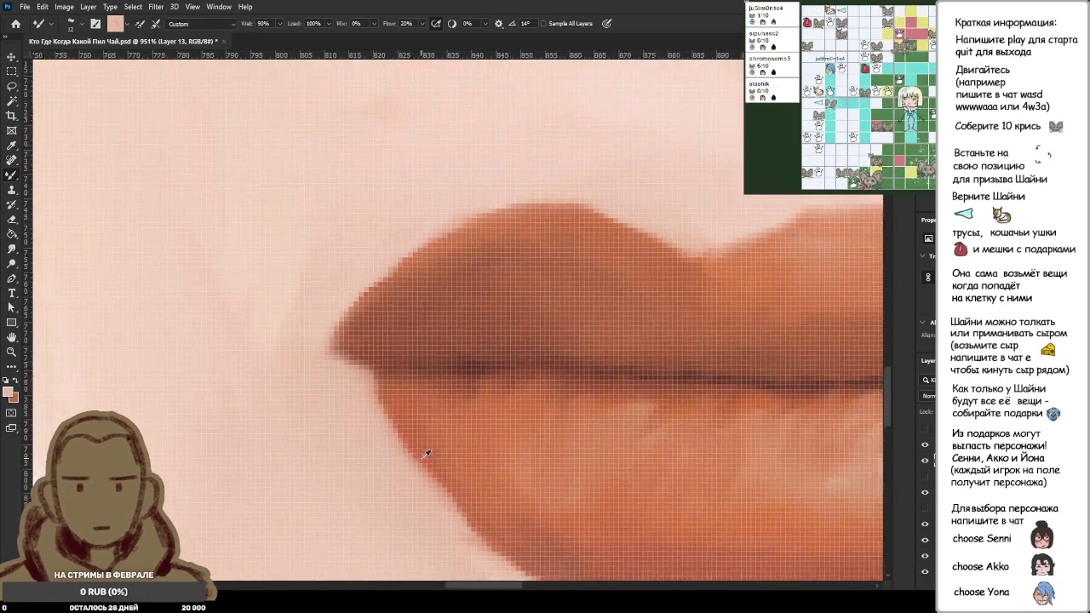
alt+click(484, 481)
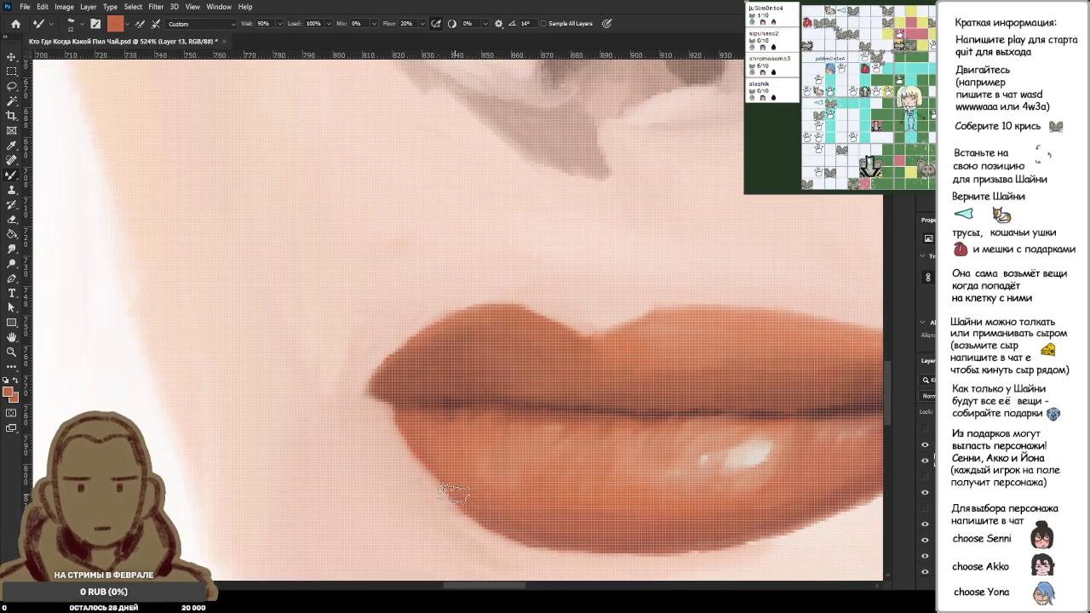
Step: Blend light skin pink into the lower lip's outline with two strokes, then zoom out to compare
scroll(409, 464, up, 2)
alt+click(460, 484)
mouse_move(459, 486)
mouse_down()
mouse_move(401, 366)
mouse_move(409, 392)
mouse_up()
drag(460, 468, 400, 341)
scroll(465, 472, down, 2)
scroll(438, 434, up, 3)
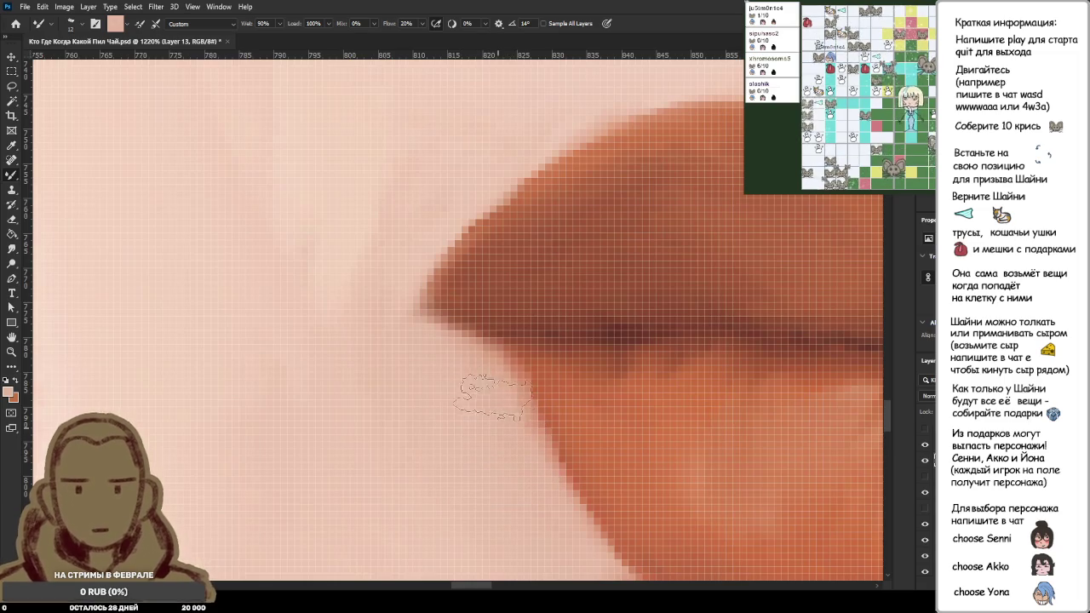
scroll(492, 435, down, 5)
scroll(498, 445, down, 2)
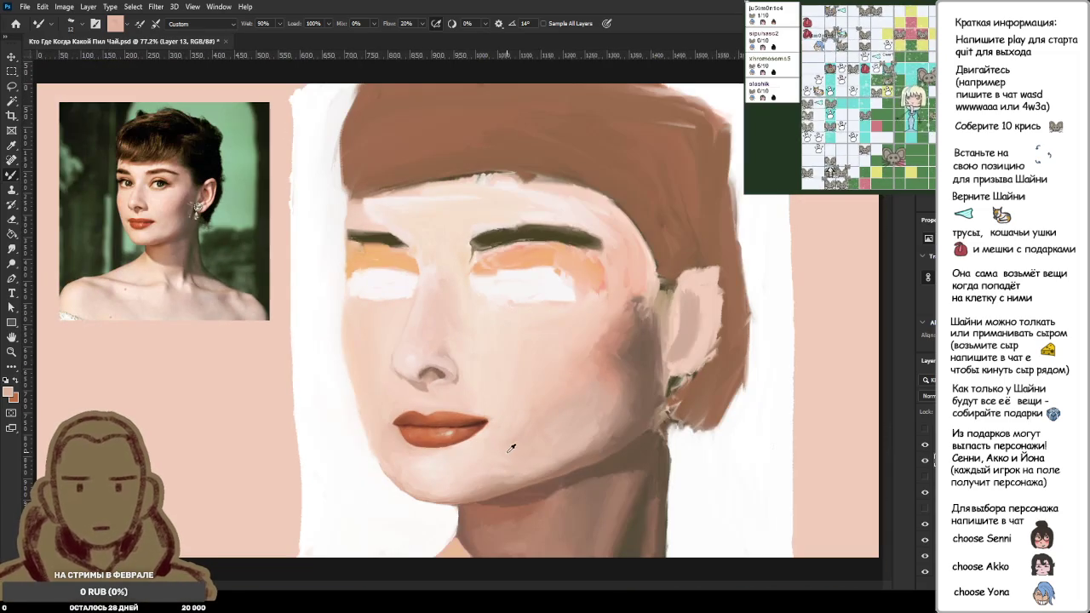
scroll(88, 223, up, 4)
scroll(128, 213, up, 2)
scroll(213, 281, down, 2)
scroll(238, 295, down, 4)
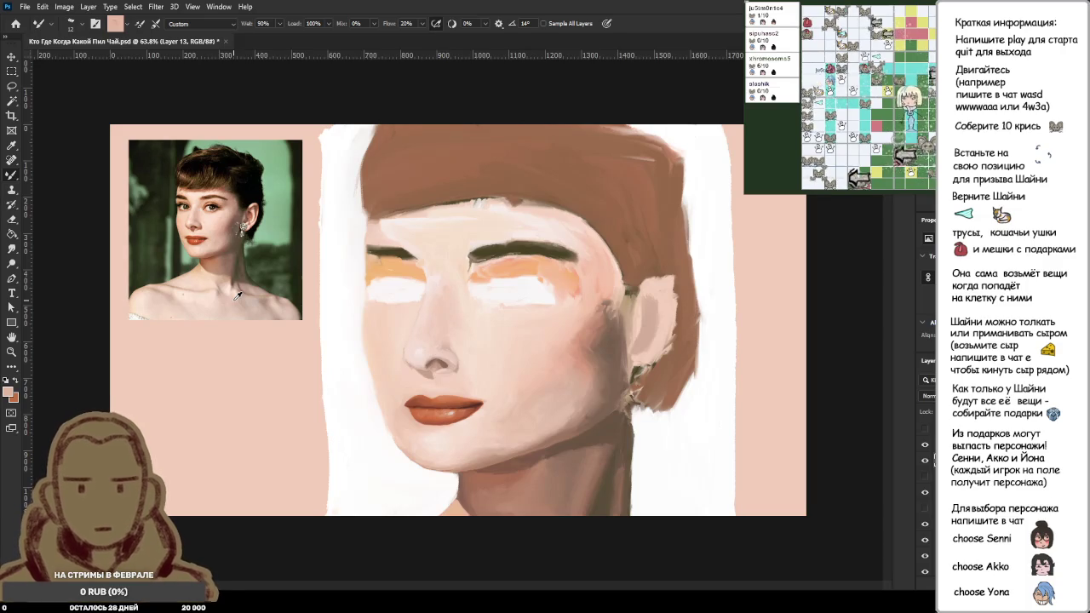
Step: Zoom in on the mouth and sample the skin pink, then the orange lip colour
scroll(237, 296, up, 1)
scroll(213, 272, up, 3)
scroll(153, 247, up, 1)
scroll(109, 233, down, 1)
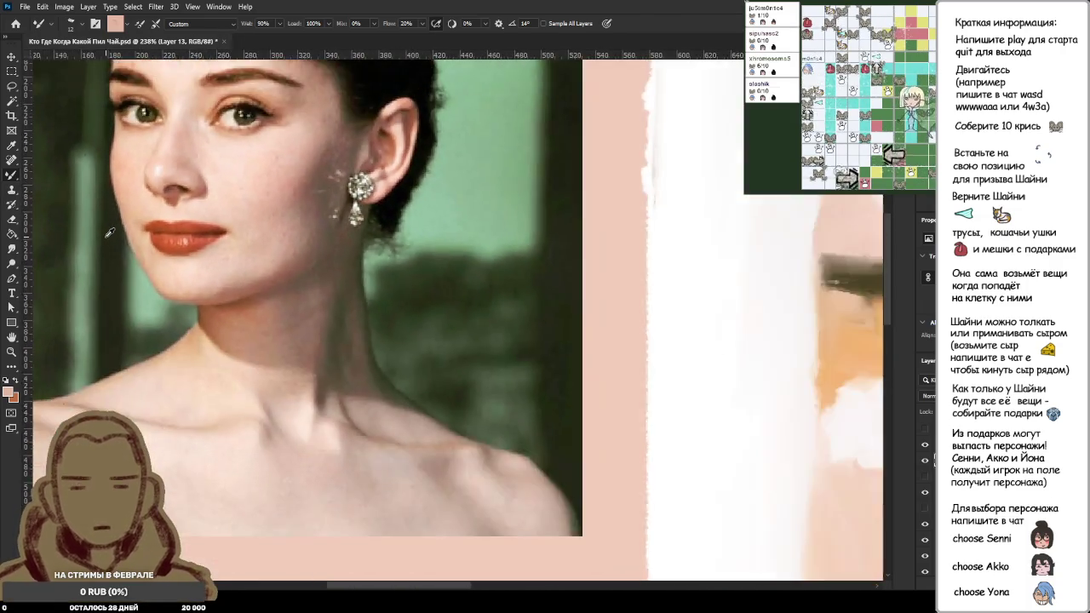
scroll(109, 233, down, 3)
scroll(426, 307, up, 1)
scroll(409, 341, up, 2)
scroll(475, 334, up, 2)
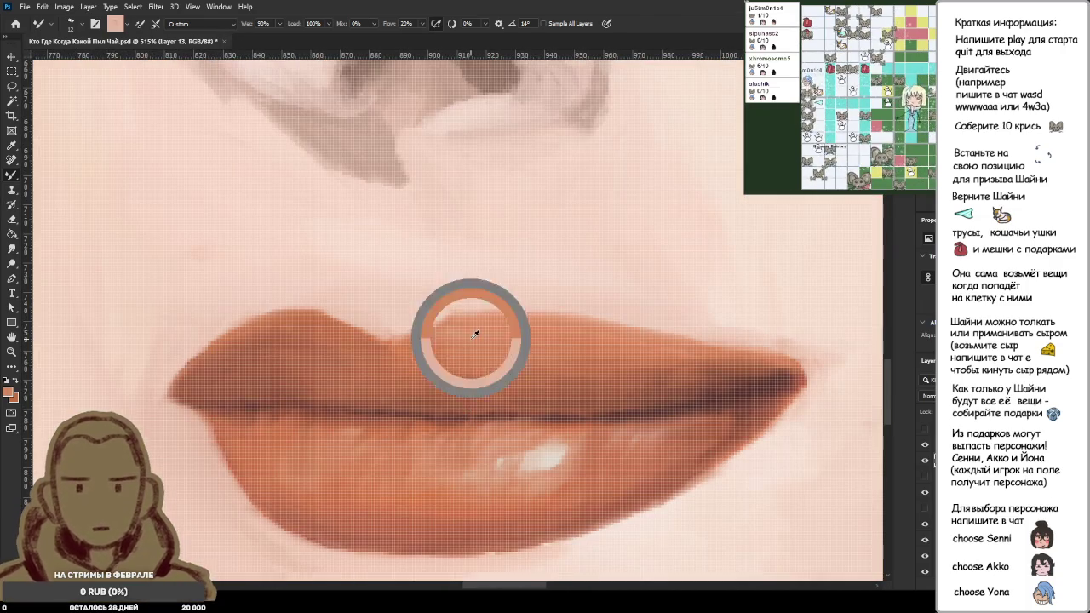
alt+click(544, 264)
alt+click(351, 376)
Step: Sample the light skin tone right at the upper lip's edge
scroll(401, 400, down, 1)
scroll(402, 400, down, 5)
scroll(413, 407, down, 2)
scroll(353, 390, up, 1)
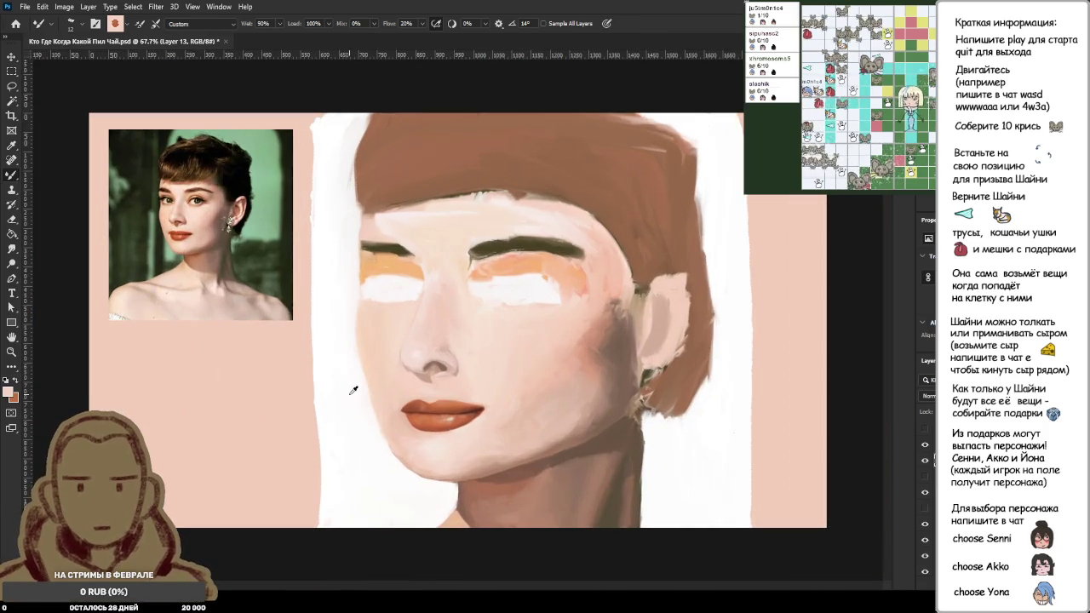
scroll(175, 244, up, 4)
scroll(136, 247, up, 6)
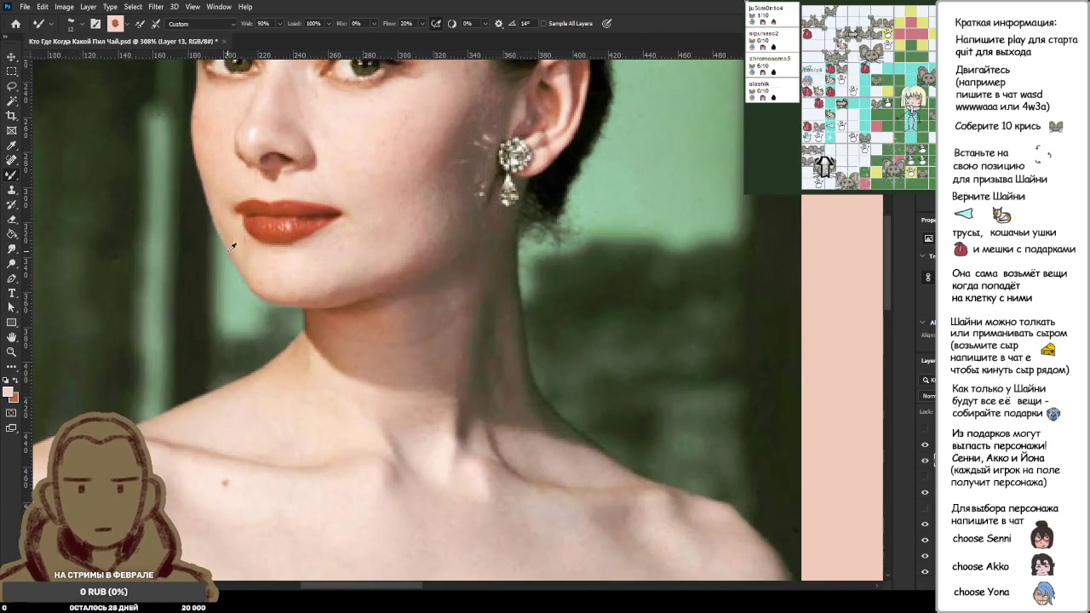
scroll(294, 292, down, 6)
scroll(294, 292, down, 3)
scroll(433, 426, up, 4)
scroll(430, 436, up, 2)
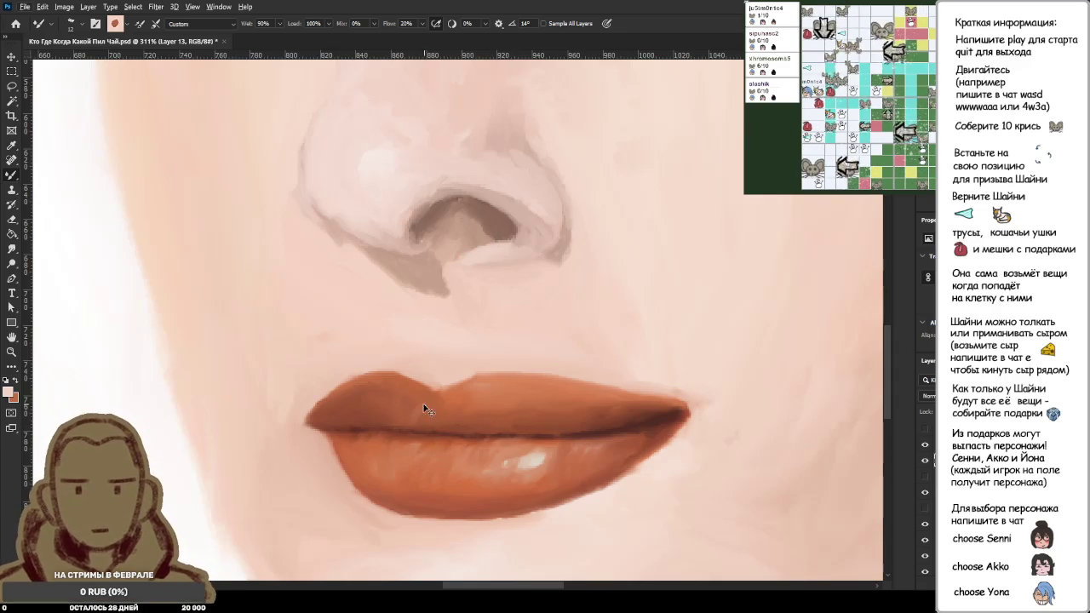
scroll(439, 412, up, 4)
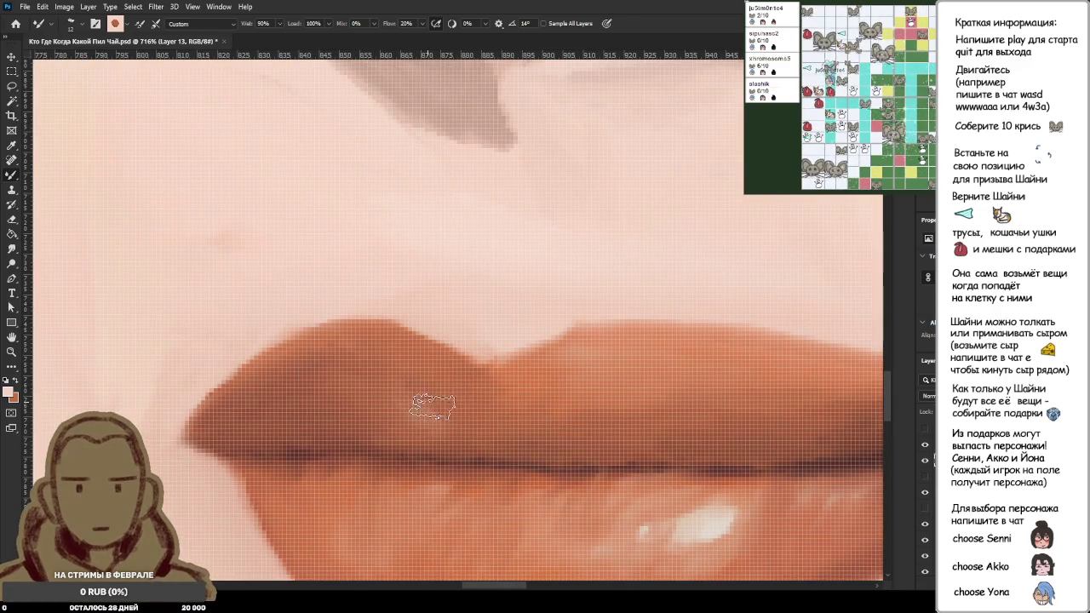
scroll(426, 400, down, 4)
scroll(520, 412, down, 2)
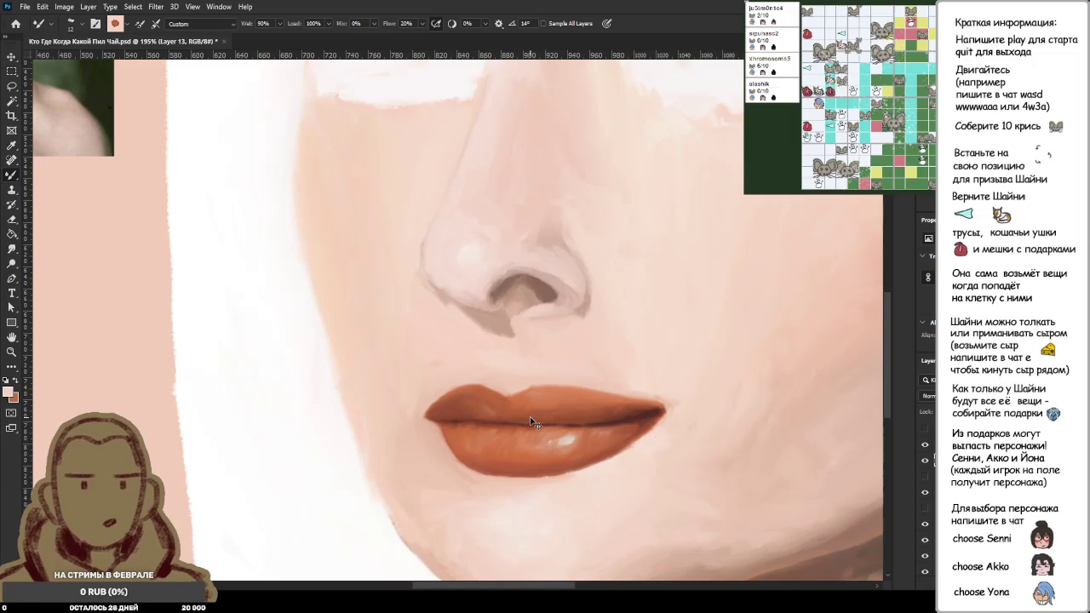
scroll(528, 417, down, 2)
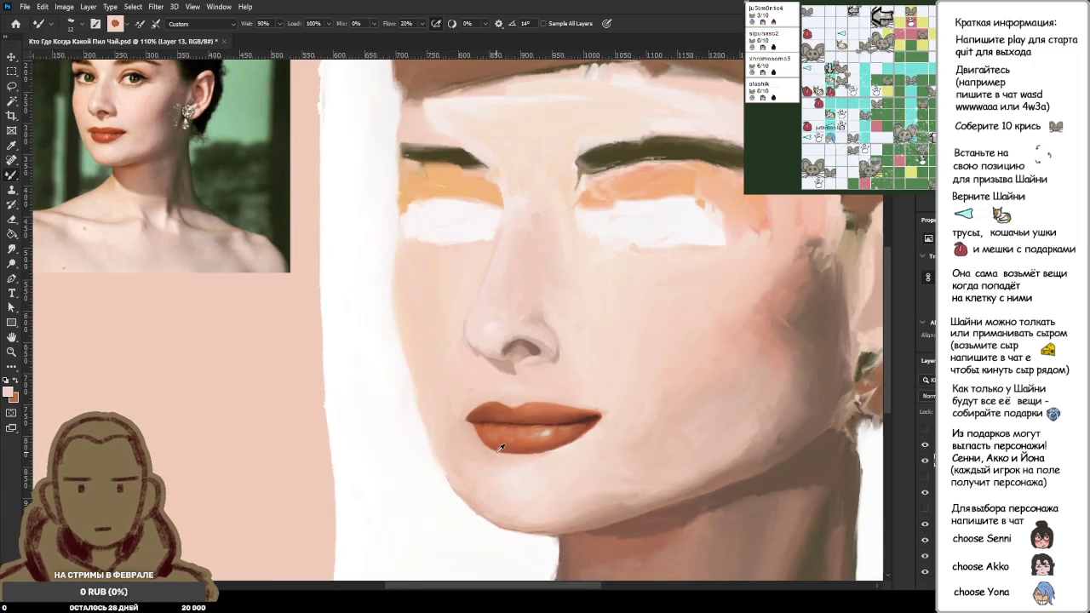
scroll(486, 434, up, 3)
scroll(501, 451, up, 3)
scroll(533, 275, up, 3)
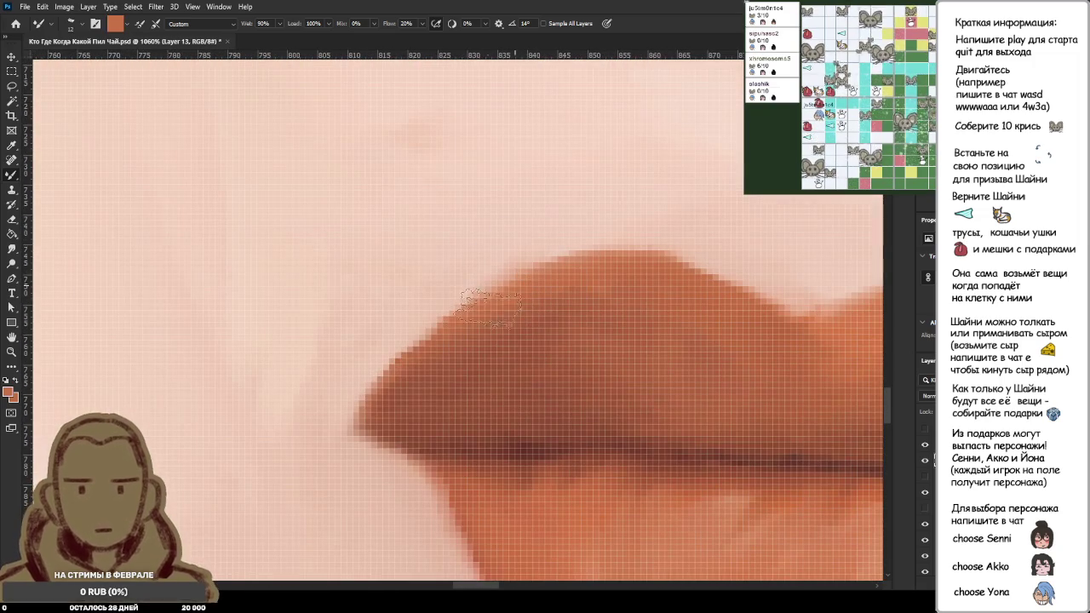
scroll(475, 316, down, 3)
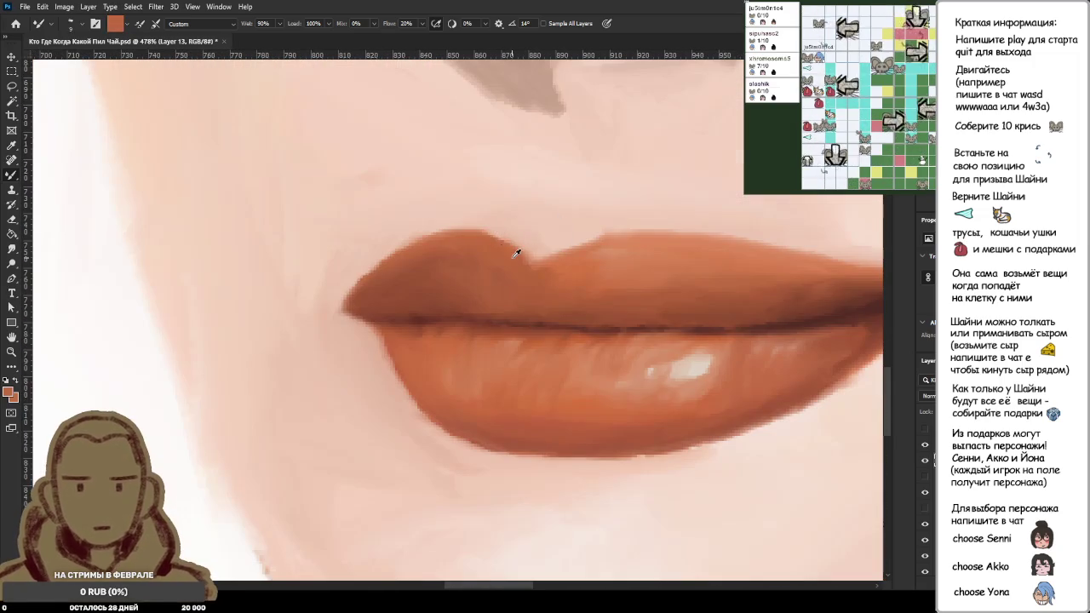
scroll(545, 284, down, 1)
scroll(562, 302, down, 4)
scroll(579, 320, down, 2)
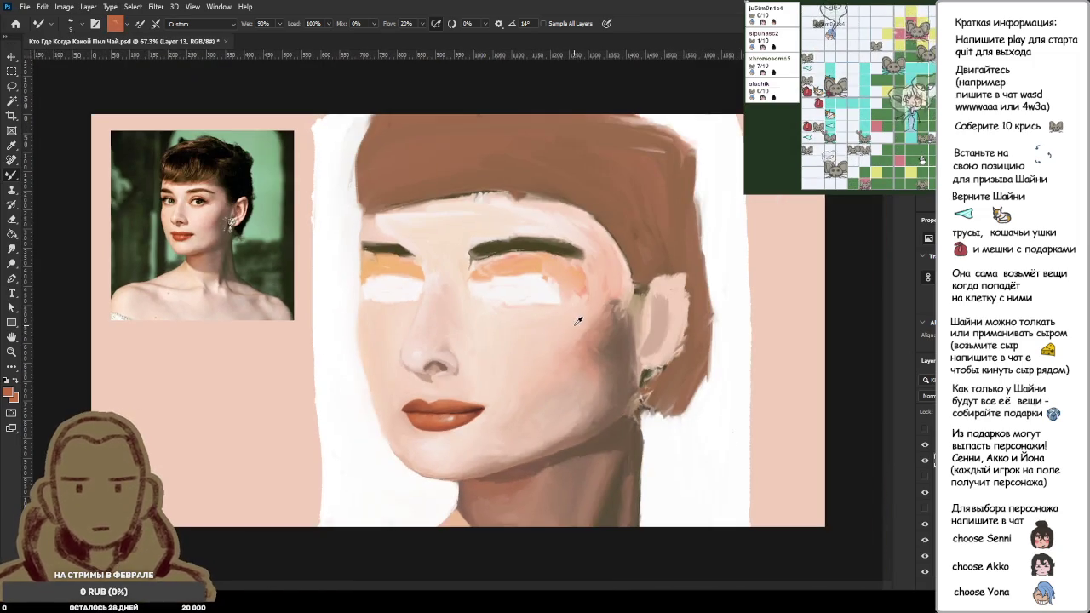
scroll(443, 405, up, 3)
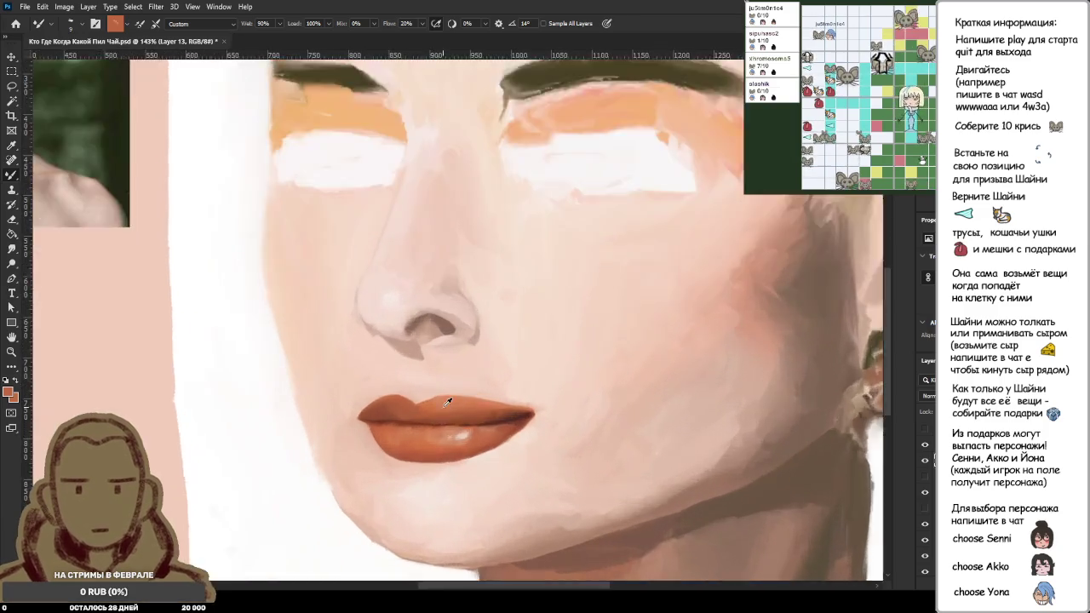
scroll(452, 397, up, 3)
scroll(392, 350, up, 2)
alt+click(339, 382)
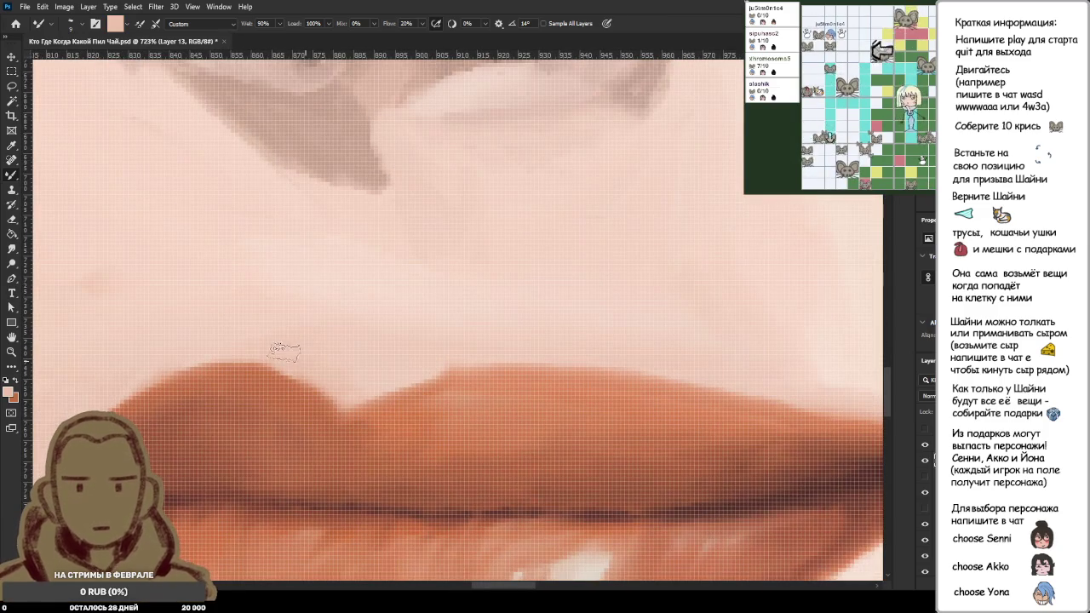
scroll(511, 332, down, 3)
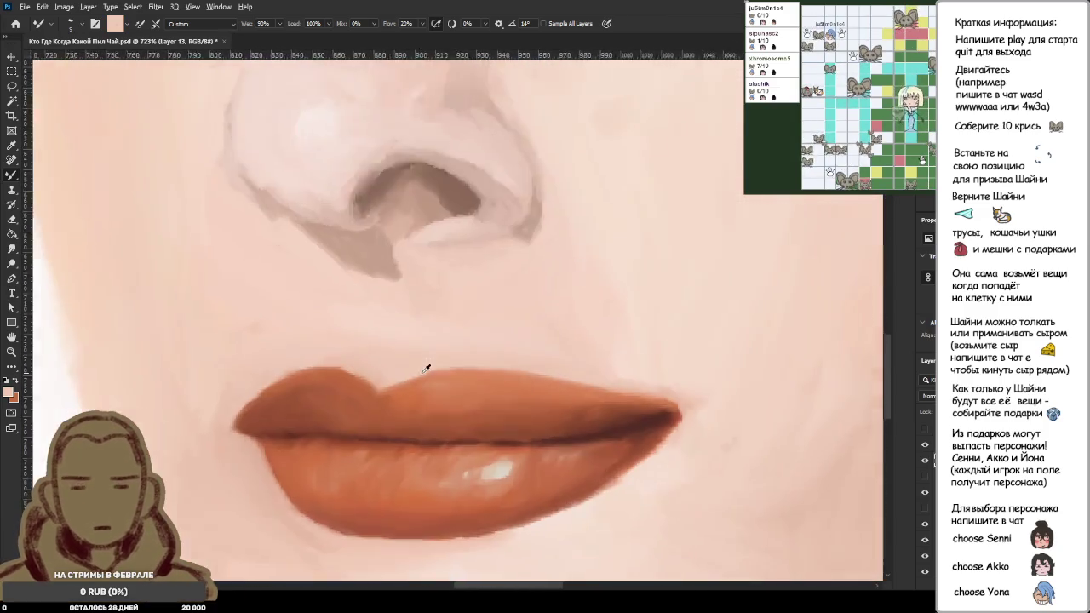
scroll(452, 301, up, 1)
scroll(383, 357, up, 3)
alt+click(341, 383)
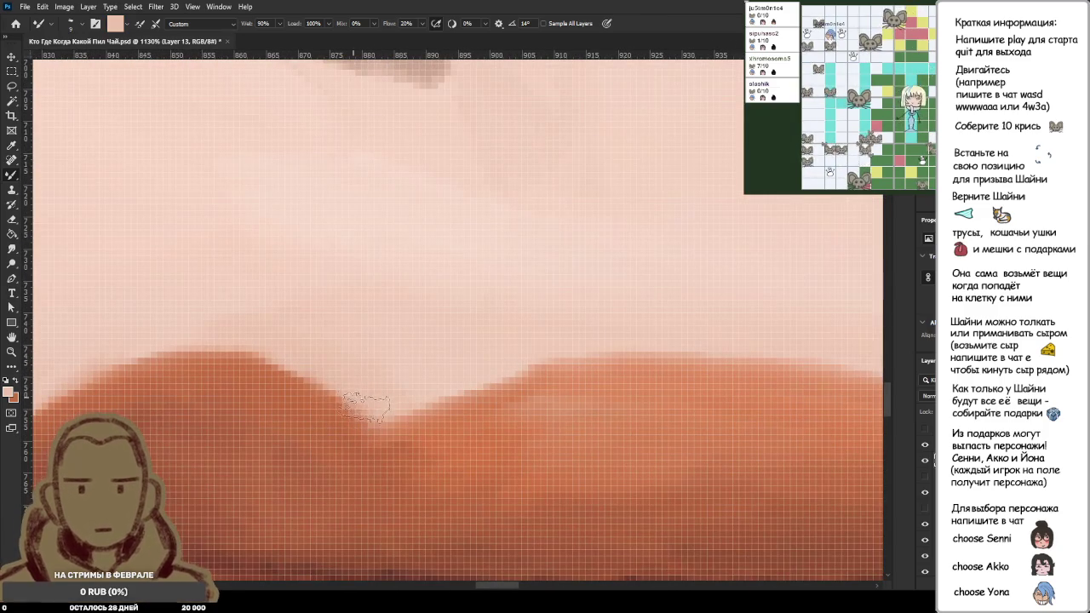
Step: Blend the upper lip's upper-left edge into the skin with pale pink strokes
scroll(367, 341, down, 5)
scroll(426, 285, down, 3)
scroll(460, 292, down, 2)
scroll(475, 324, down, 2)
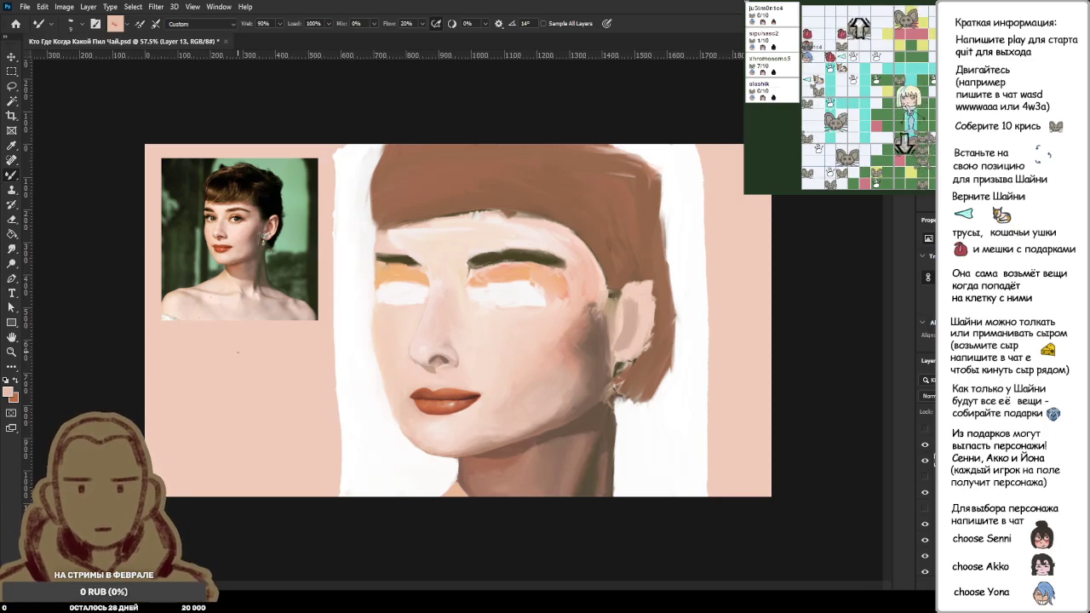
alt+scroll(353, 408, up, 5)
alt+scroll(352, 275, up, 5)
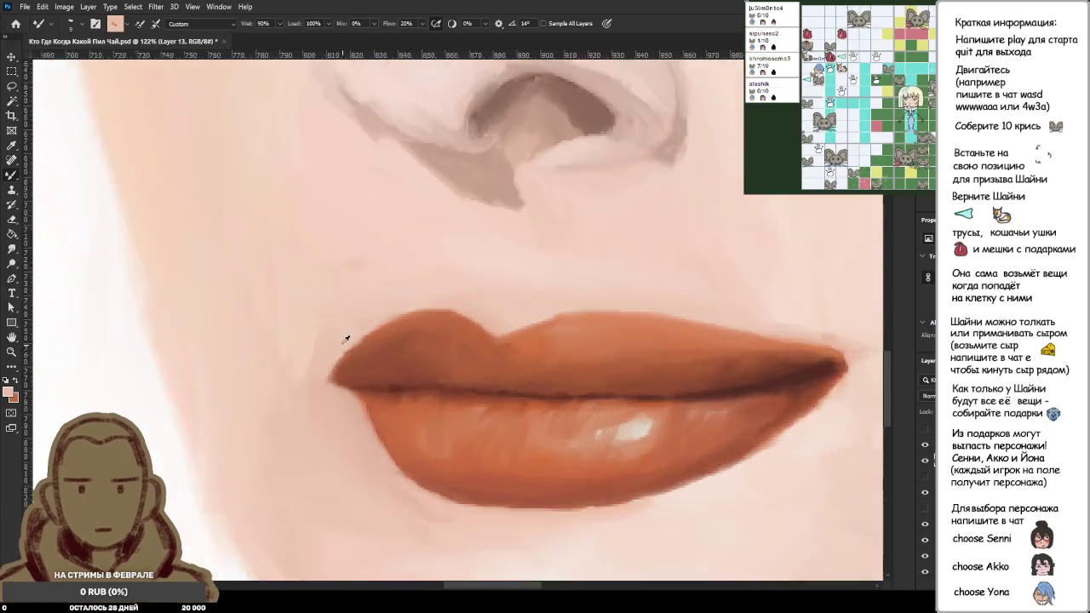
alt+click(401, 294)
drag(434, 290, 282, 365)
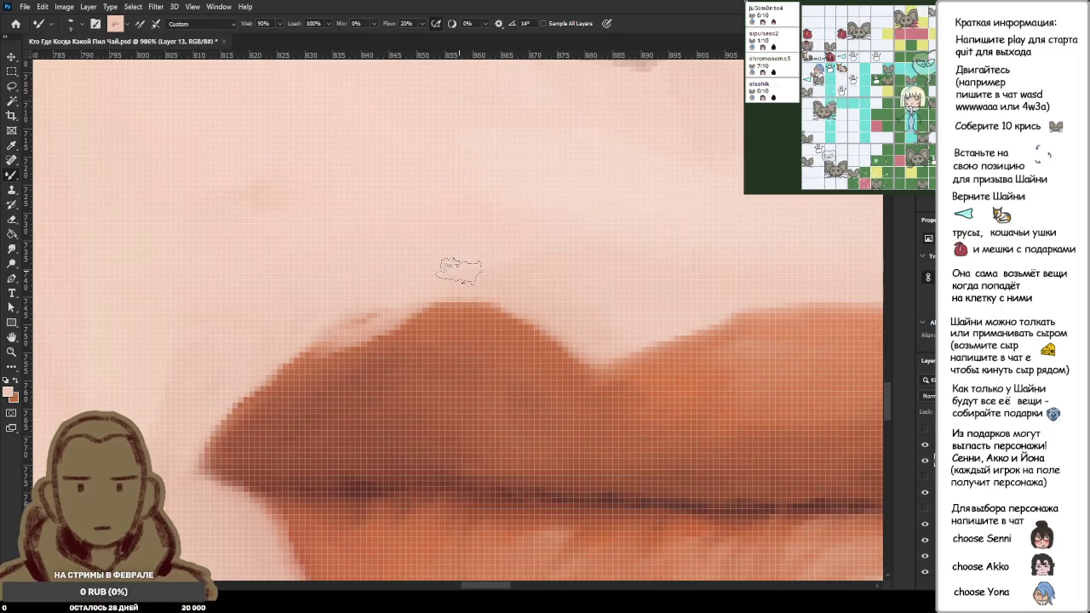
drag(384, 315, 256, 394)
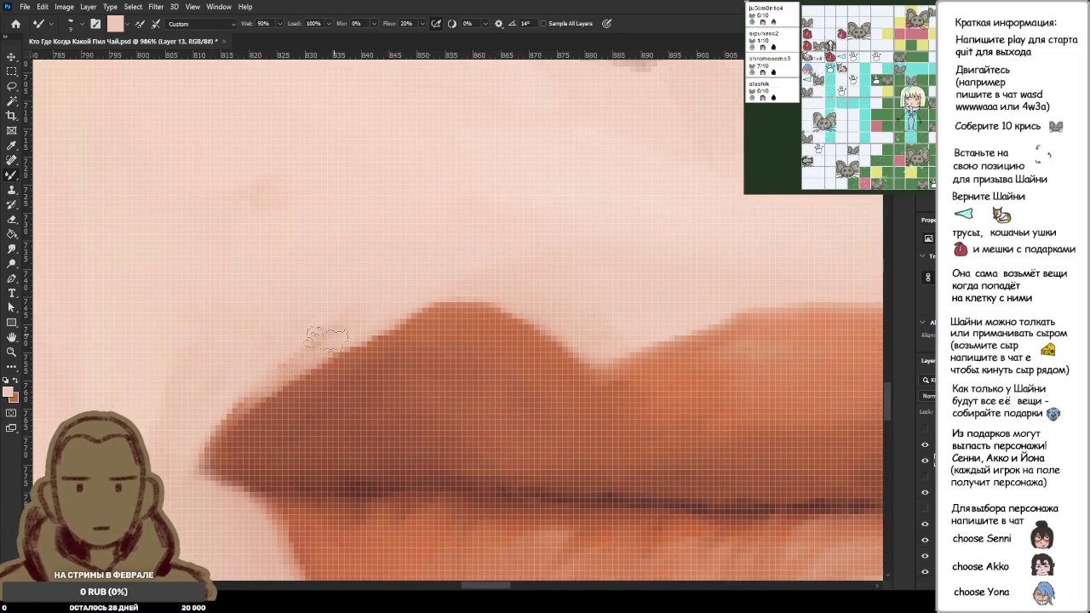
drag(426, 294, 273, 379)
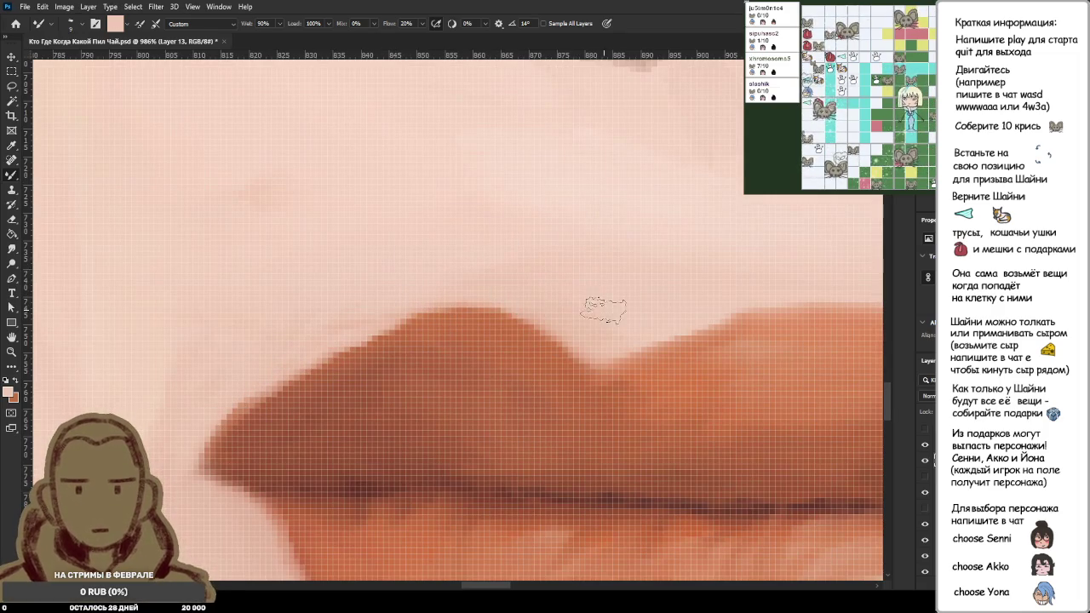
Step: Repaint the upper lip's top edge lighter and lower using light skin pink
alt+scroll(534, 287, down, 3)
alt+scroll(534, 288, down, 3)
alt+scroll(596, 209, down, 3)
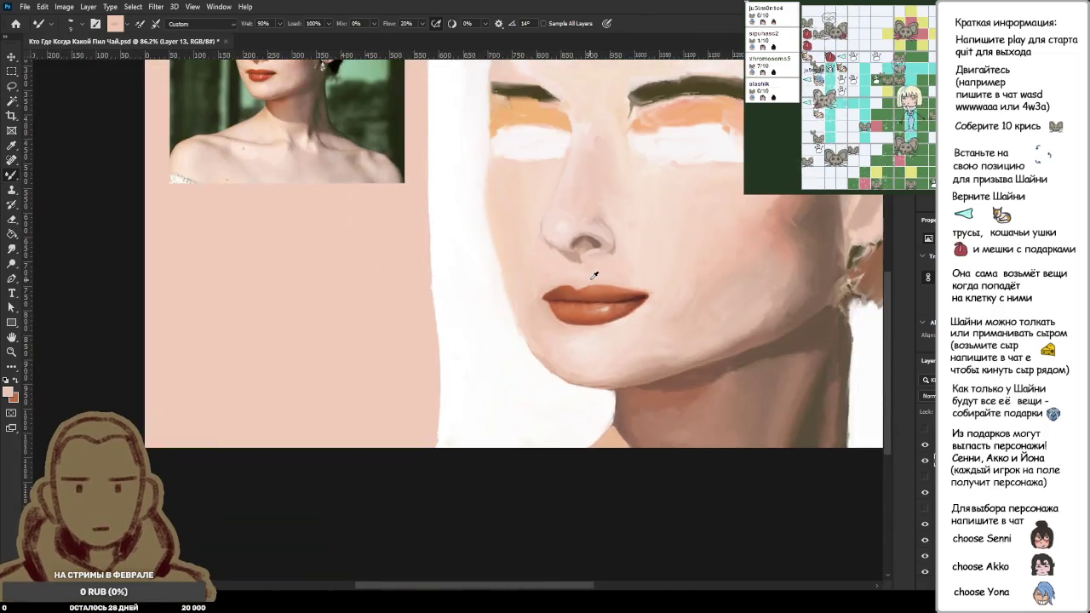
alt+scroll(579, 208, down, 2)
alt+scroll(408, 381, up, 3)
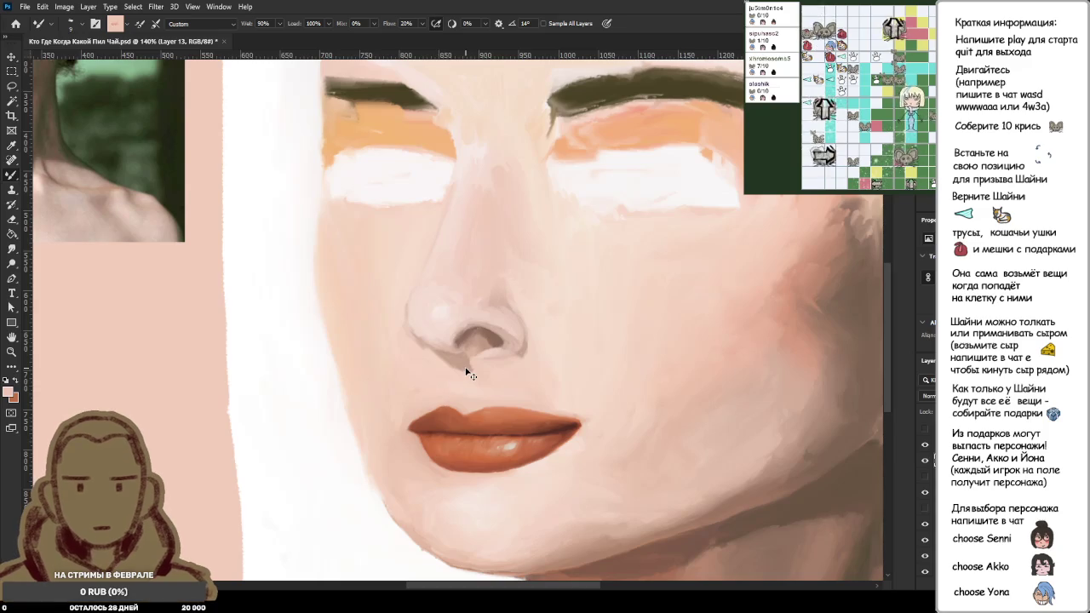
alt+scroll(467, 373, up, 2)
alt+scroll(450, 397, up, 2)
alt+scroll(450, 397, up, 2)
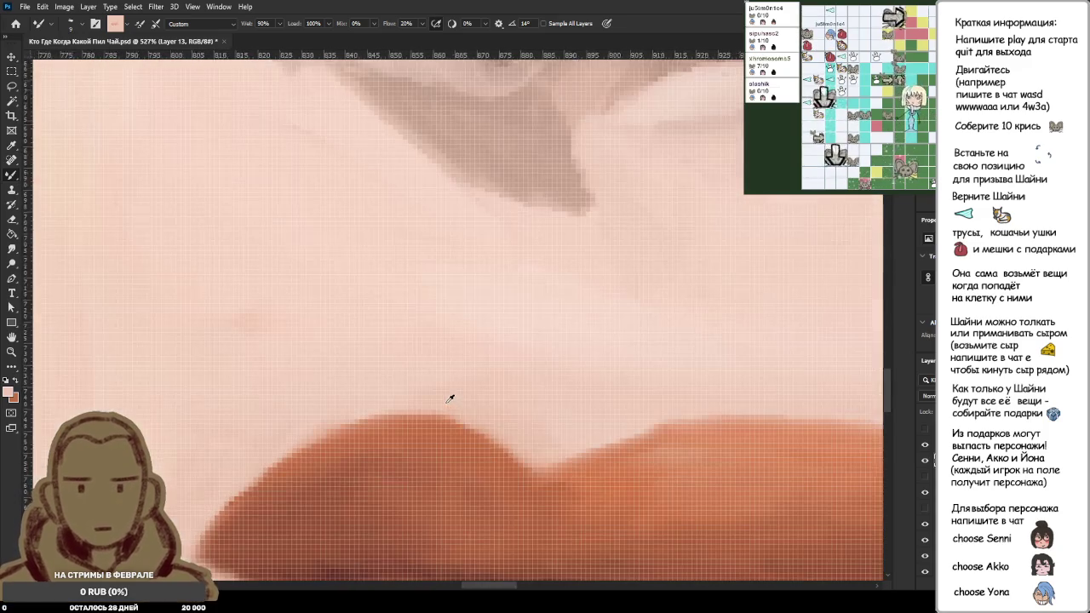
alt+click(377, 406)
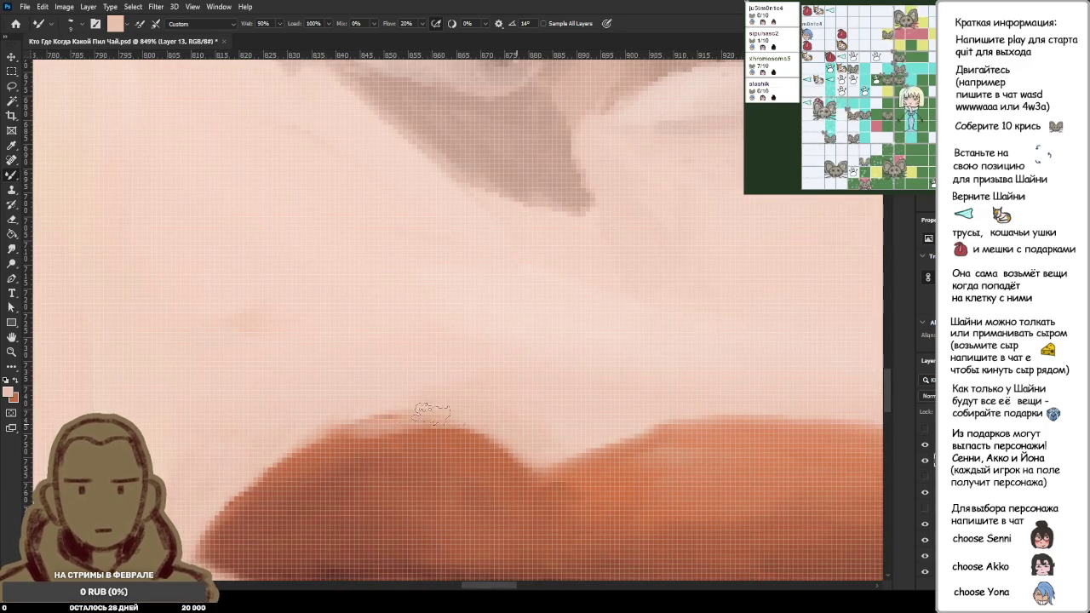
drag(466, 407, 281, 436)
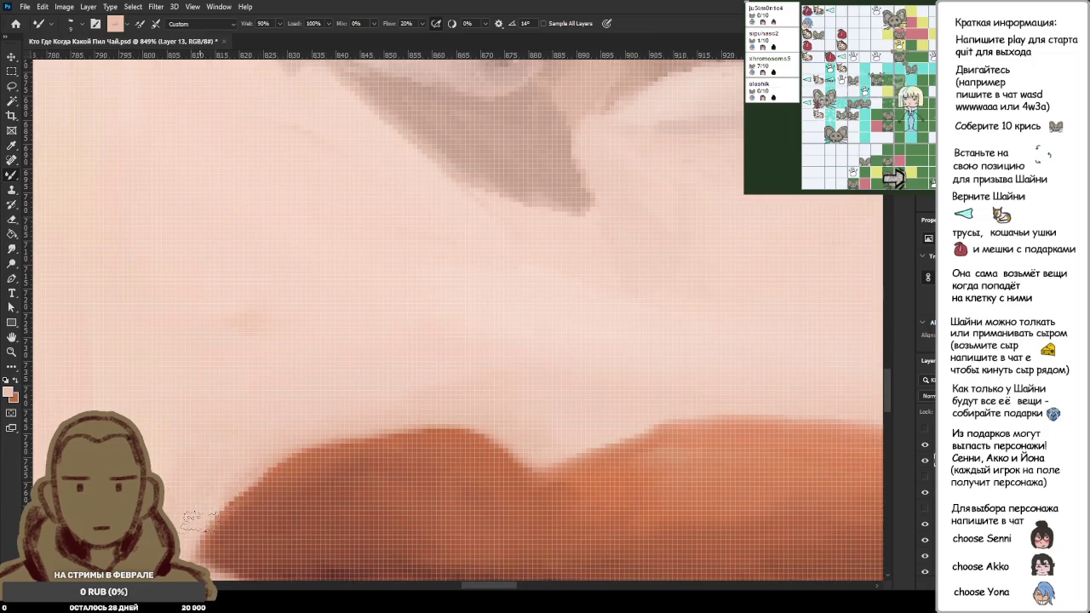
Step: Touch up the upper lip's top edge in orange, then sample the pinkish skin above it
alt+scroll(434, 424, down, 4)
alt+scroll(434, 423, up, 1)
alt+click(454, 406)
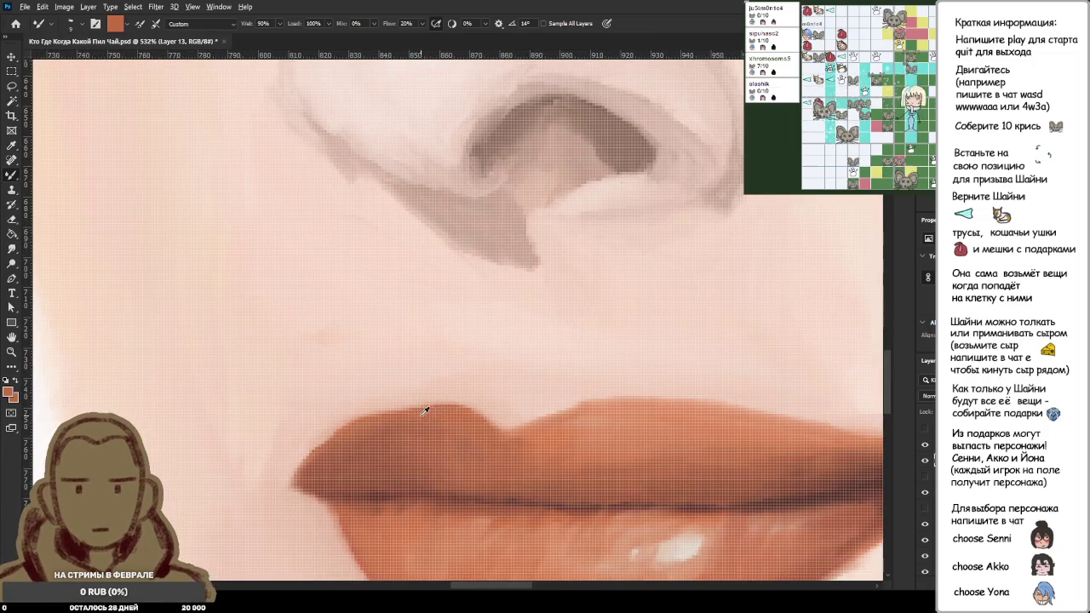
alt+scroll(423, 409, up, 4)
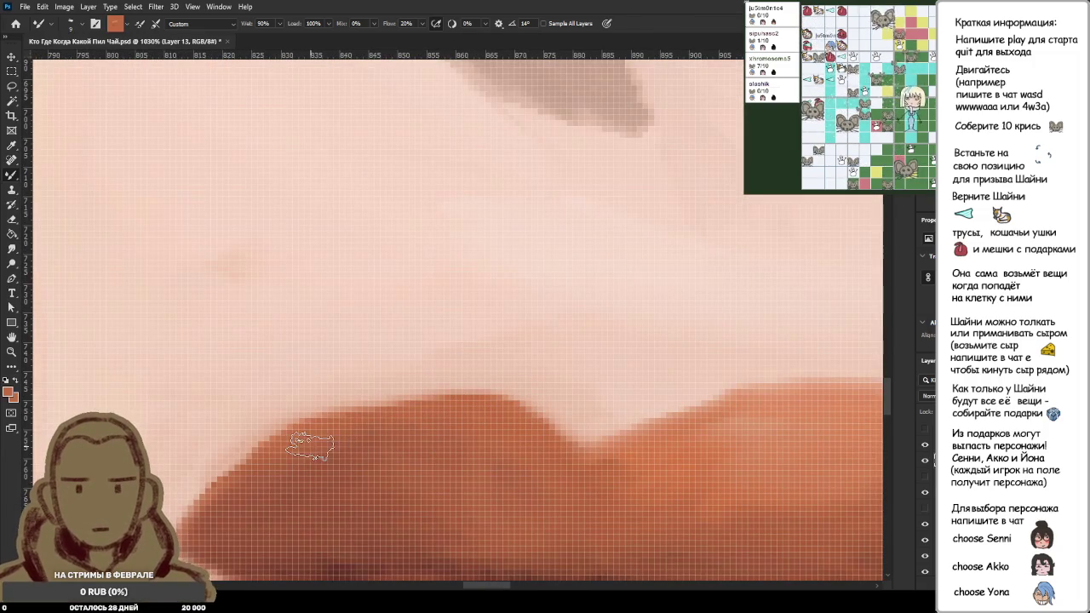
drag(312, 434, 319, 436)
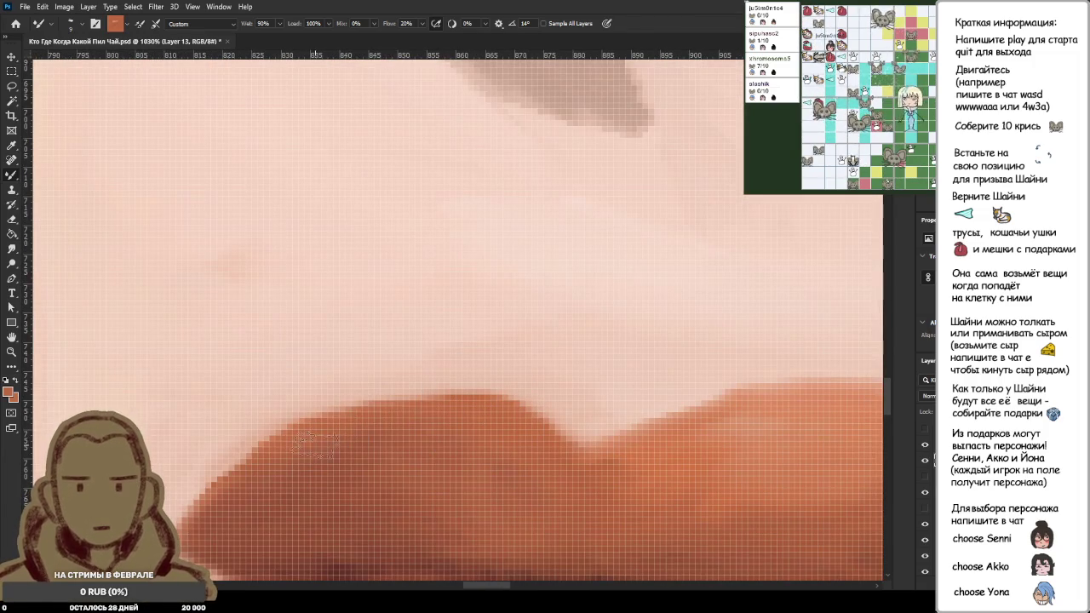
alt+scroll(494, 425, down, 3)
alt+scroll(499, 425, down, 5)
alt+scroll(500, 425, up, 6)
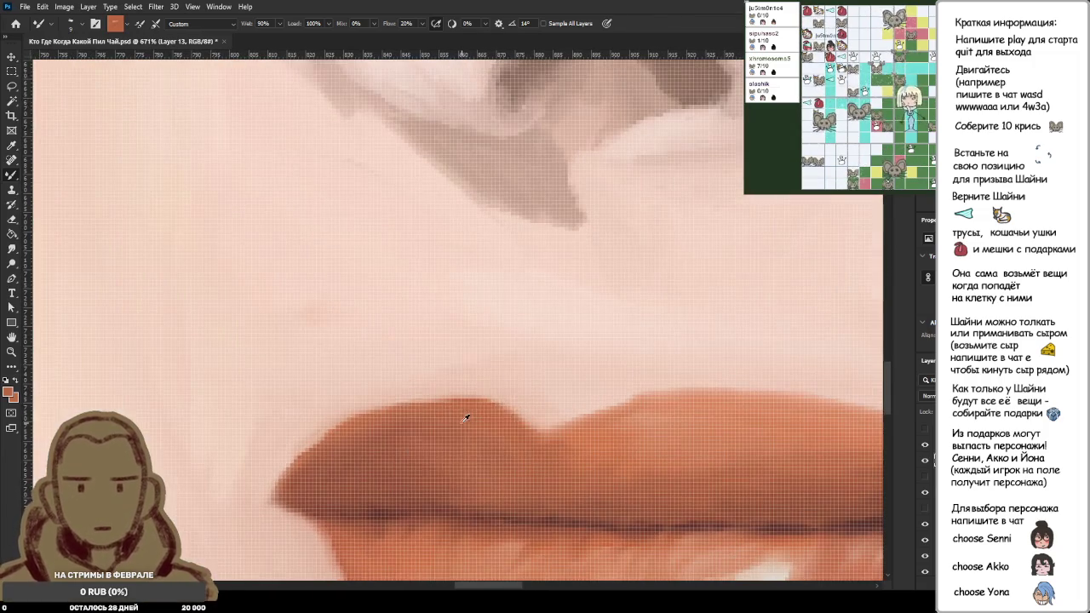
alt+click(264, 462)
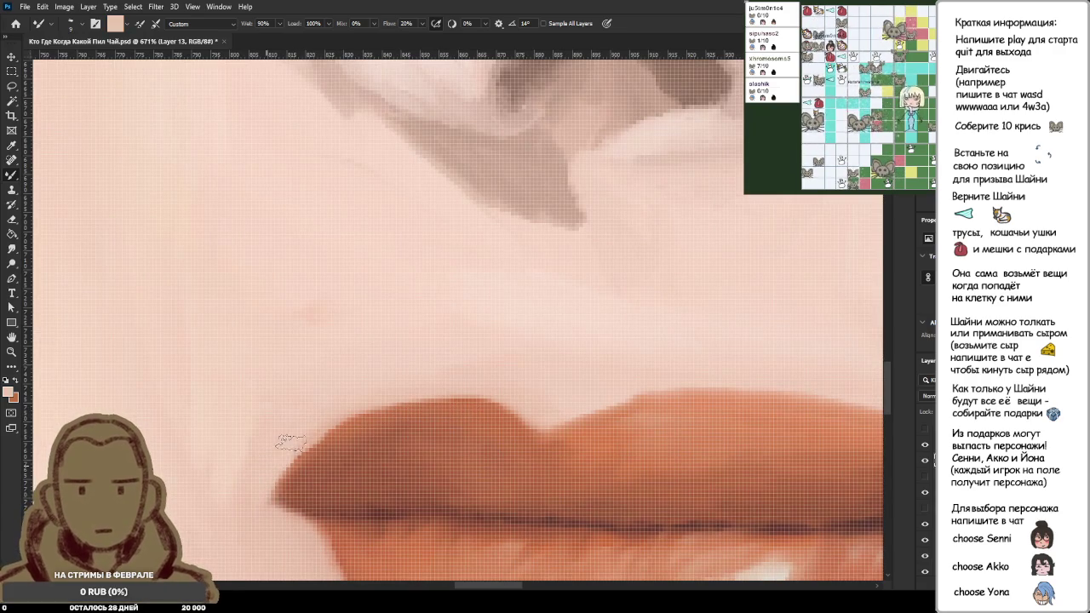
alt+scroll(349, 391, down, 2)
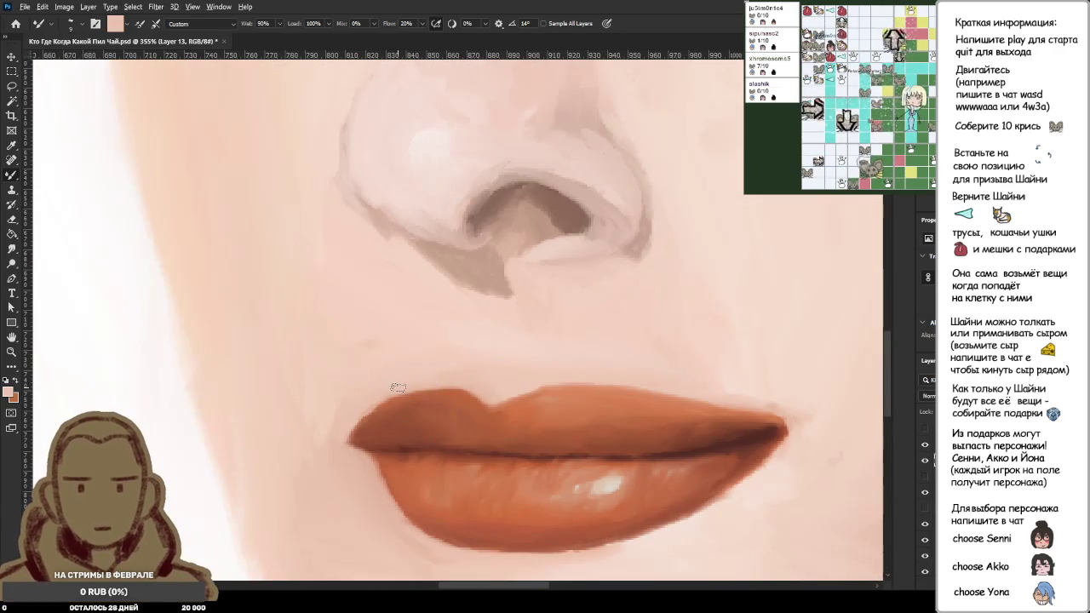
alt+scroll(328, 443, down, 2)
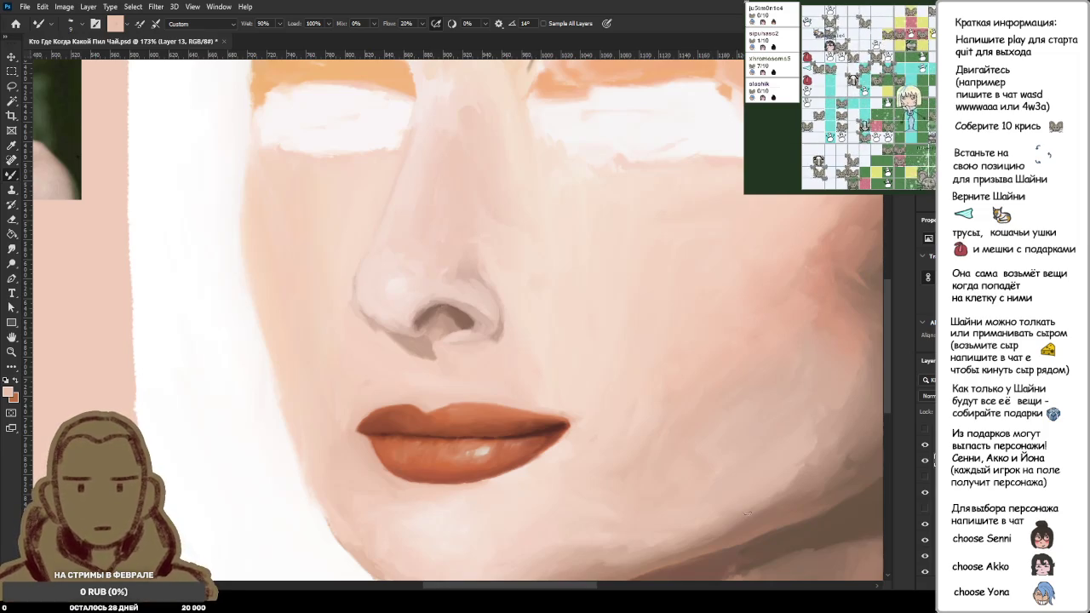
Step: Paint skin colour over the notch in the upper lip's top edge until it is smooth
scroll(362, 411, up, 2)
scroll(492, 406, up, 2)
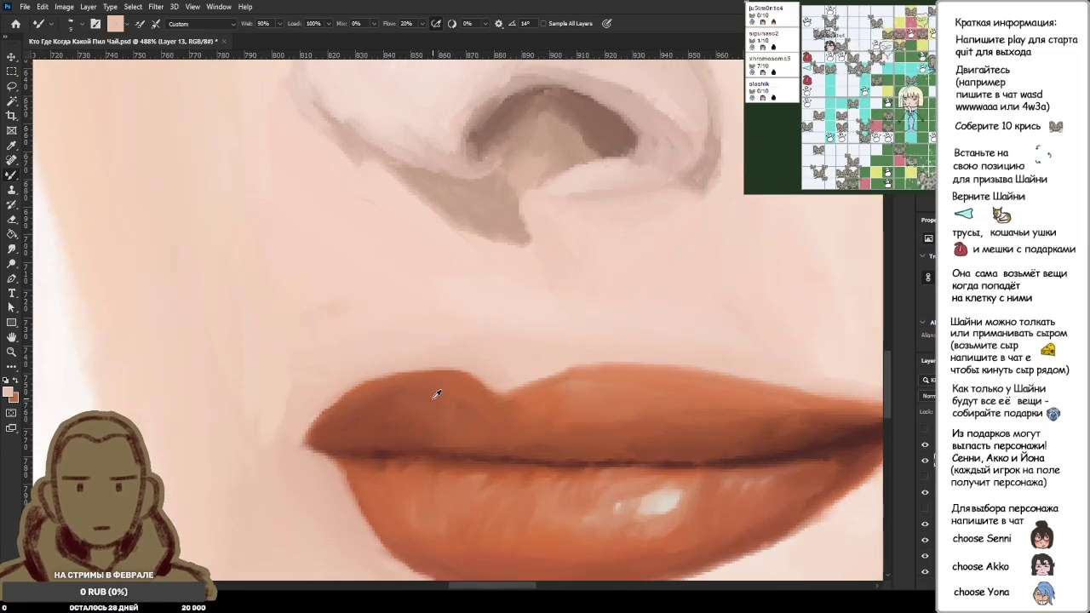
scroll(438, 395, up, 1)
scroll(452, 382, up, 2)
scroll(464, 385, down, 3)
scroll(477, 403, down, 2)
scroll(477, 402, up, 2)
scroll(477, 399, up, 3)
scroll(477, 399, up, 3)
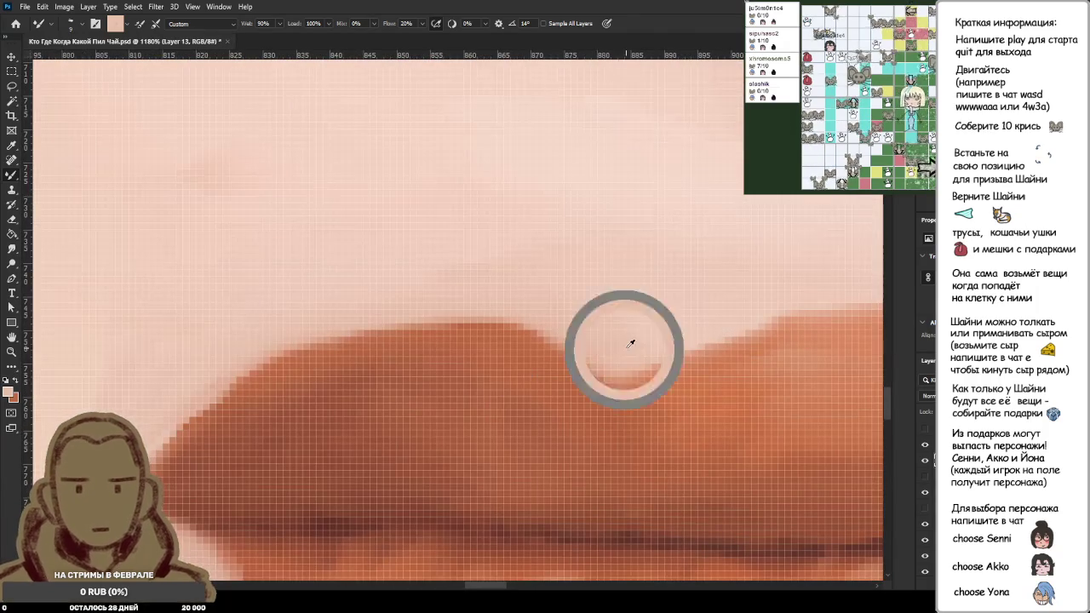
drag(494, 302, 587, 383)
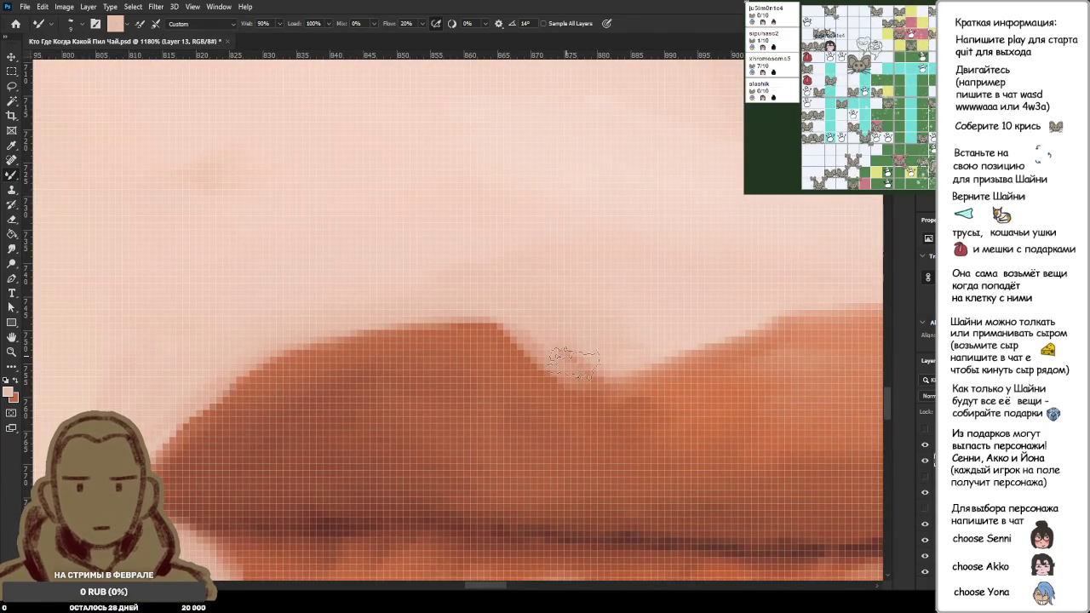
drag(501, 291, 586, 381)
scroll(632, 336, down, 3)
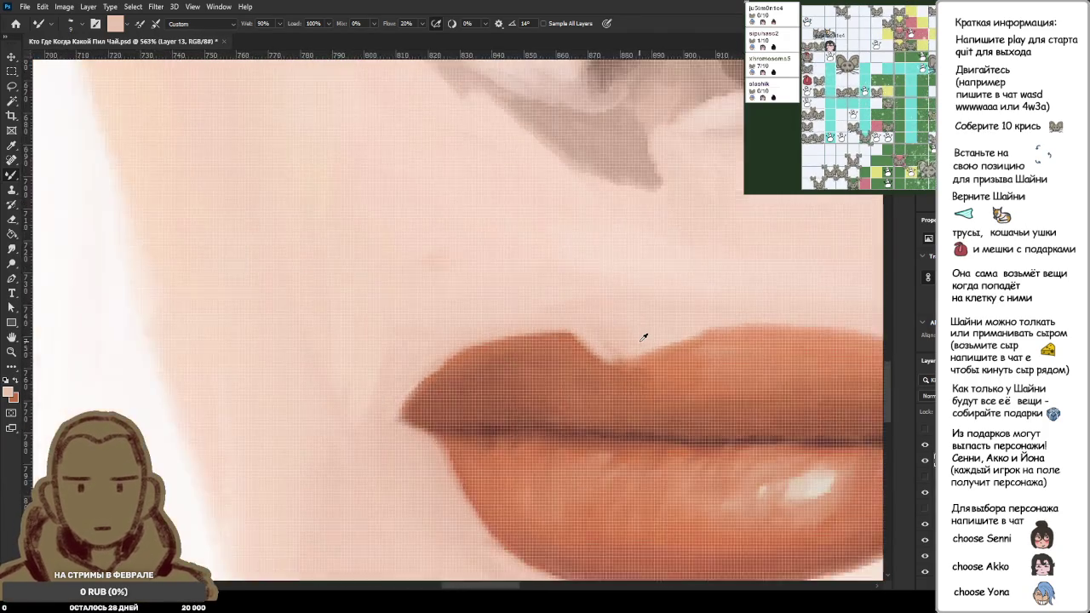
scroll(645, 335, down, 2)
scroll(635, 331, up, 3)
scroll(618, 270, up, 2)
drag(494, 305, 587, 383)
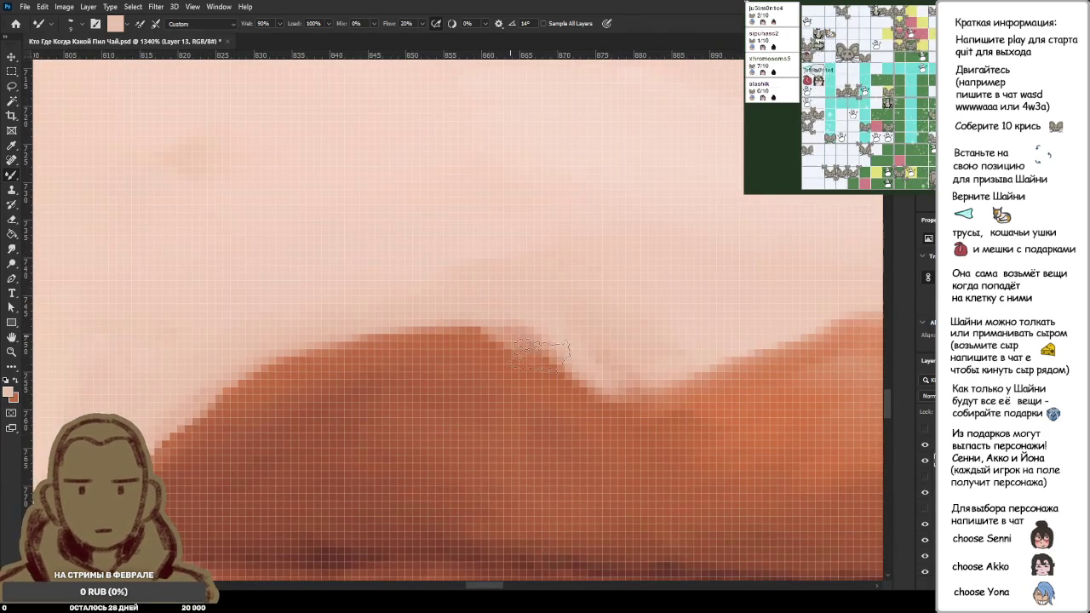
drag(499, 290, 630, 389)
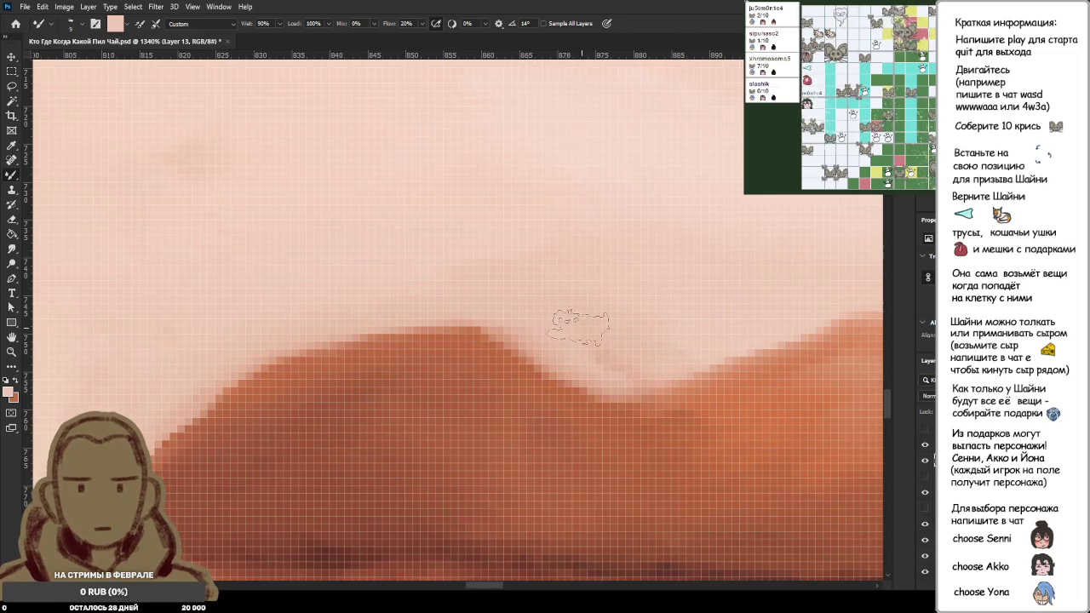
Step: Sample the brown lip colour and brush it along the upper lip's top contour
scroll(682, 281, down, 5)
scroll(691, 275, down, 2)
scroll(704, 350, down, 2)
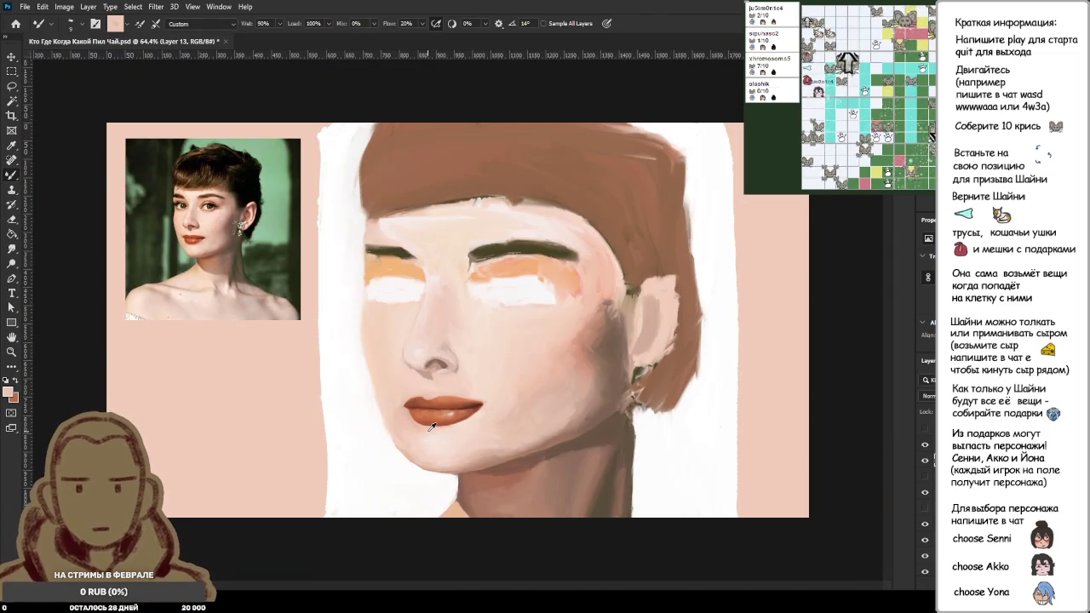
scroll(428, 413, up, 2)
scroll(401, 418, up, 3)
scroll(404, 395, up, 3)
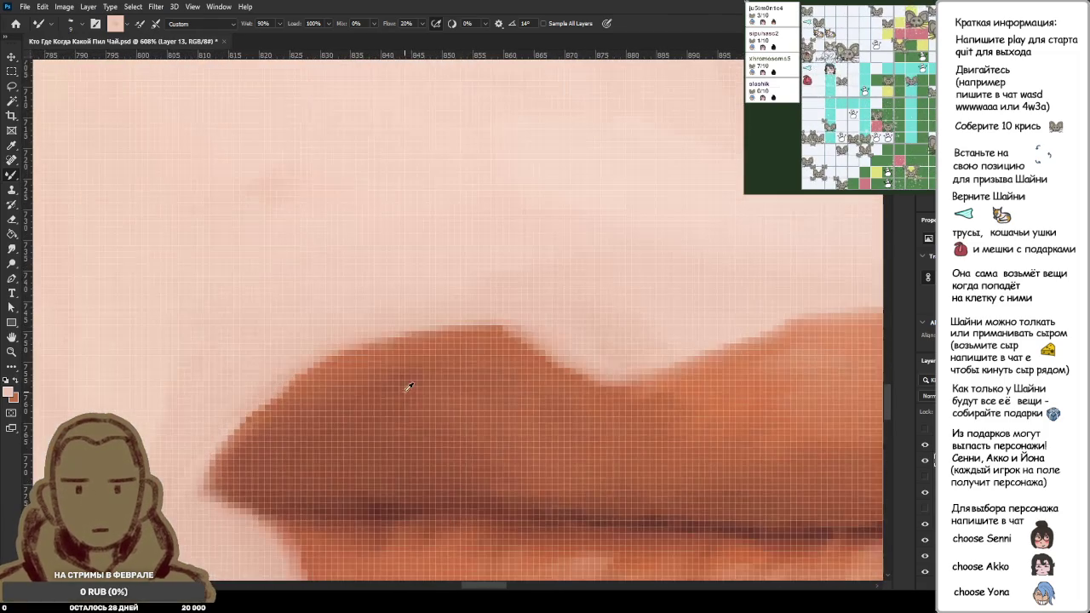
alt+click(396, 361)
drag(396, 360, 467, 365)
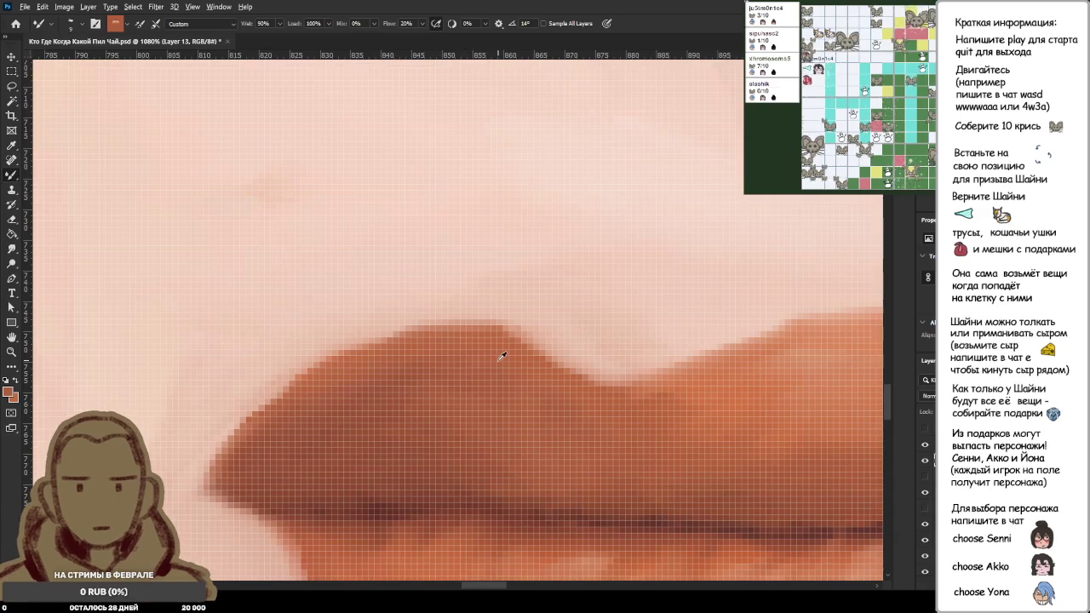
alt+click(502, 356)
drag(468, 323, 374, 339)
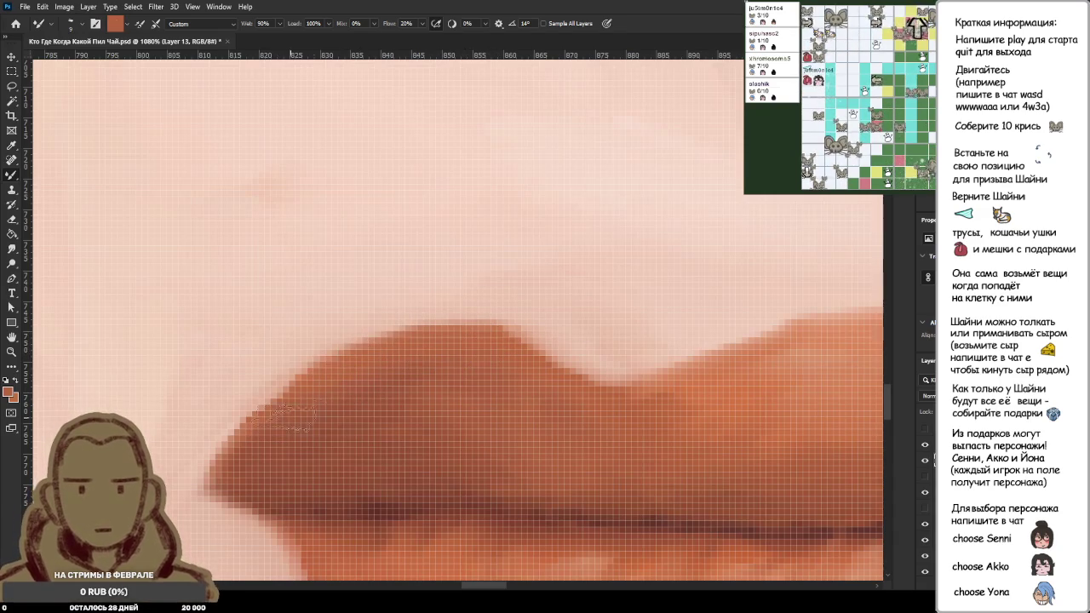
scroll(439, 357, down, 3)
scroll(452, 385, down, 3)
scroll(414, 401, down, 4)
scroll(435, 416, down, 2)
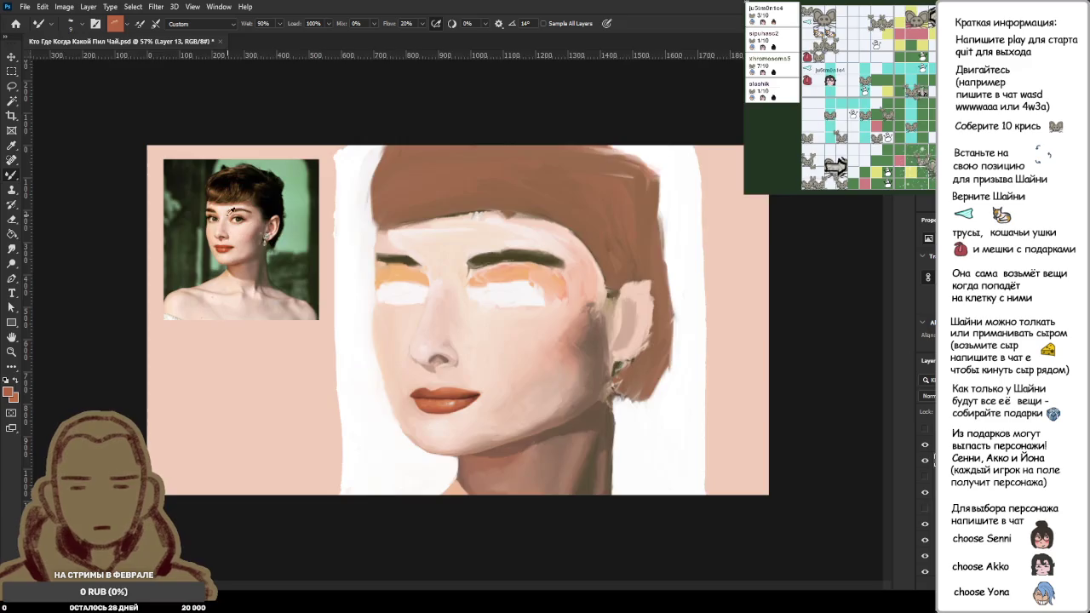
Step: Sample a range of lighter and darker orange lip colours along the upper lip into the Mixer Brush
scroll(247, 204, up, 3)
scroll(247, 205, up, 2)
scroll(340, 298, down, 2)
scroll(597, 518, down, 2)
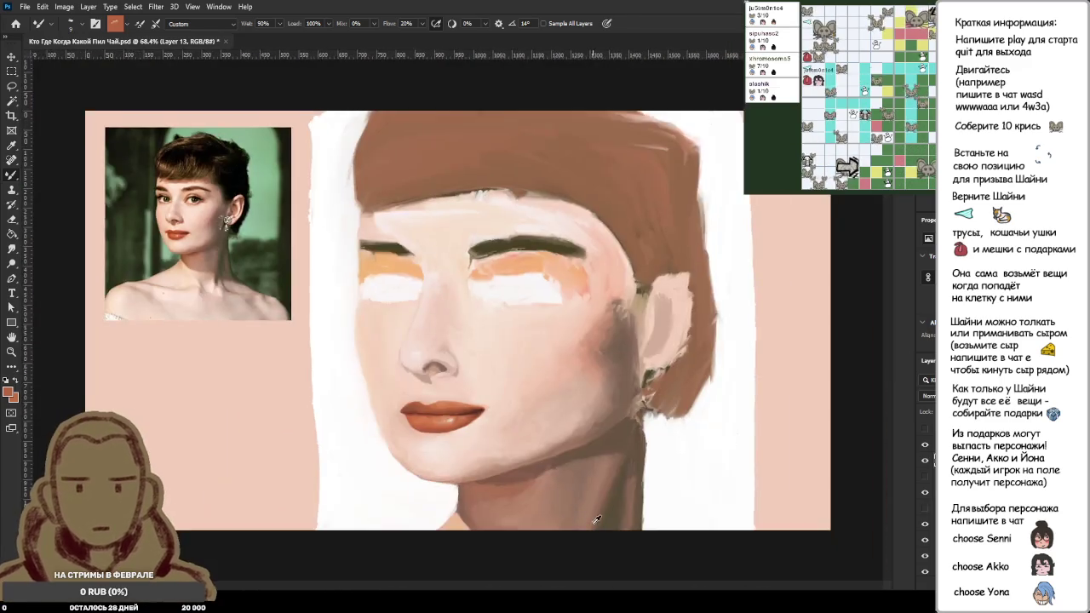
scroll(443, 417, up, 3)
scroll(434, 392, up, 3)
scroll(460, 388, up, 2)
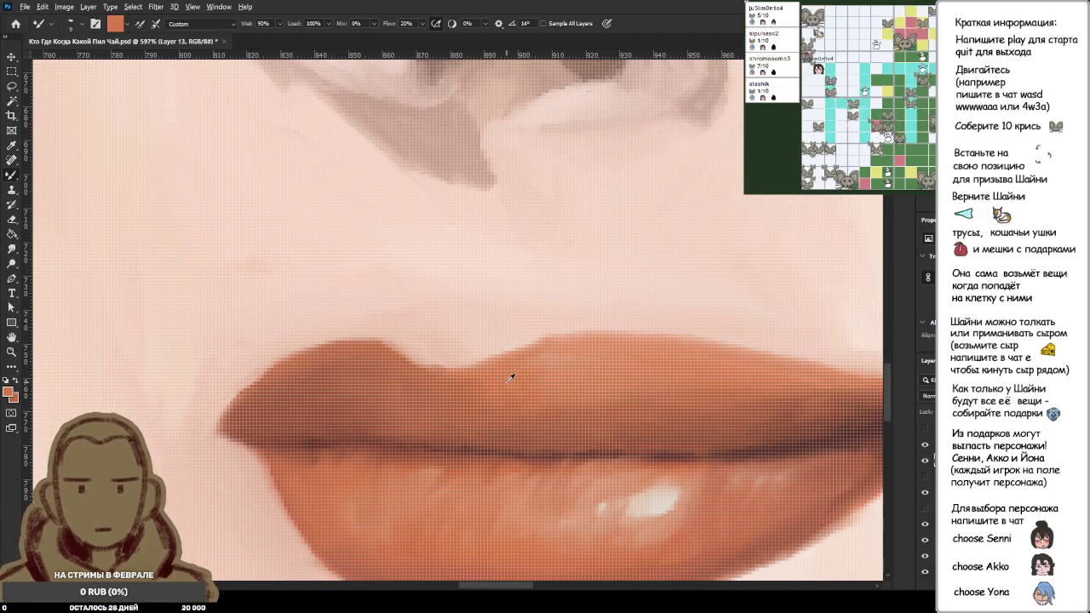
scroll(511, 380, down, 5)
scroll(503, 341, up, 5)
scroll(486, 382, up, 2)
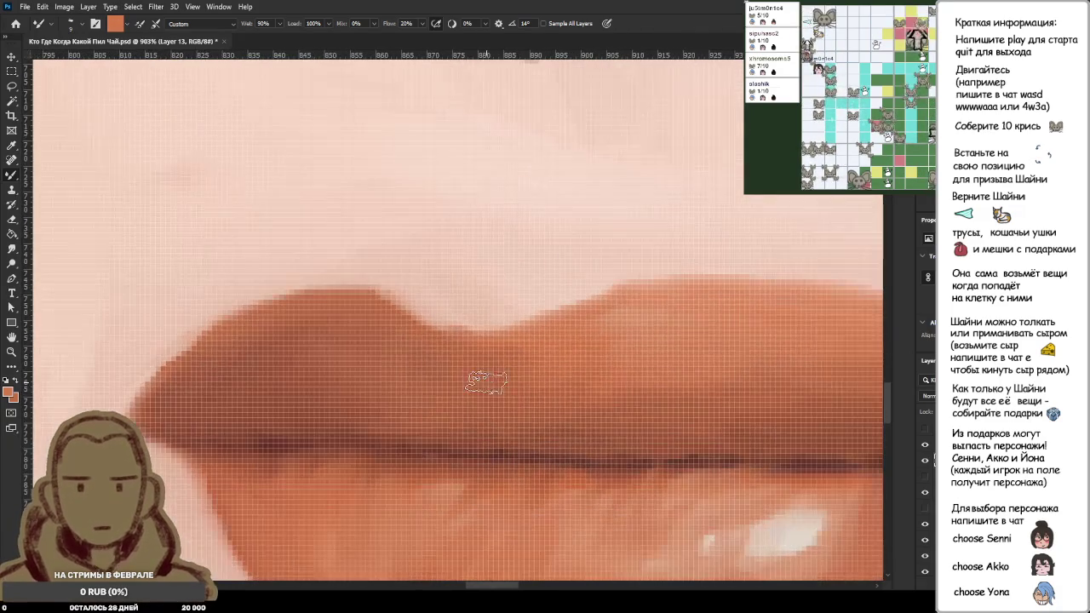
scroll(488, 383, up, 1)
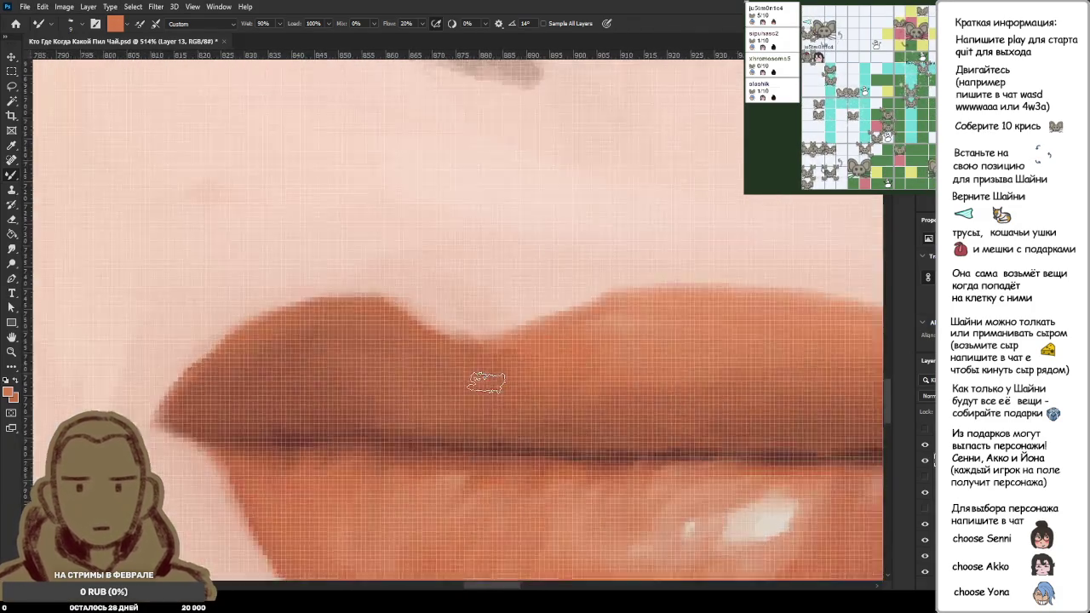
scroll(565, 342, down, 3)
scroll(558, 349, down, 4)
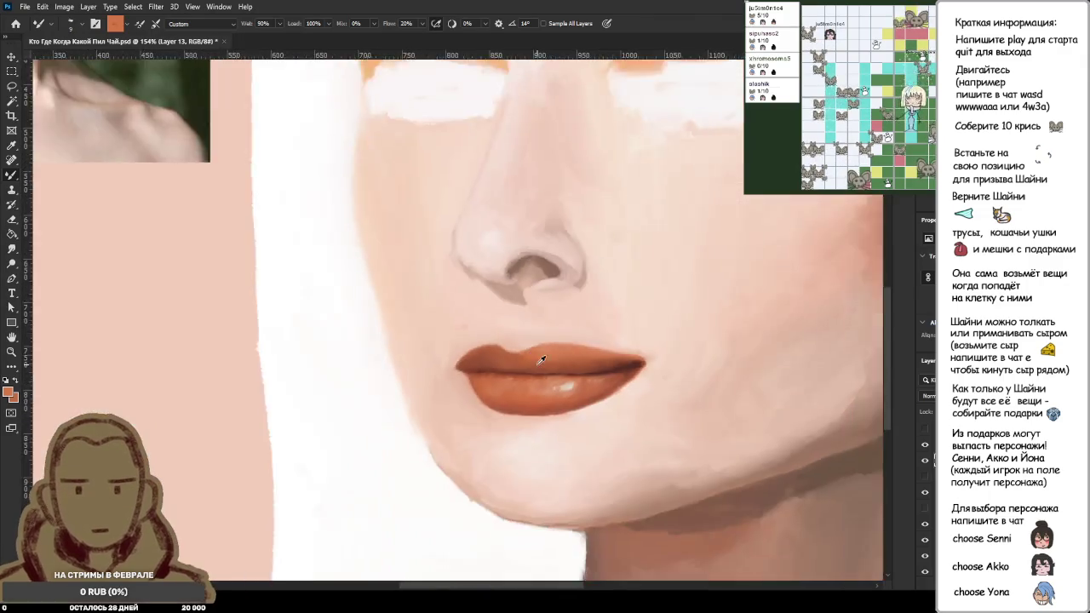
scroll(546, 364, down, 3)
scroll(546, 364, down, 2)
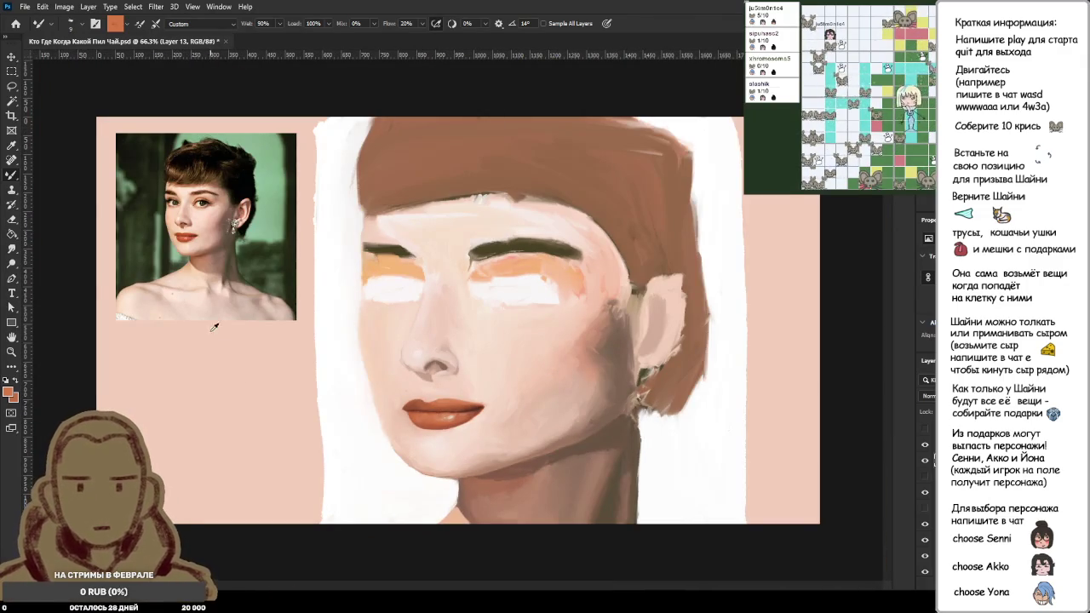
scroll(222, 349, up, 3)
scroll(256, 341, up, 2)
scroll(426, 409, down, 3)
scroll(605, 455, down, 1)
scroll(605, 455, down, 1)
scroll(511, 408, up, 2)
scroll(336, 289, up, 2)
scroll(463, 367, up, 2)
scroll(463, 368, up, 1)
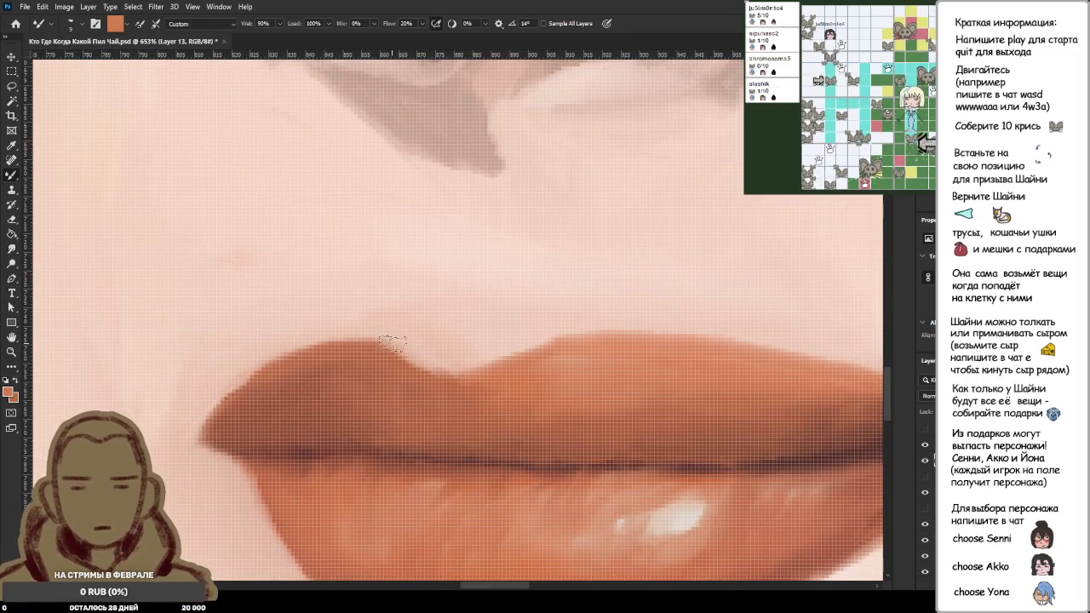
alt+click(591, 345)
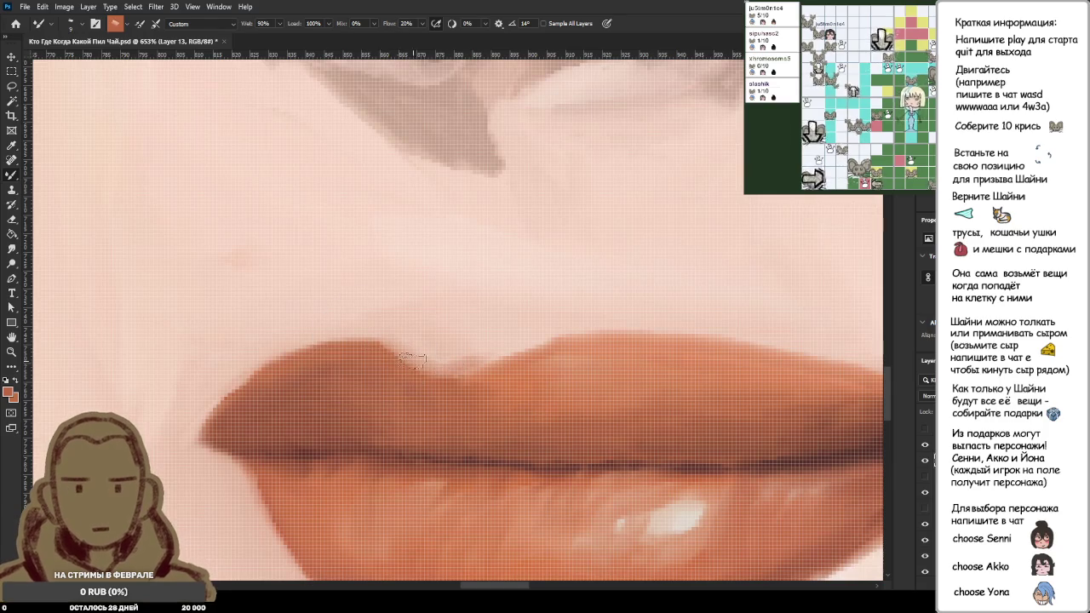
alt+click(388, 356)
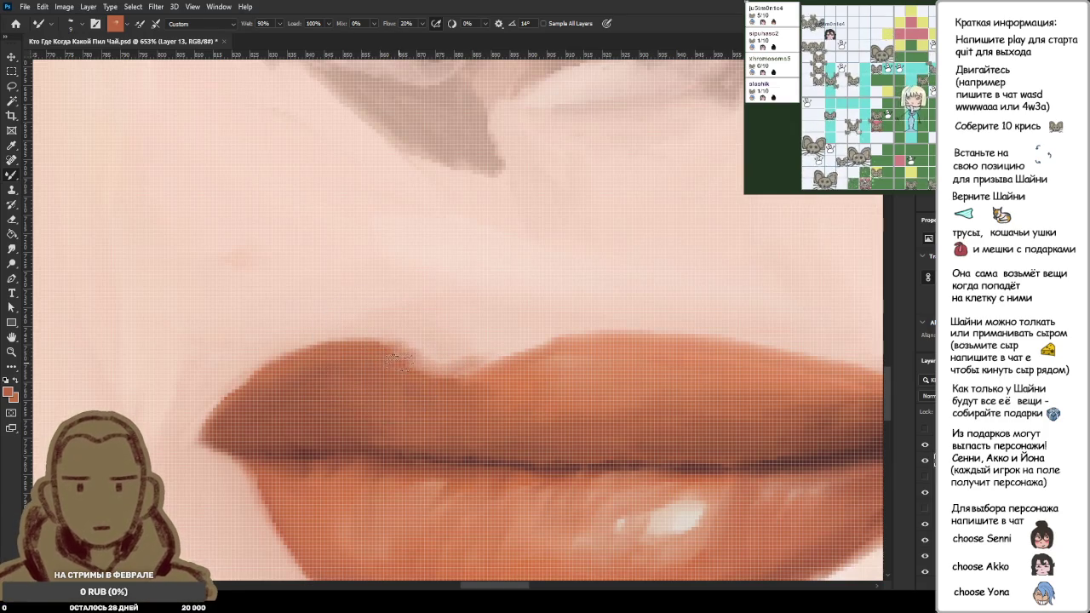
alt+click(424, 367)
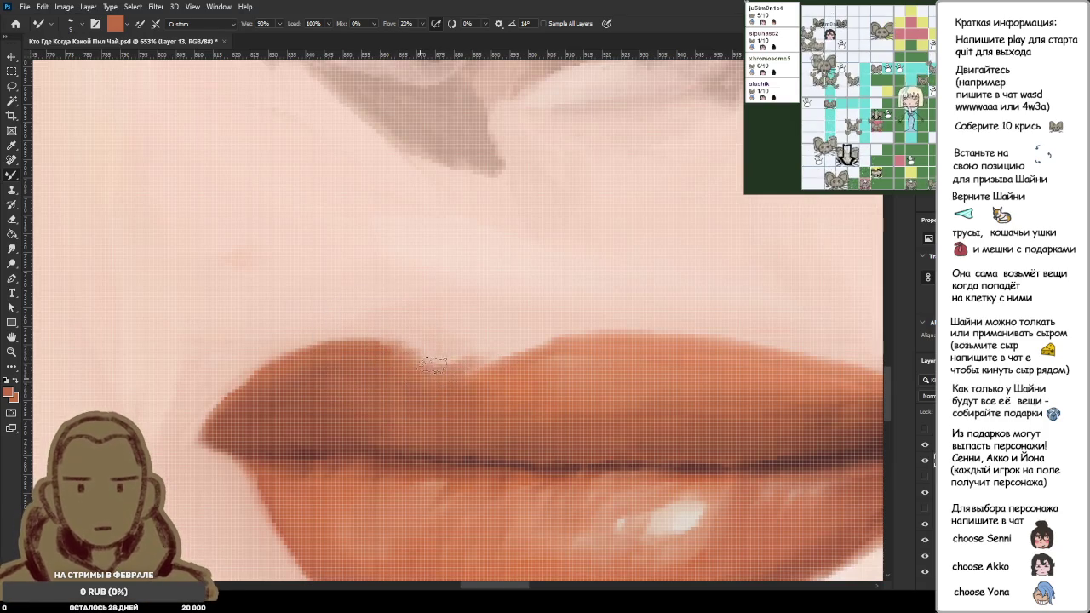
alt+click(490, 378)
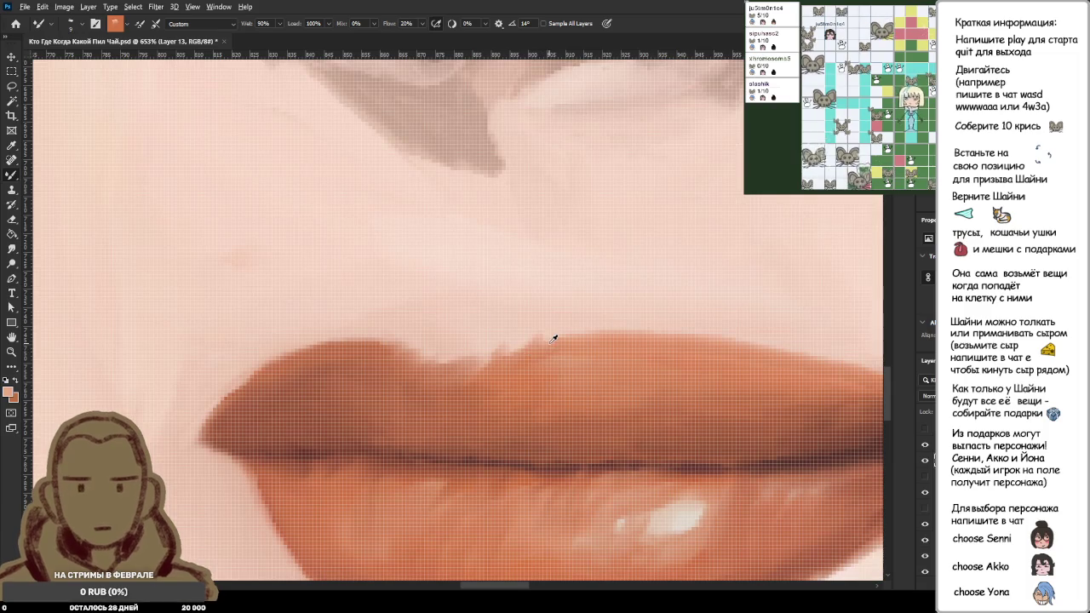
alt+click(552, 338)
alt+click(529, 356)
alt+click(499, 381)
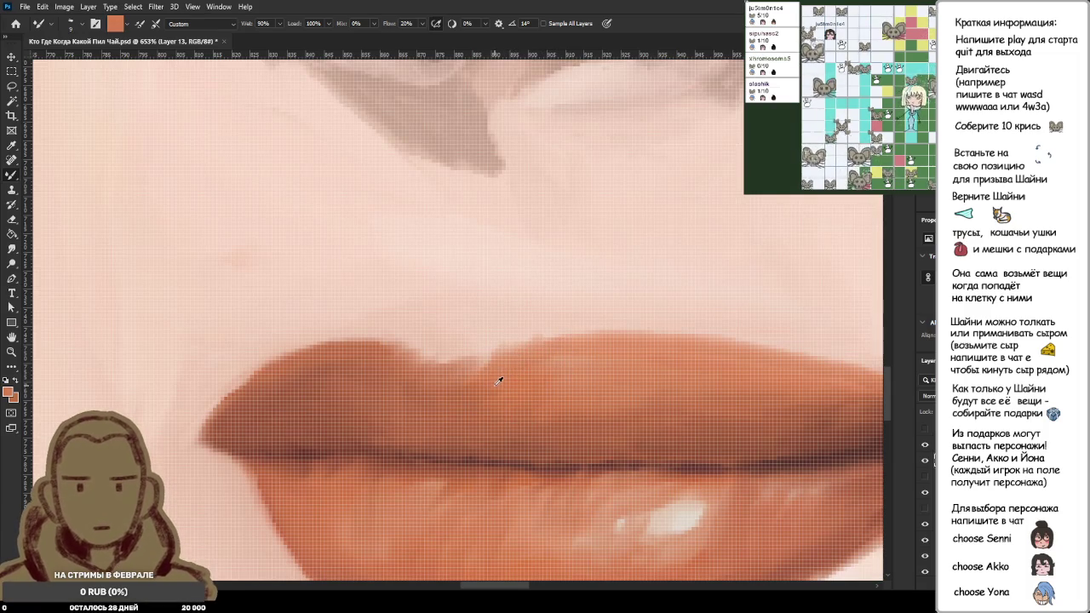
alt+click(554, 347)
alt+click(479, 386)
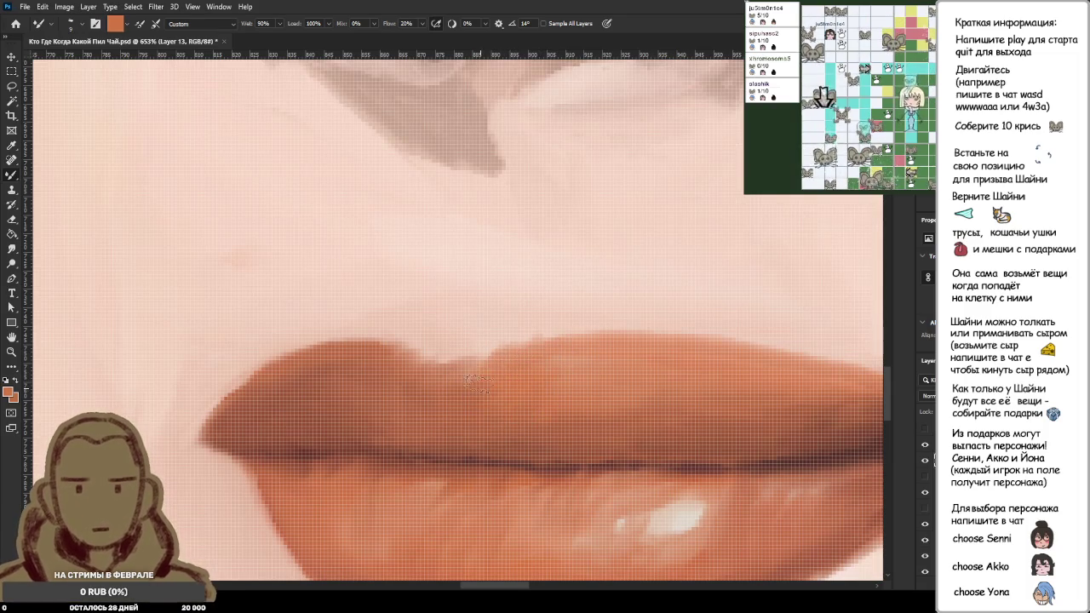
alt+click(490, 371)
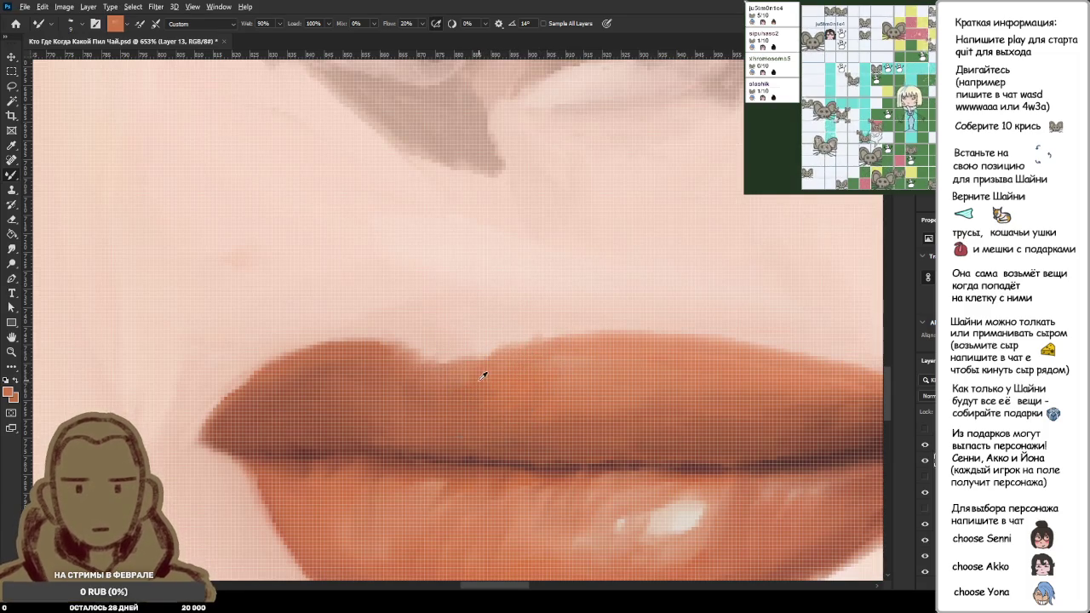
alt+click(385, 356)
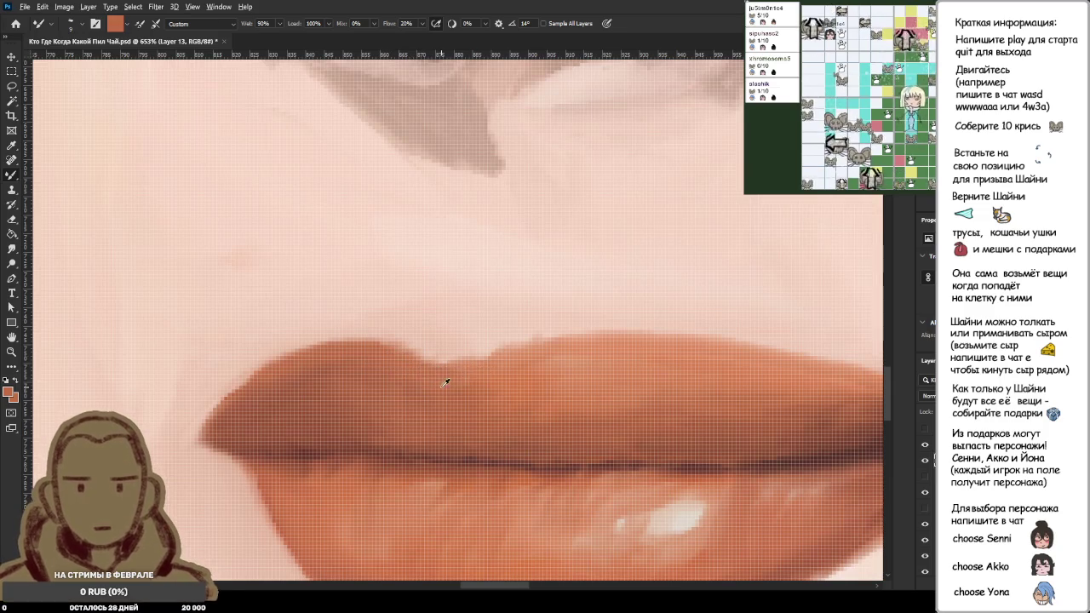
Step: Blend a short stroke of the sampled lip colour along the upper lip edge
scroll(534, 378, down, 2)
scroll(533, 378, down, 2)
scroll(531, 380, down, 2)
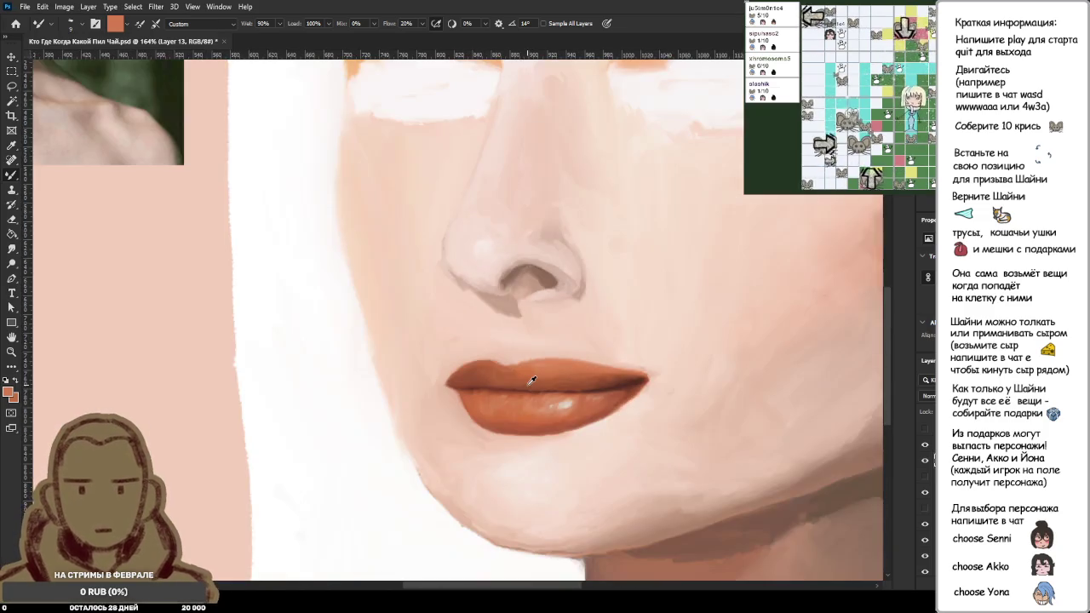
scroll(531, 380, up, 3)
scroll(503, 304, up, 3)
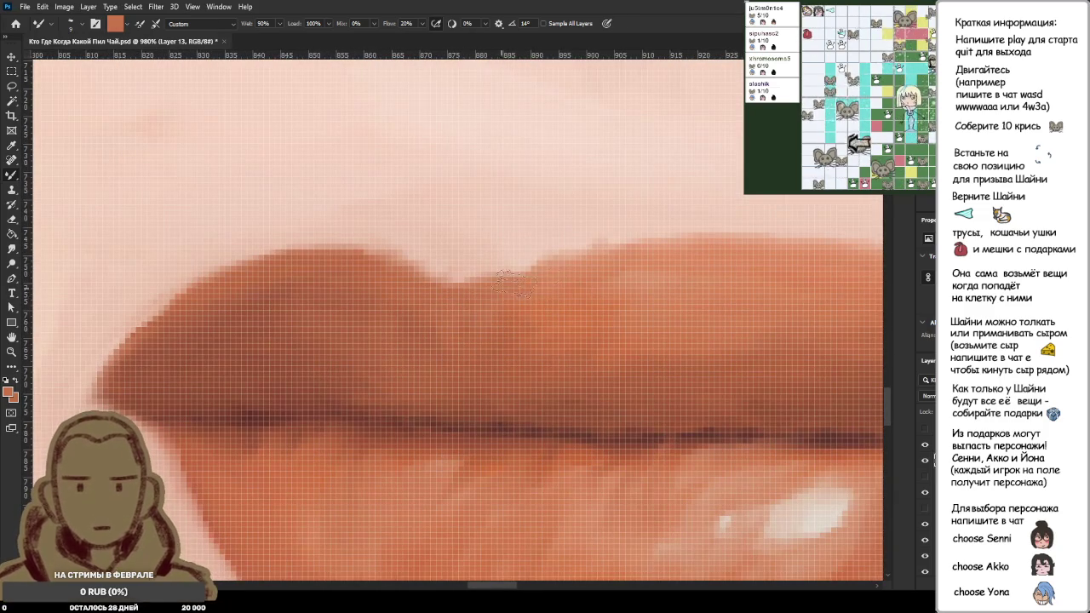
scroll(553, 285, down, 2)
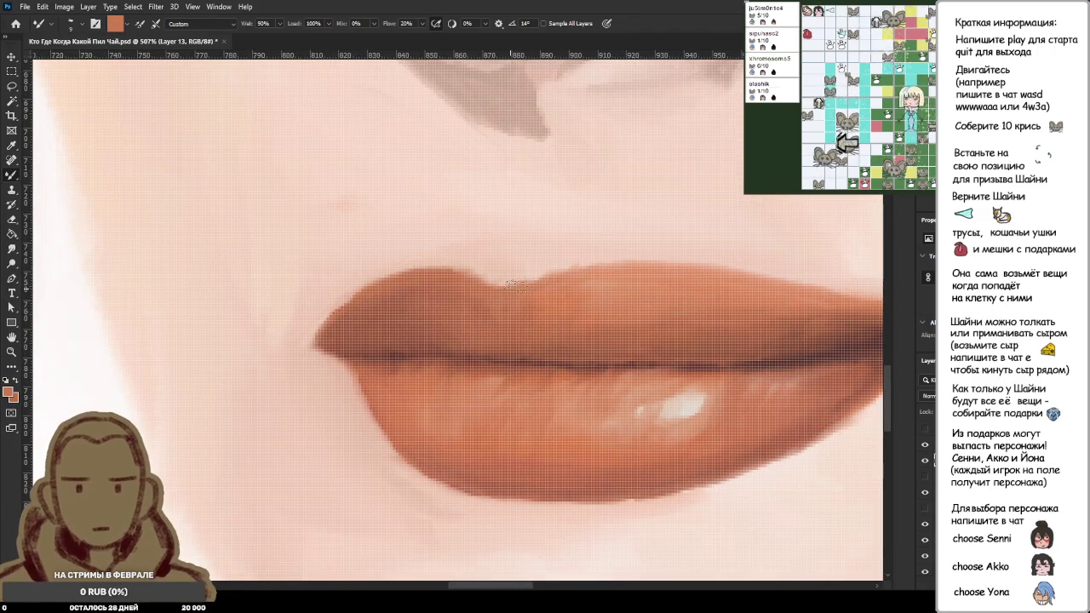
drag(502, 287, 487, 288)
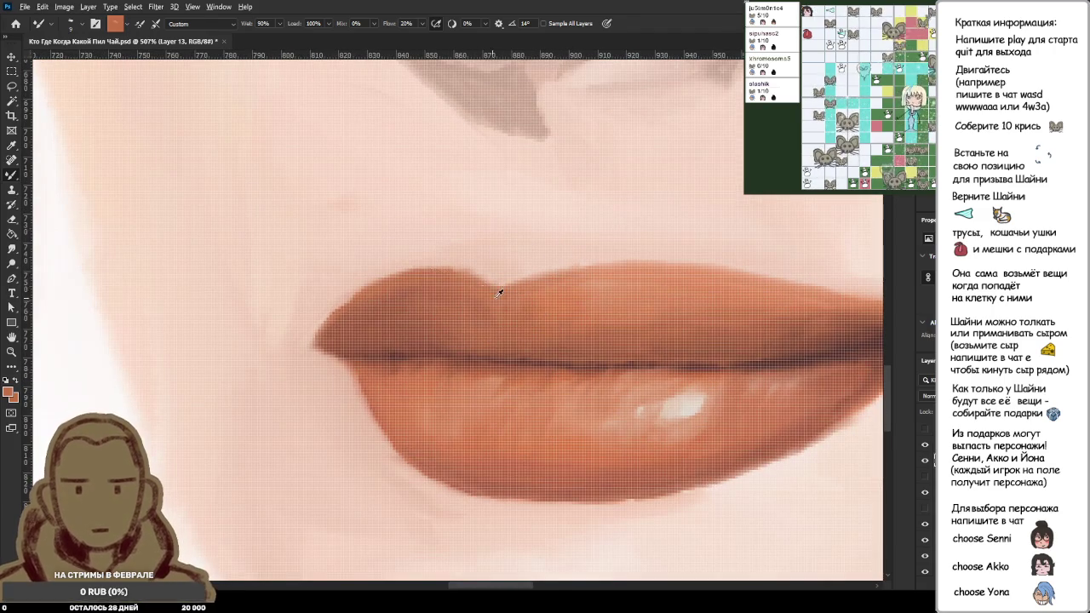
Step: Pick up the pale skin tone just above the upper lip
scroll(479, 289, down, 3)
scroll(536, 236, down, 2)
scroll(554, 324, down, 2)
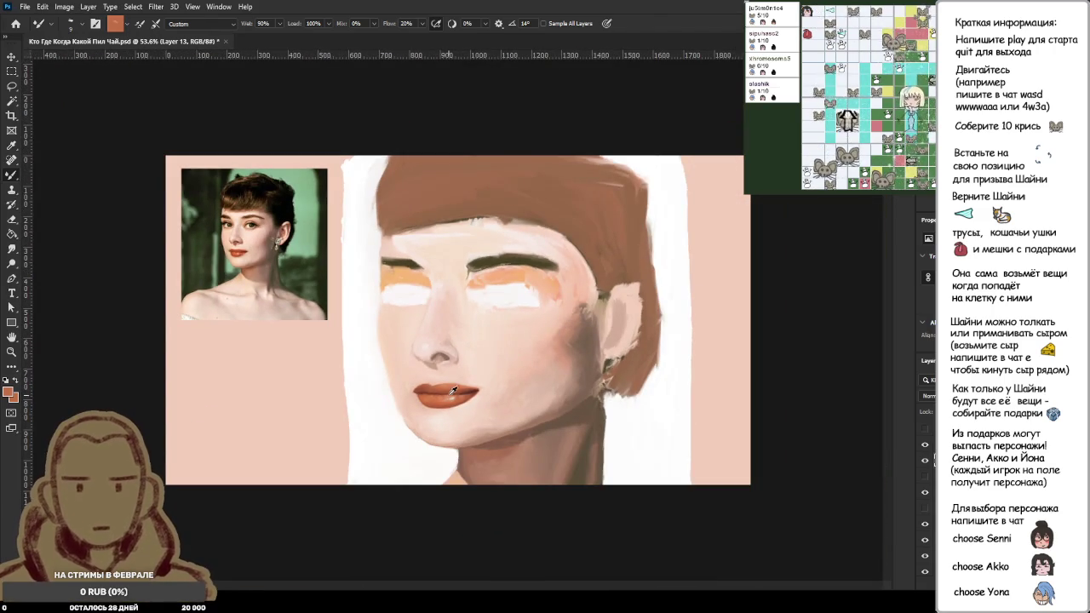
scroll(465, 407, up, 2)
scroll(434, 397, up, 2)
scroll(462, 426, up, 2)
scroll(401, 384, up, 1)
alt+click(365, 334)
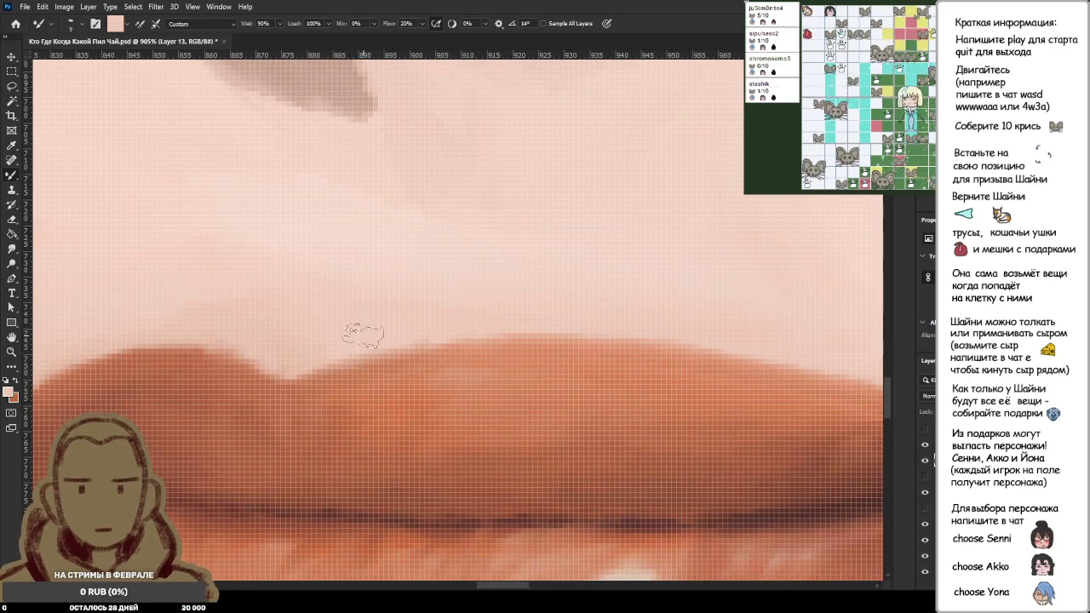
Step: Sample the orange lip edge and paint two darker orange strokes along the upper lip
scroll(341, 348, down, 2)
scroll(463, 378, down, 1)
scroll(396, 375, down, 1)
scroll(397, 374, down, 2)
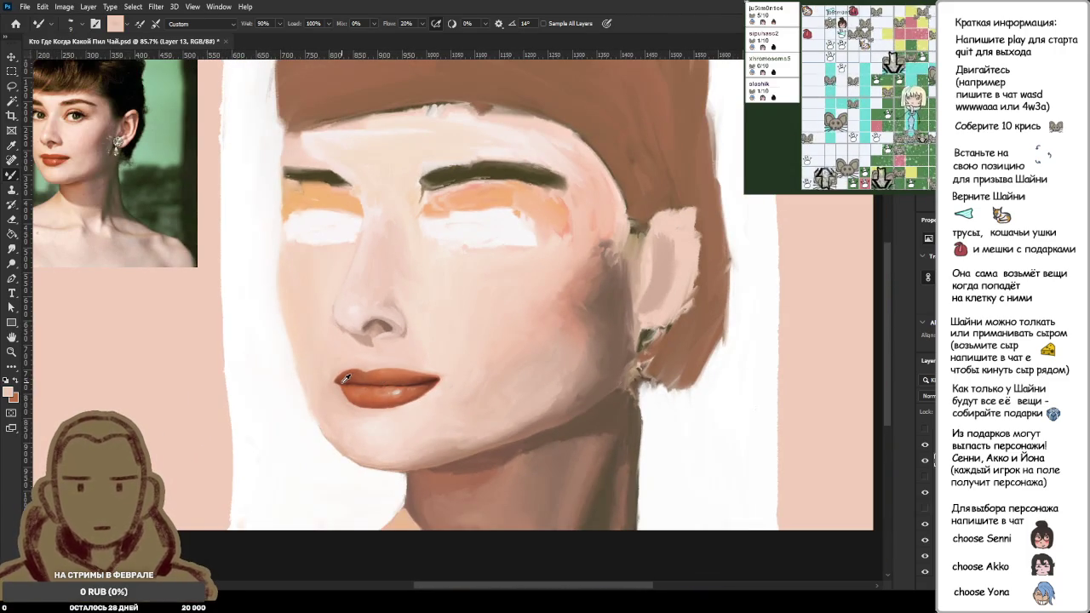
scroll(51, 273, down, 1)
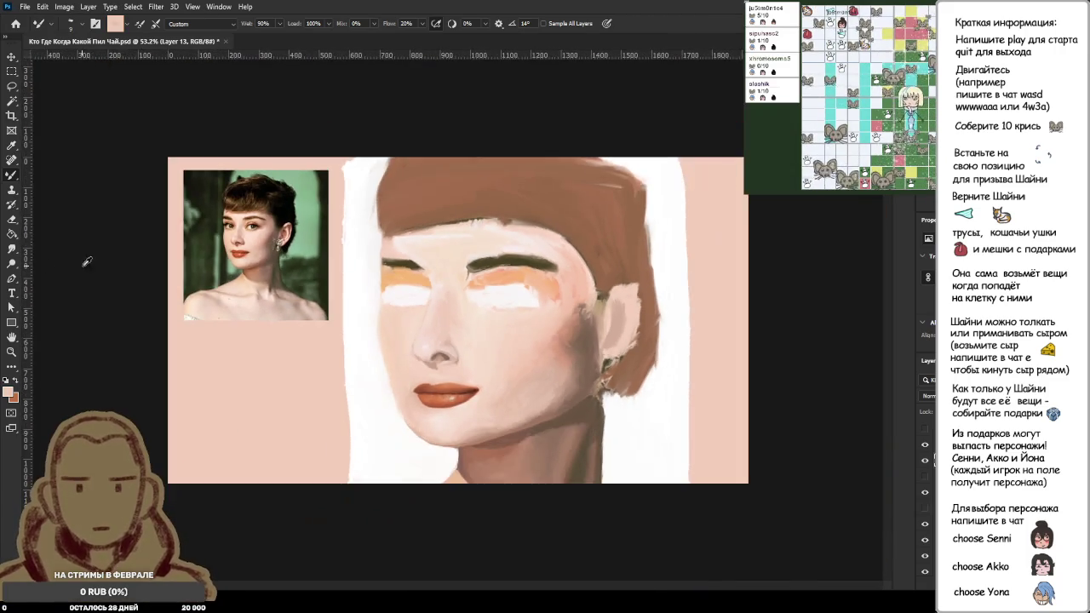
scroll(102, 262, up, 2)
scroll(377, 437, up, 2)
scroll(579, 487, up, 1)
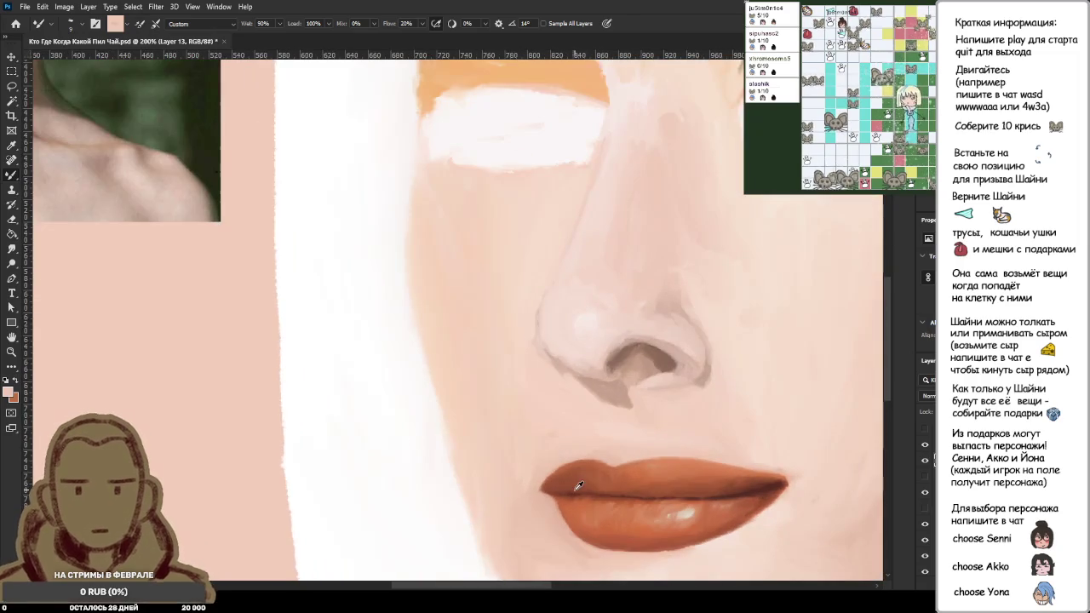
scroll(579, 487, down, 2)
scroll(602, 488, down, 1)
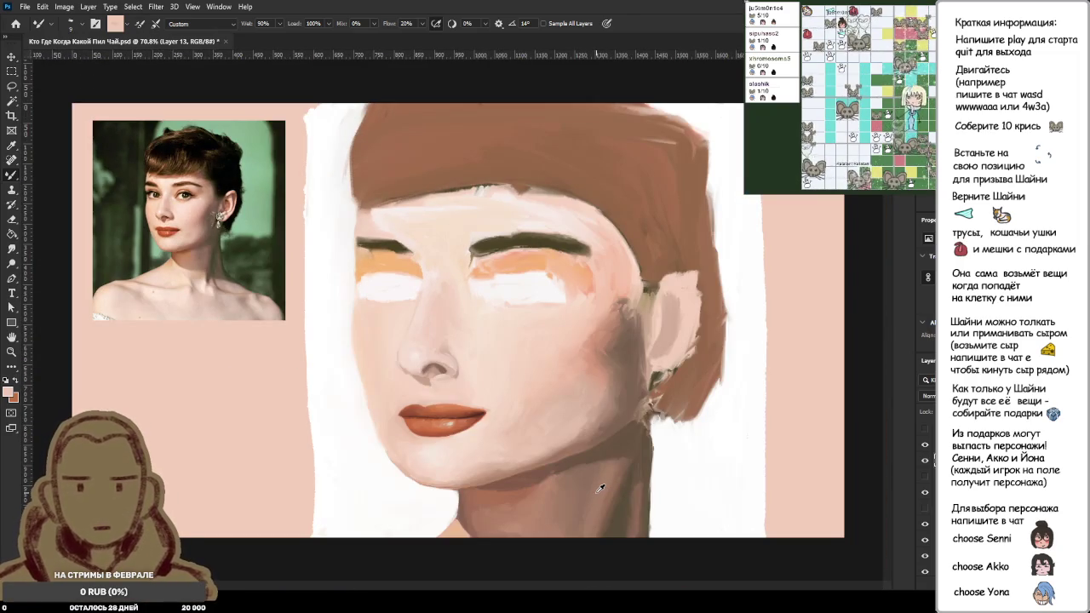
scroll(431, 447, up, 1)
scroll(424, 436, up, 3)
scroll(415, 426, up, 1)
scroll(312, 376, up, 1)
scroll(309, 380, up, 1)
alt+click(316, 378)
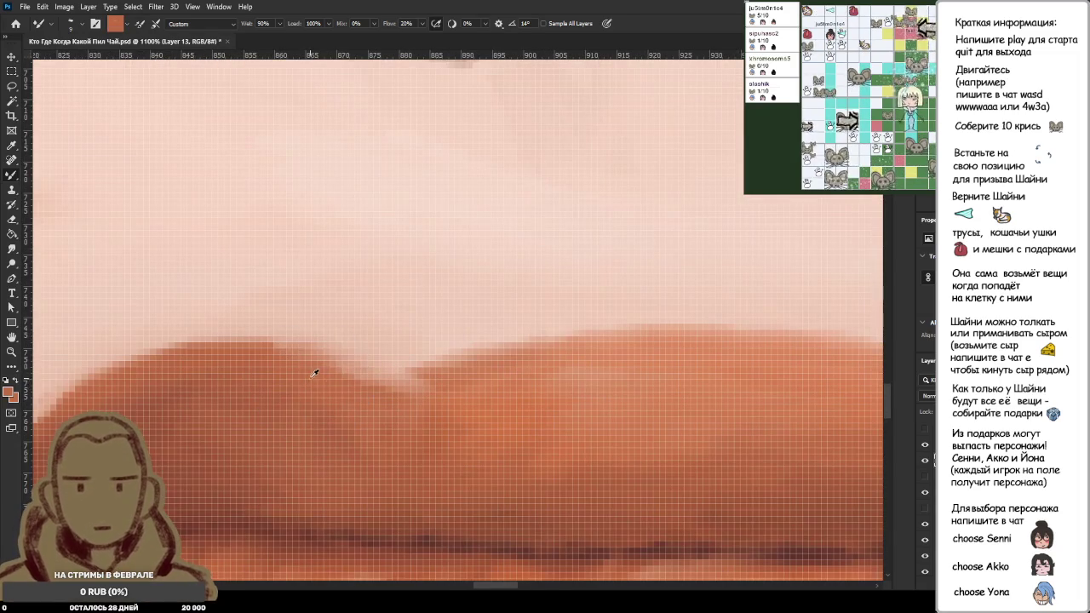
alt+click(308, 381)
alt+click(320, 387)
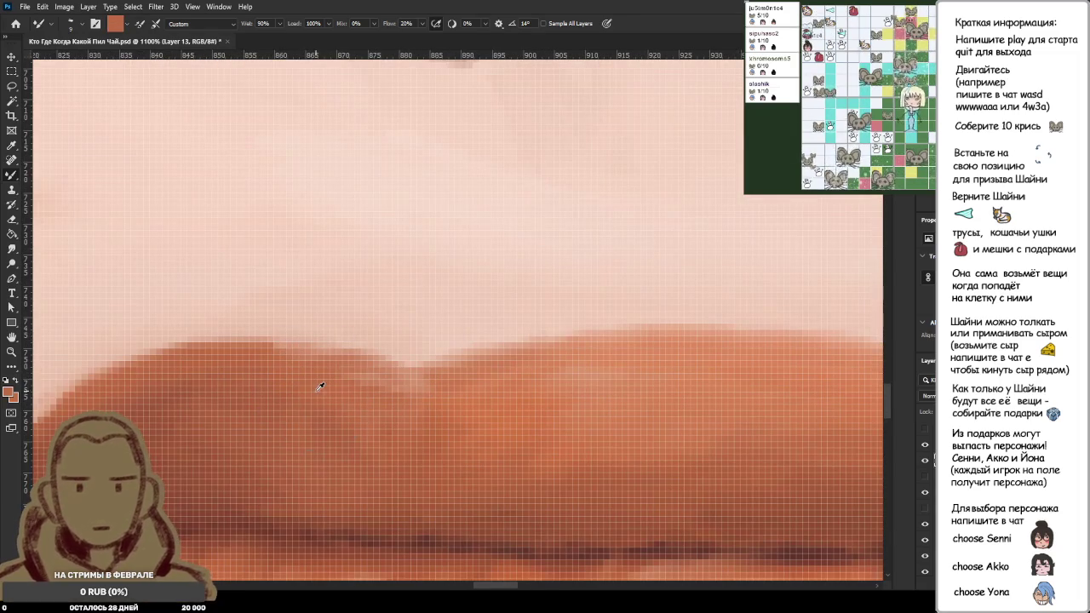
drag(358, 360, 402, 380)
drag(305, 377, 419, 387)
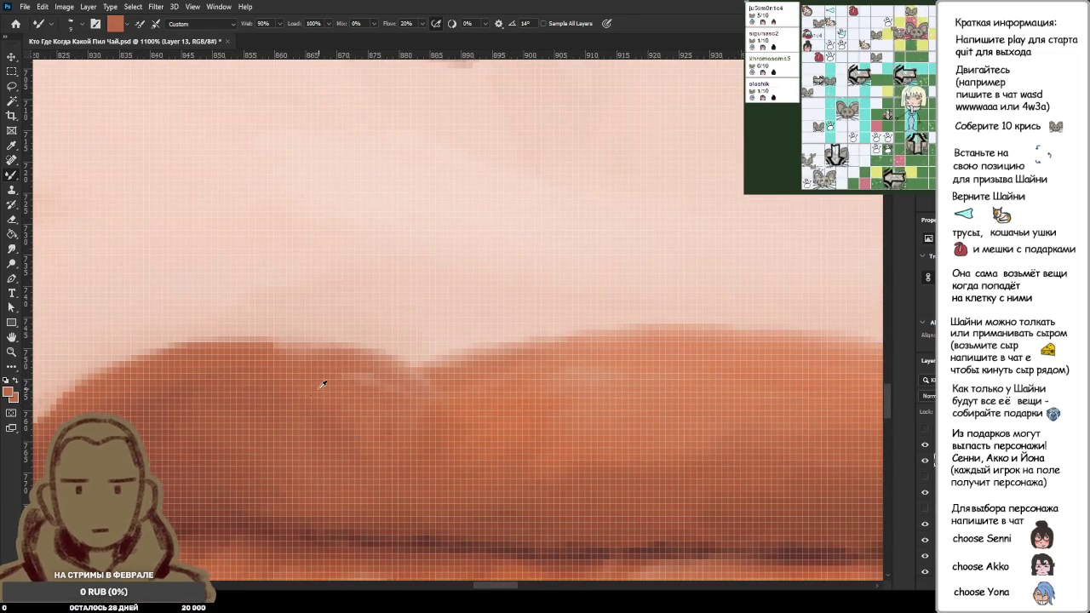
Step: Resample the lip edge, then load the brush with the lighter skin pink above the lip
alt+click(310, 375)
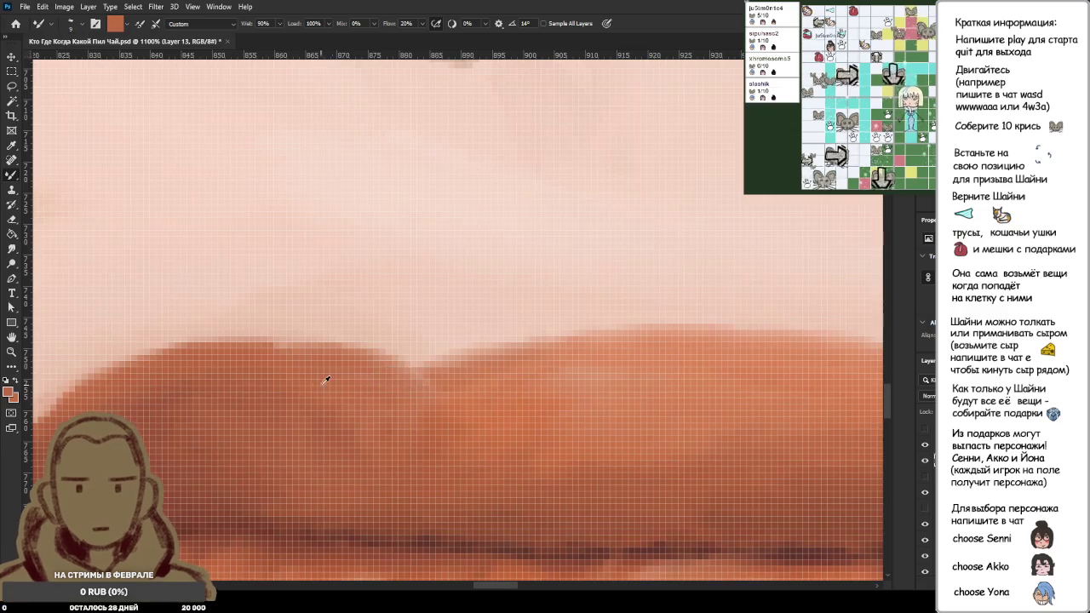
scroll(317, 381, down, 3)
scroll(315, 370, up, 1)
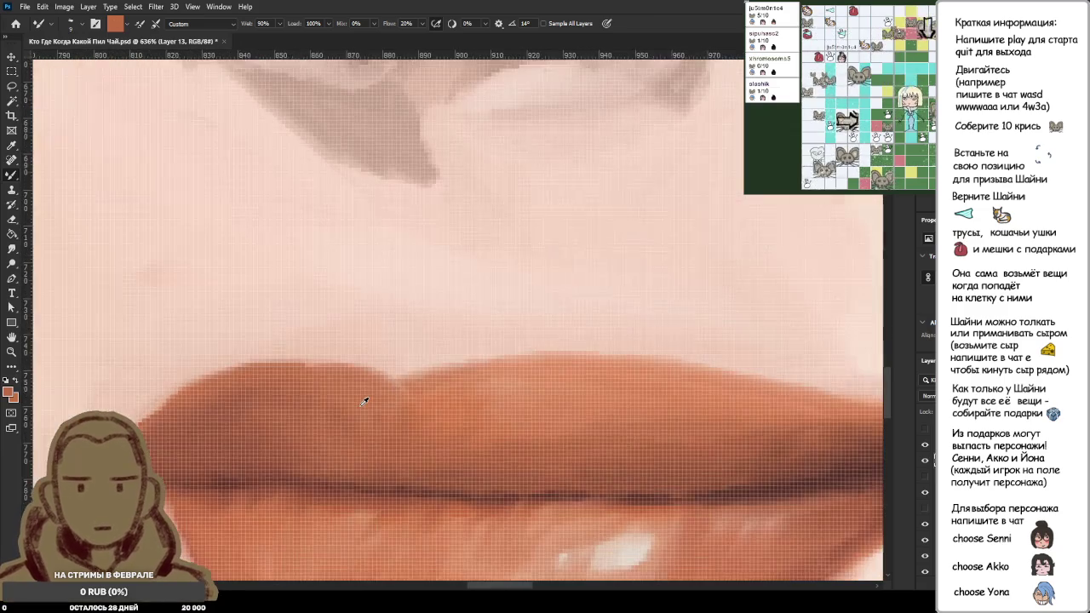
alt+click(315, 372)
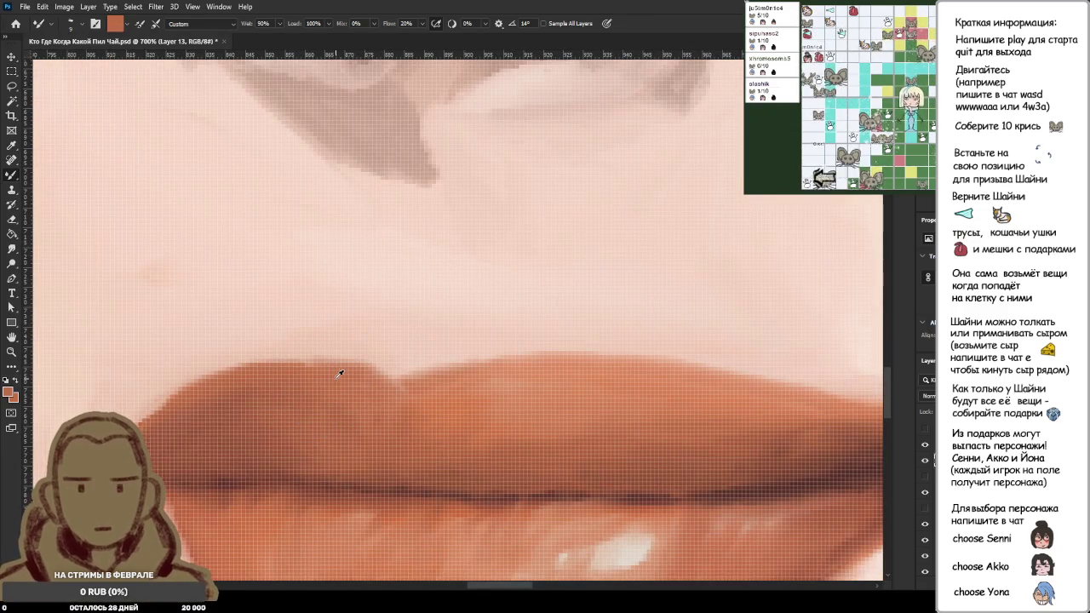
scroll(367, 376, down, 5)
scroll(394, 395, down, 3)
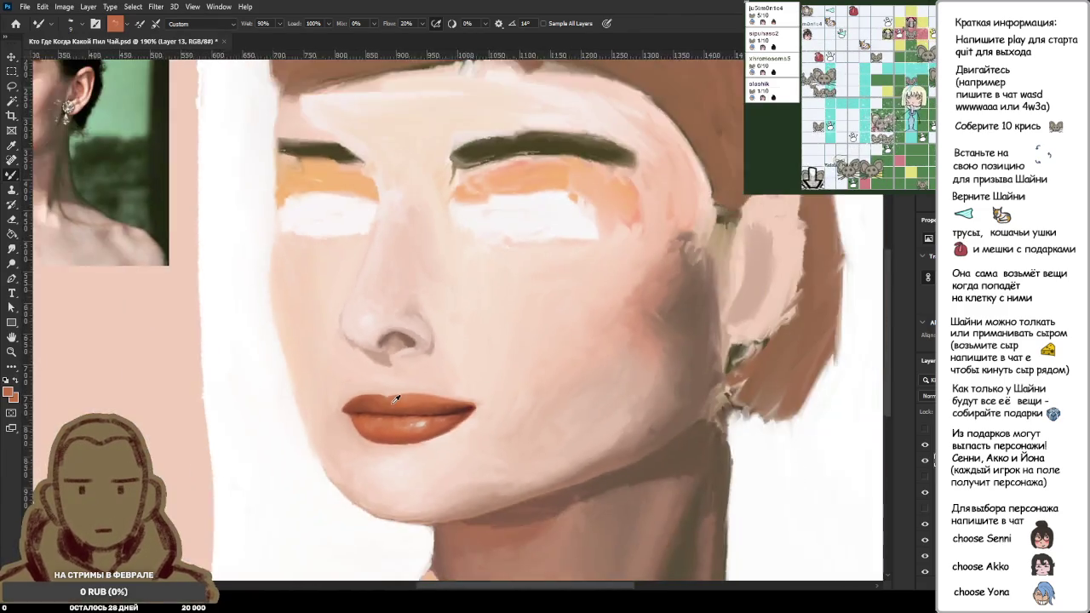
scroll(444, 404, up, 2)
scroll(443, 403, up, 3)
scroll(421, 414, up, 2)
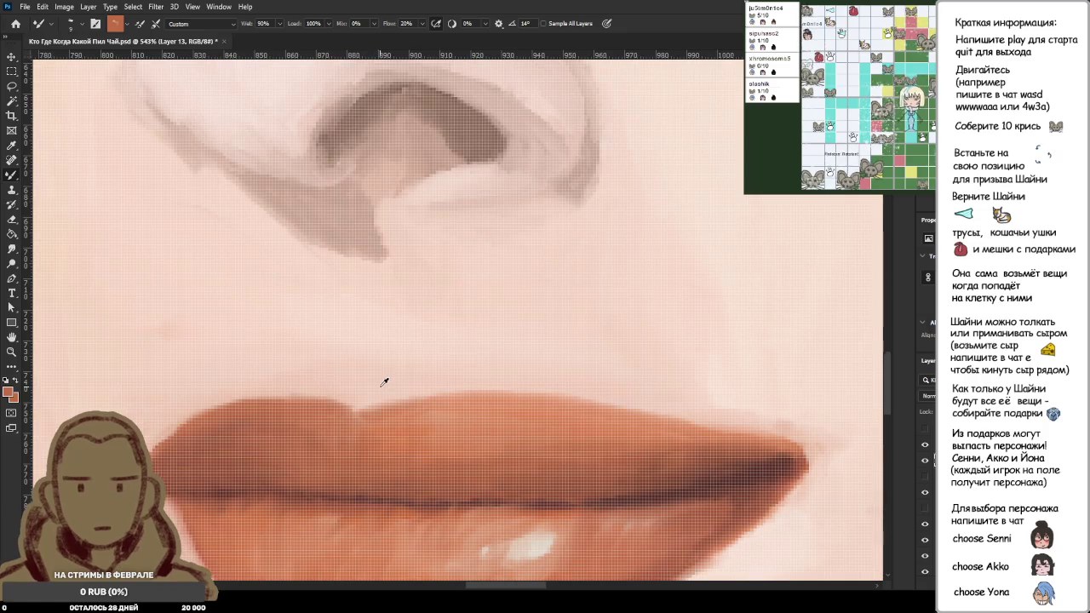
alt+click(436, 377)
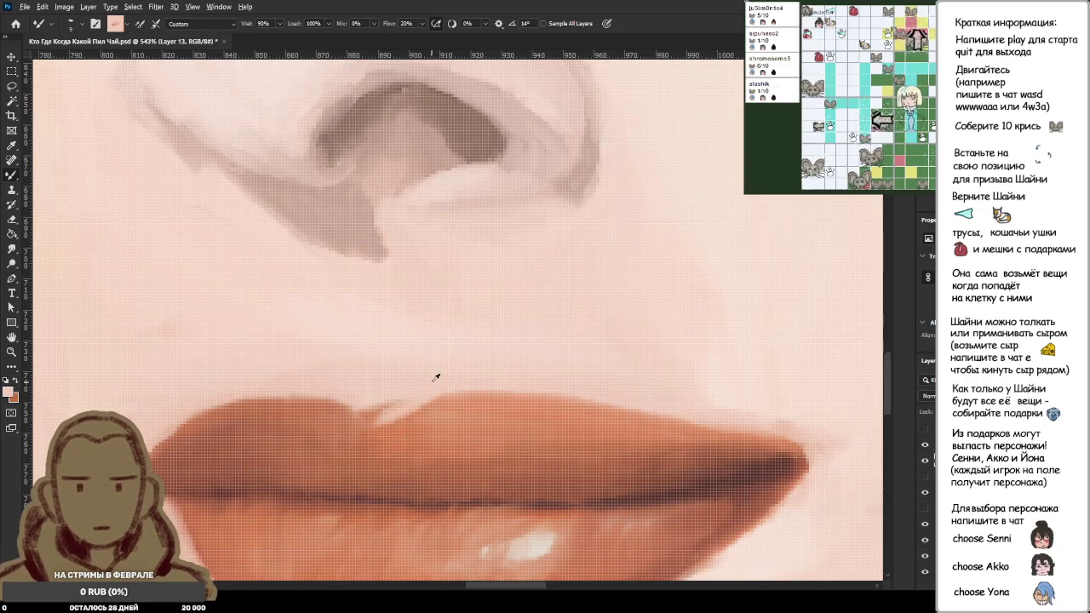
Step: Sample the upper lip edge colour and blend a short stroke along it
scroll(381, 411, down, 1)
scroll(423, 389, down, 2)
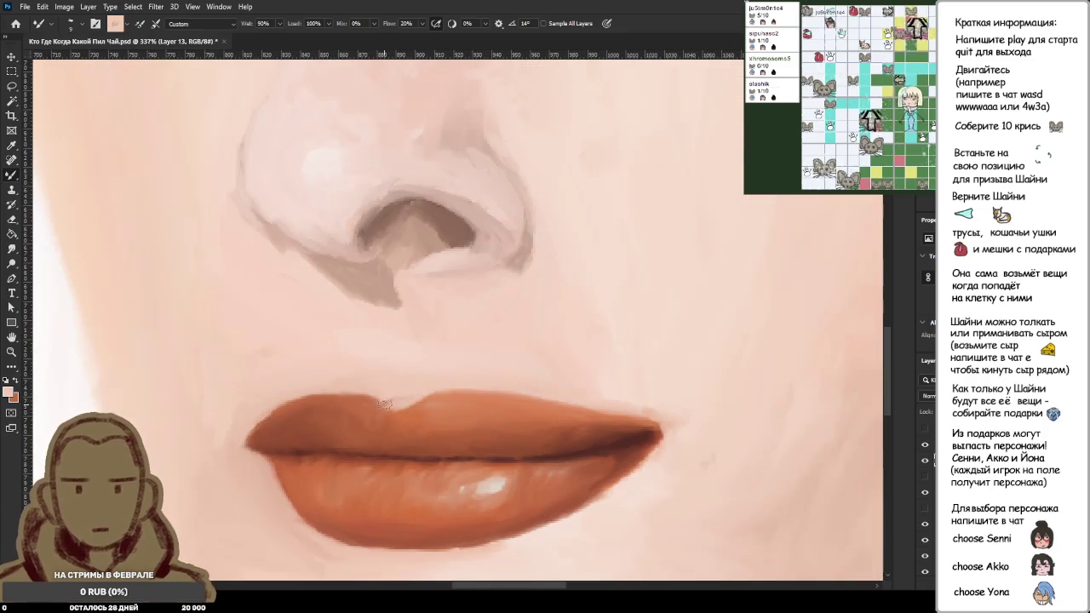
alt+click(410, 375)
mouse_move(397, 392)
mouse_down()
mouse_move(419, 383)
mouse_move(385, 389)
mouse_up()
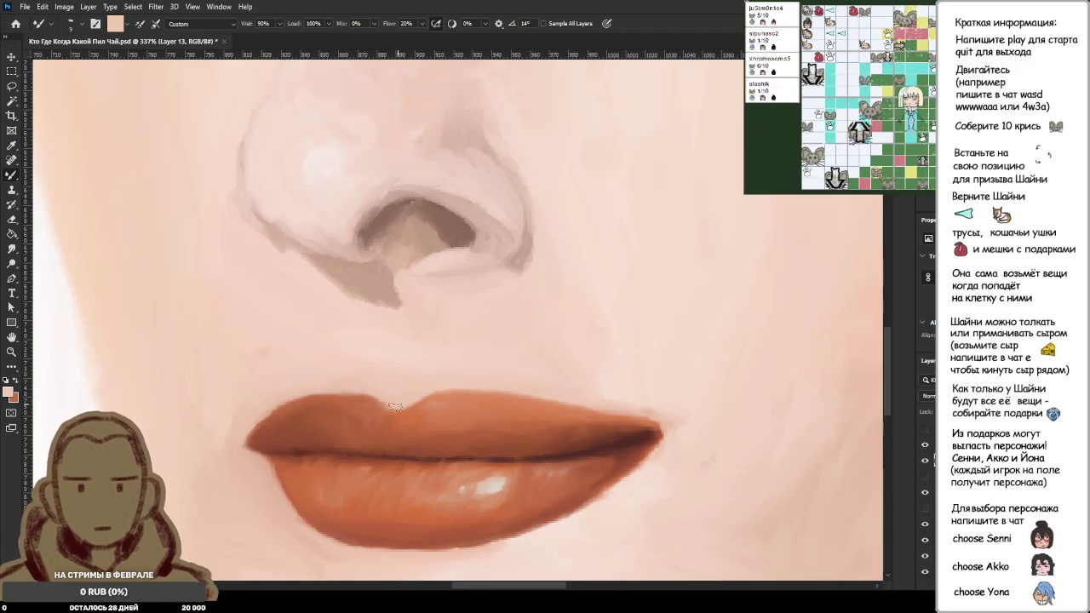
Step: Fit the portrait in view and load the brush with upper-lip and light skin tones
key(ctrl+0)
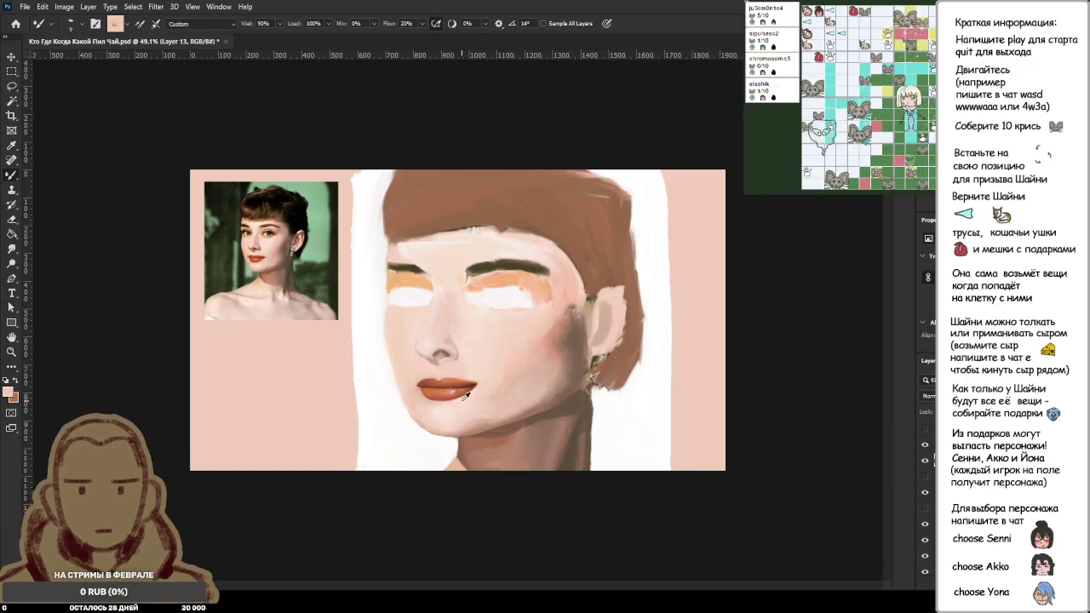
scroll(466, 394, down, 1)
scroll(466, 394, up, 1)
scroll(466, 394, up, 1)
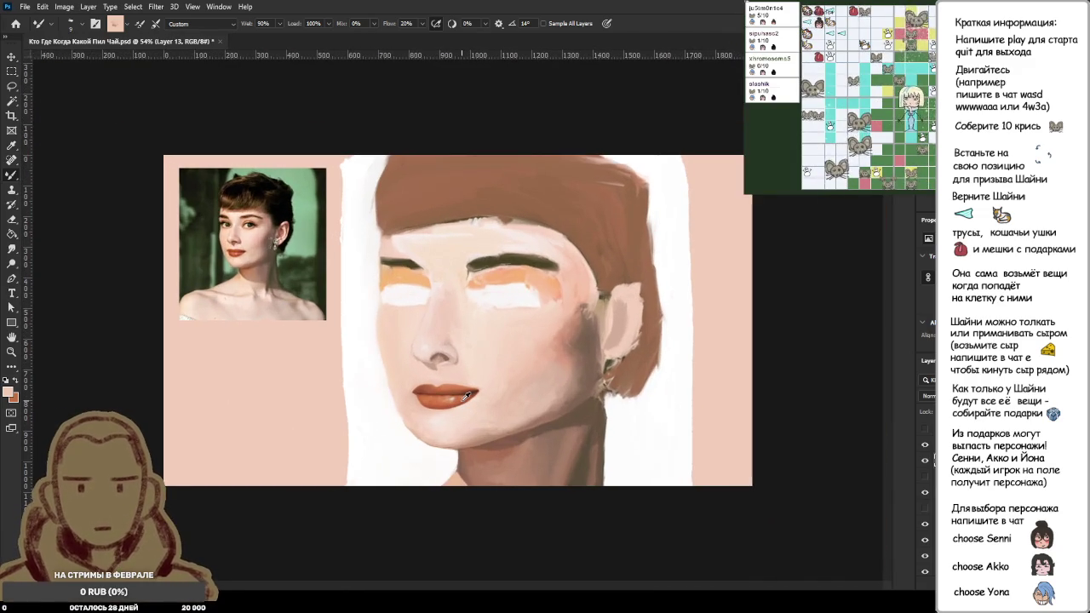
scroll(456, 410, up, 3)
scroll(455, 410, up, 3)
scroll(489, 333, up, 2)
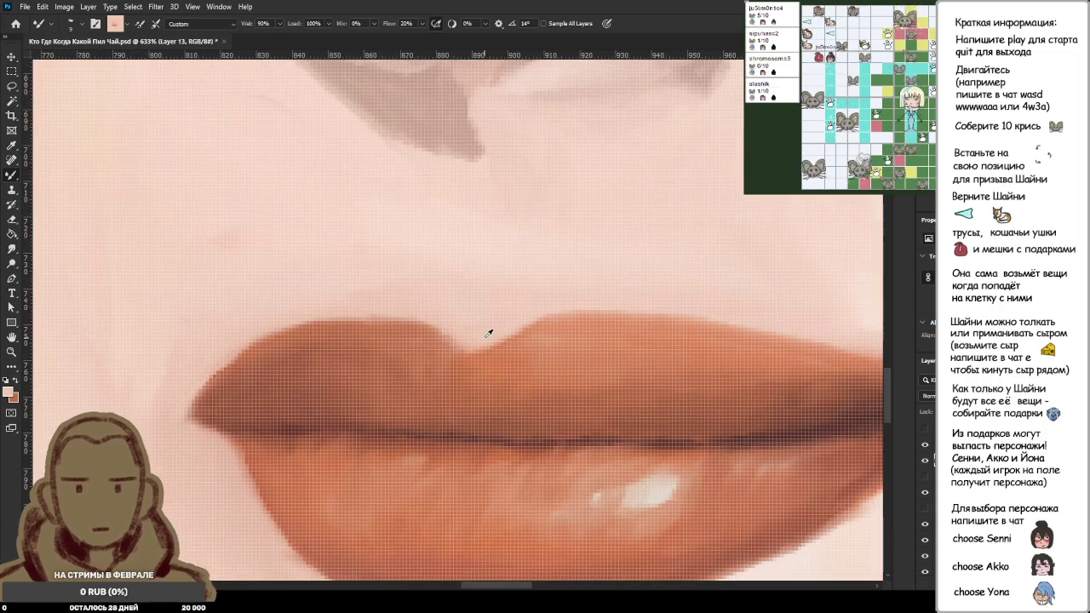
alt+click(432, 317)
alt+click(470, 324)
alt+click(458, 346)
alt+click(473, 339)
alt+click(500, 331)
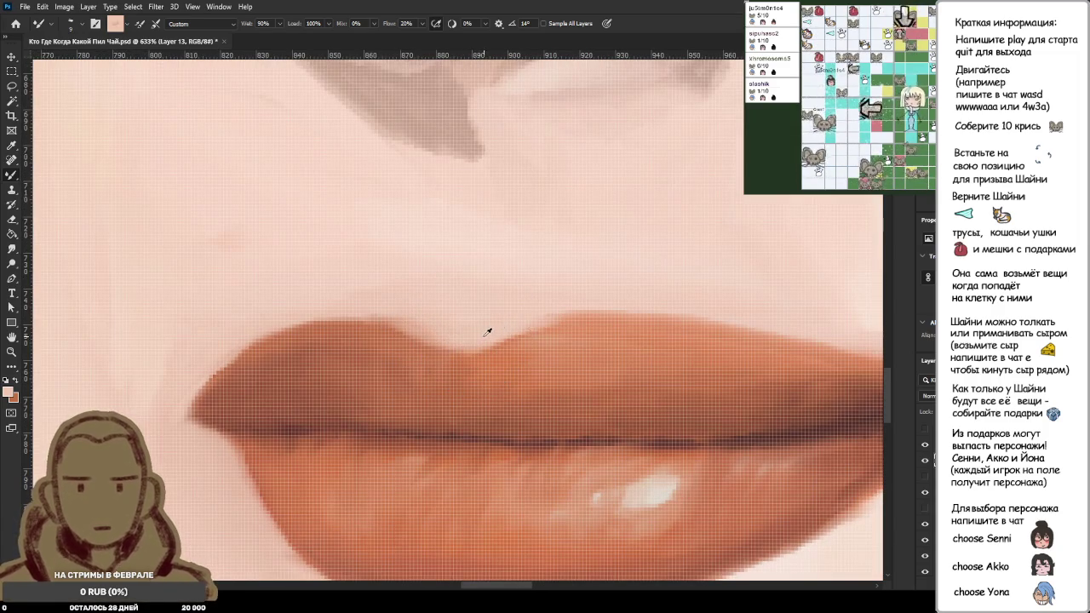
Step: Soften the dip in the upper lip edge by blending skin tone over it
scroll(574, 311, down, 3)
scroll(475, 269, down, 3)
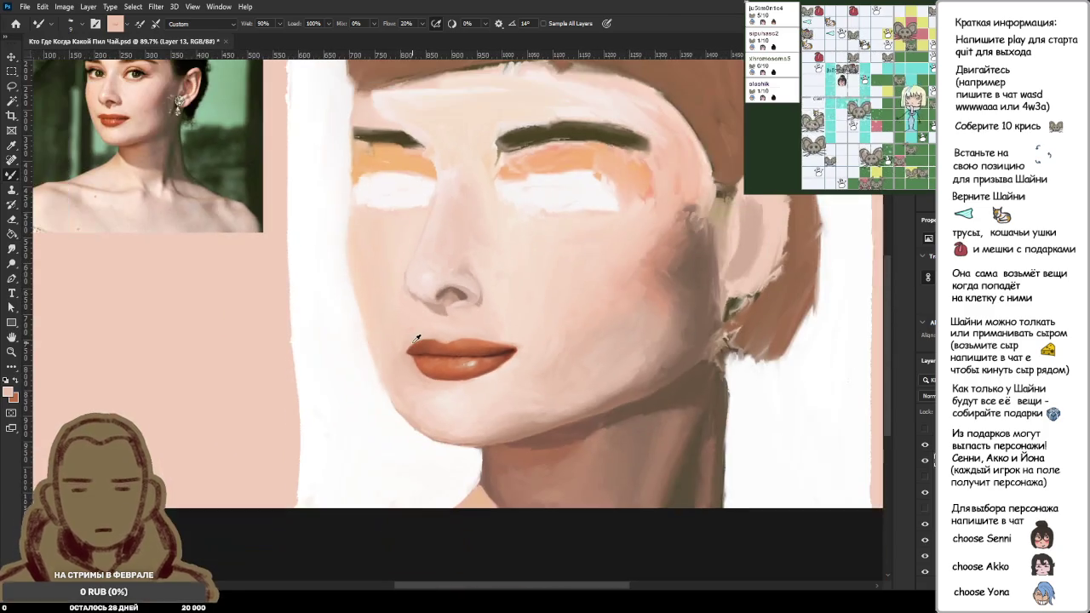
scroll(421, 272, down, 2)
scroll(499, 226, up, 3)
alt+click(489, 261)
scroll(565, 256, up, 2)
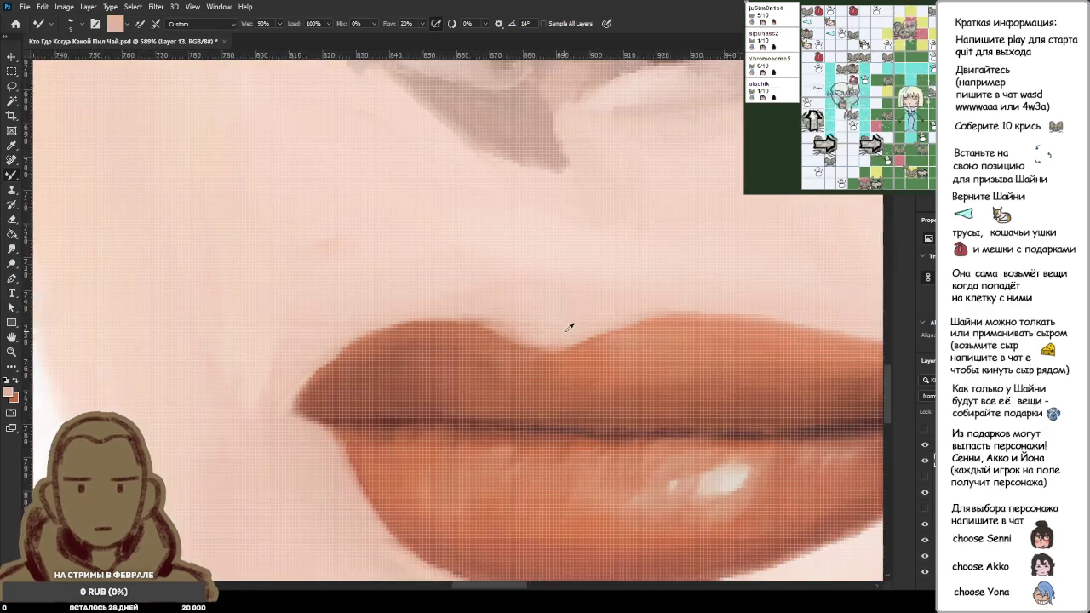
scroll(605, 275, up, 2)
scroll(606, 275, up, 2)
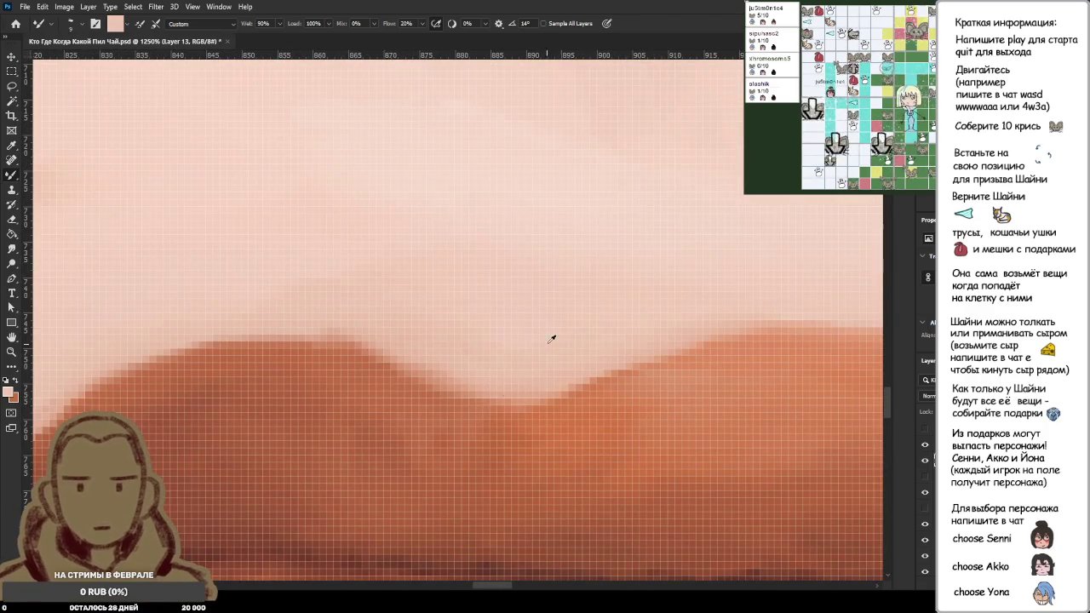
drag(528, 372, 477, 398)
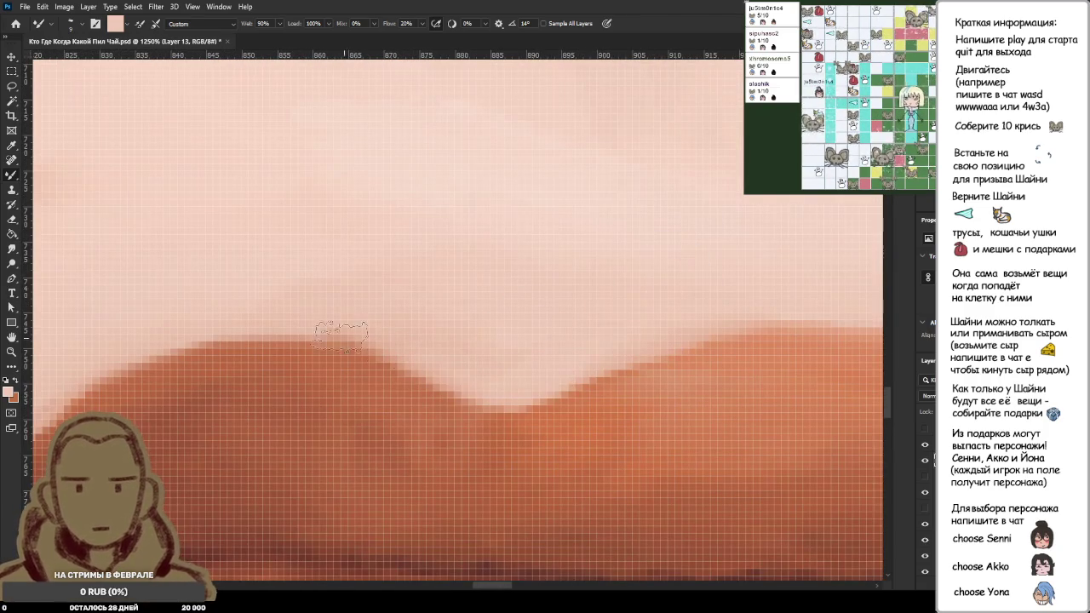
drag(545, 400, 426, 388)
Step: Sample a colour from the painting, then load the brush with a darker lip colour
scroll(450, 312, down, 2)
scroll(470, 248, down, 2)
alt+click(489, 319)
scroll(358, 250, up, 2)
scroll(349, 337, up, 3)
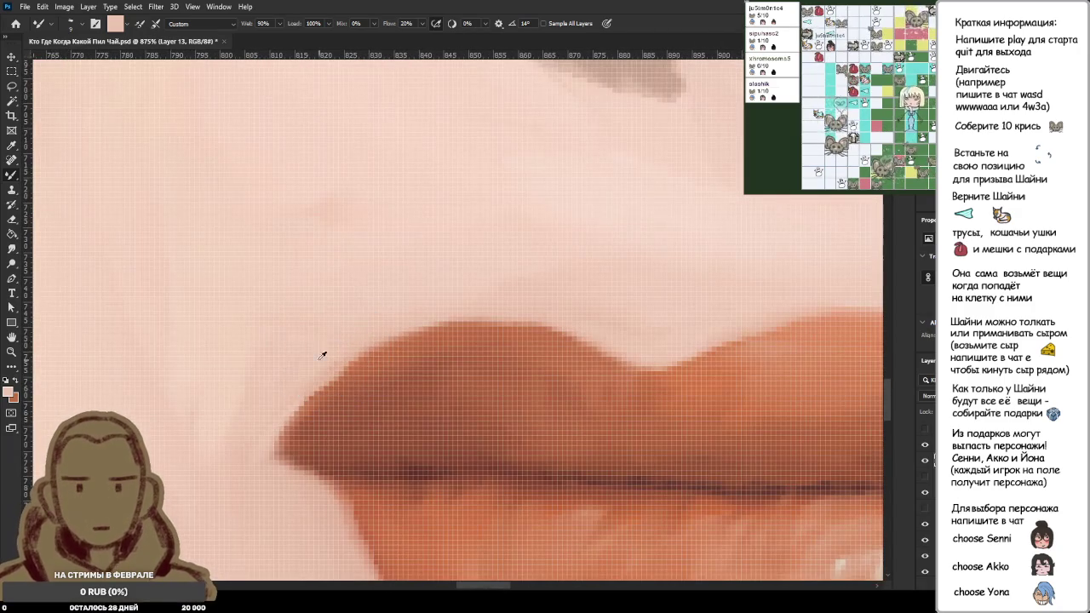
scroll(511, 311, down, 2)
scroll(531, 304, down, 2)
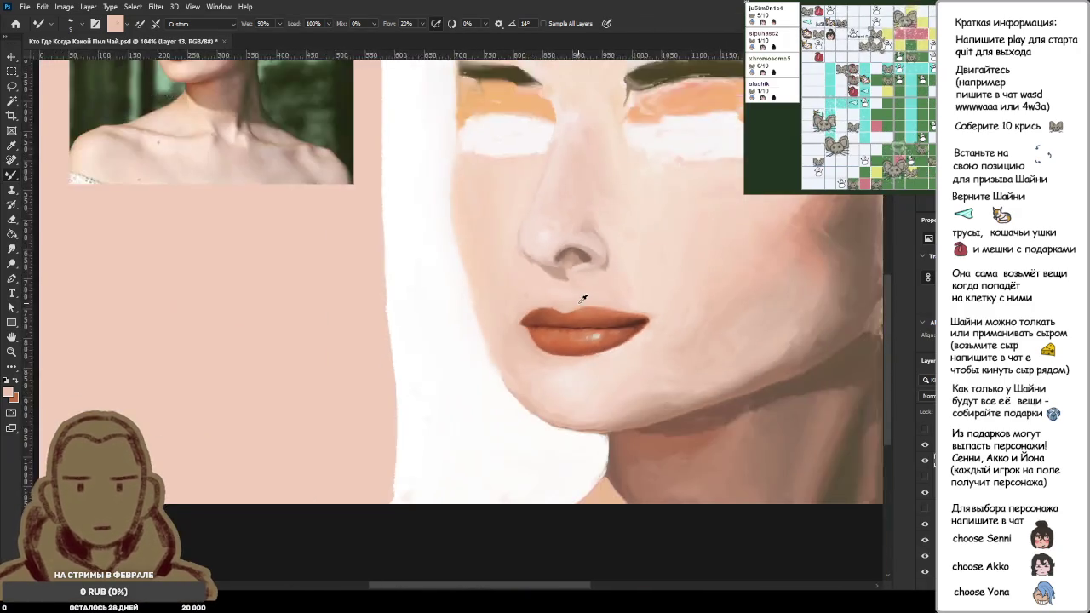
scroll(584, 302, down, 2)
scroll(585, 303, down, 2)
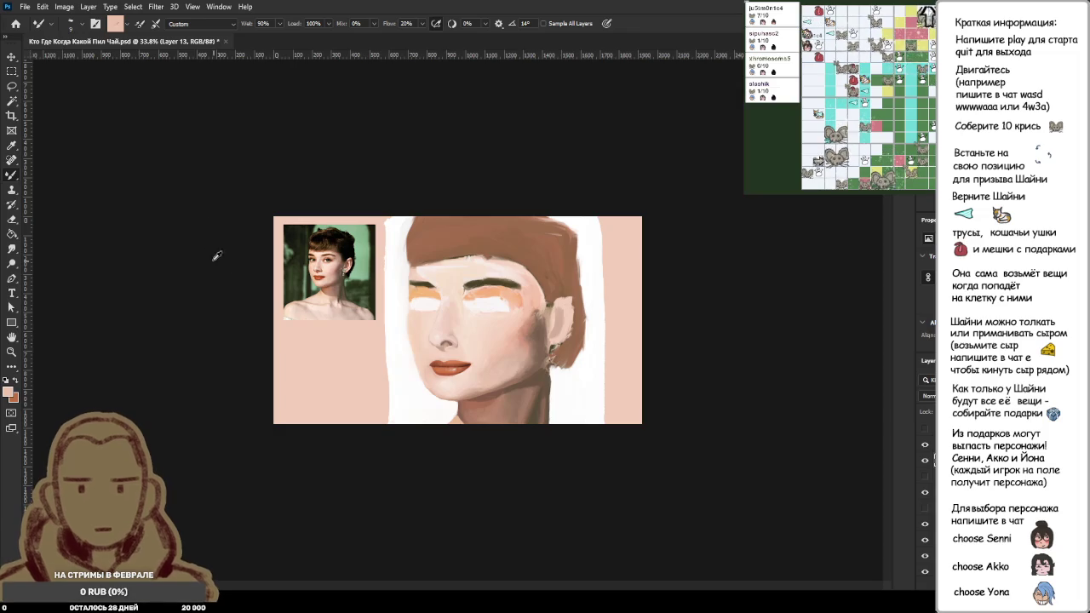
scroll(223, 270, up, 2)
scroll(213, 264, up, 2)
scroll(202, 258, up, 1)
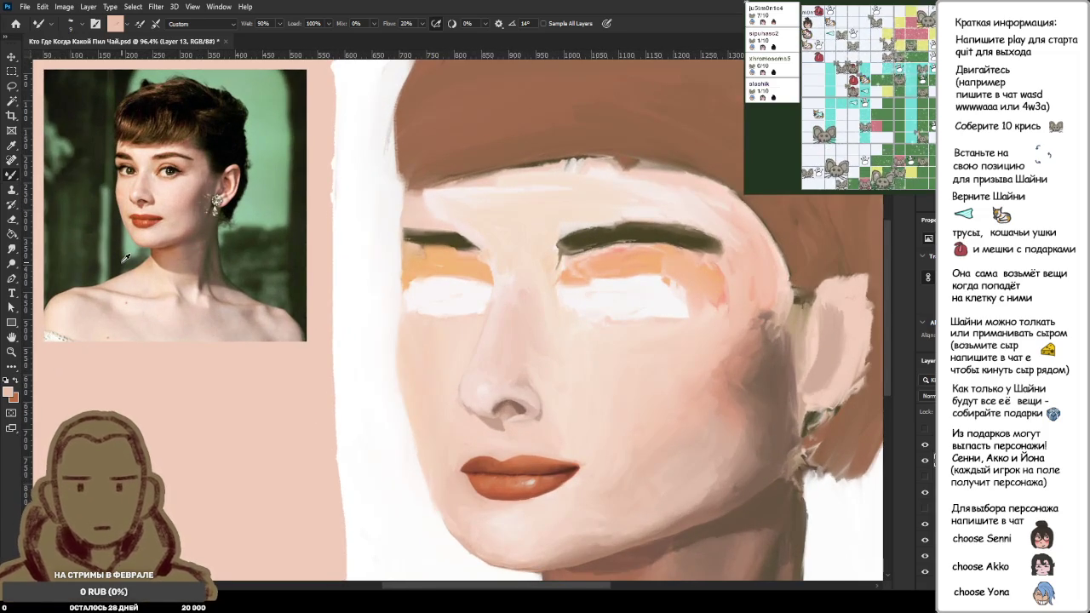
scroll(132, 247, up, 1)
scroll(149, 222, up, 1)
scroll(162, 203, up, 2)
scroll(165, 202, up, 1)
scroll(213, 255, down, 3)
scroll(298, 323, down, 2)
scroll(400, 392, up, 1)
scroll(419, 415, up, 3)
scroll(426, 417, up, 2)
alt+click(666, 406)
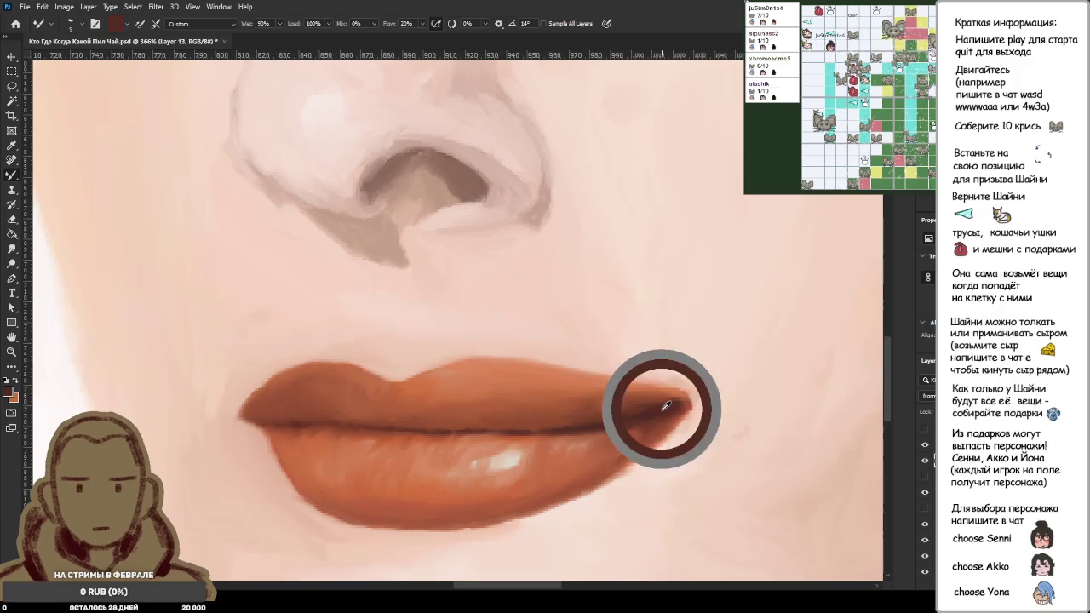
Step: Load the brush with the lighter orange of the upper lip
scroll(273, 433, up, 5)
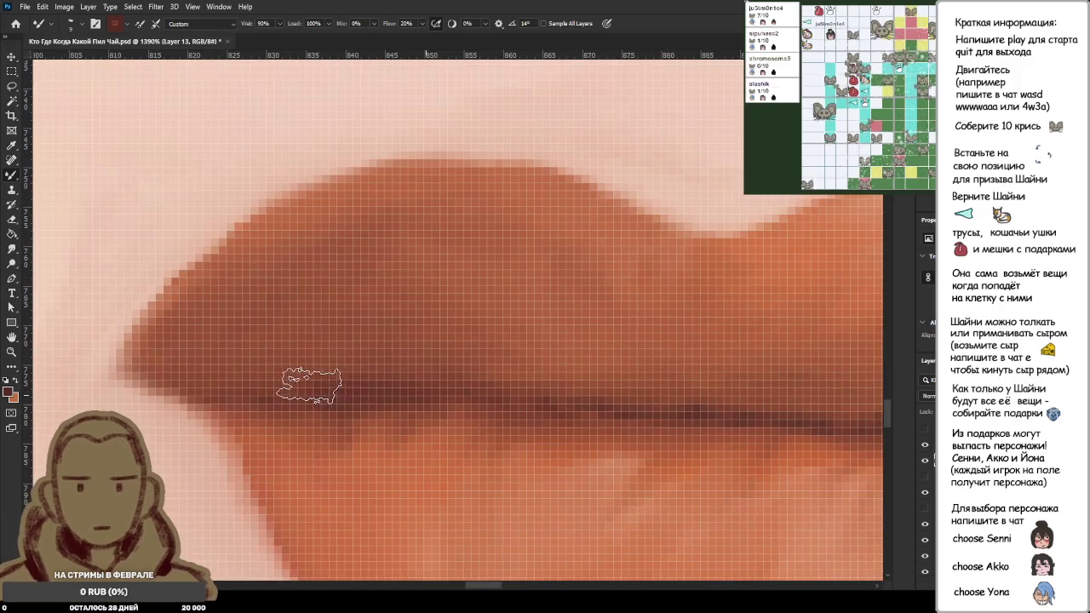
scroll(426, 391, down, 1)
scroll(477, 405, down, 2)
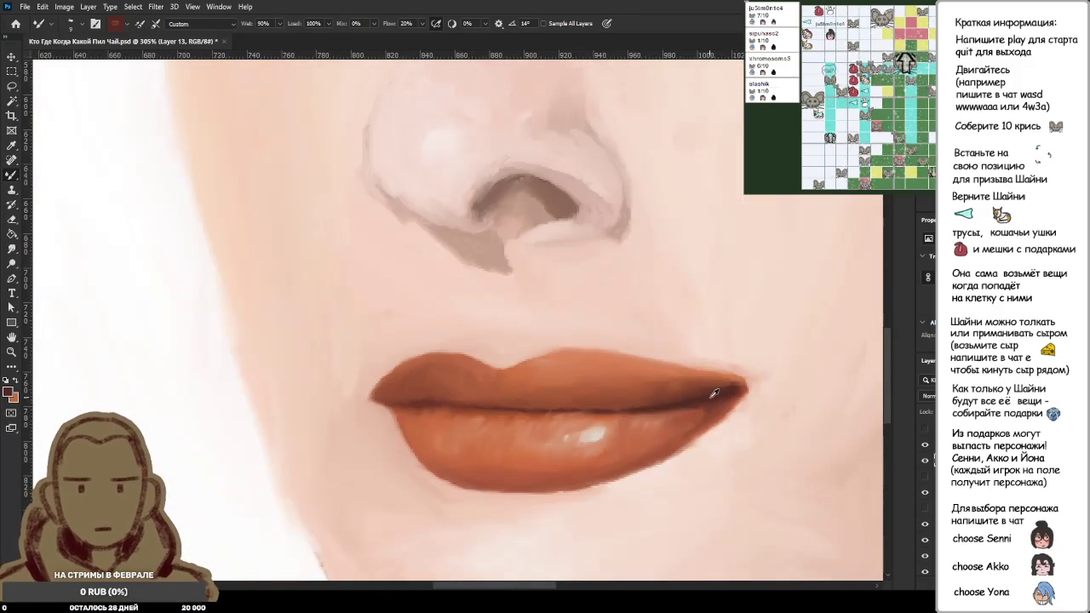
scroll(442, 411, up, 2)
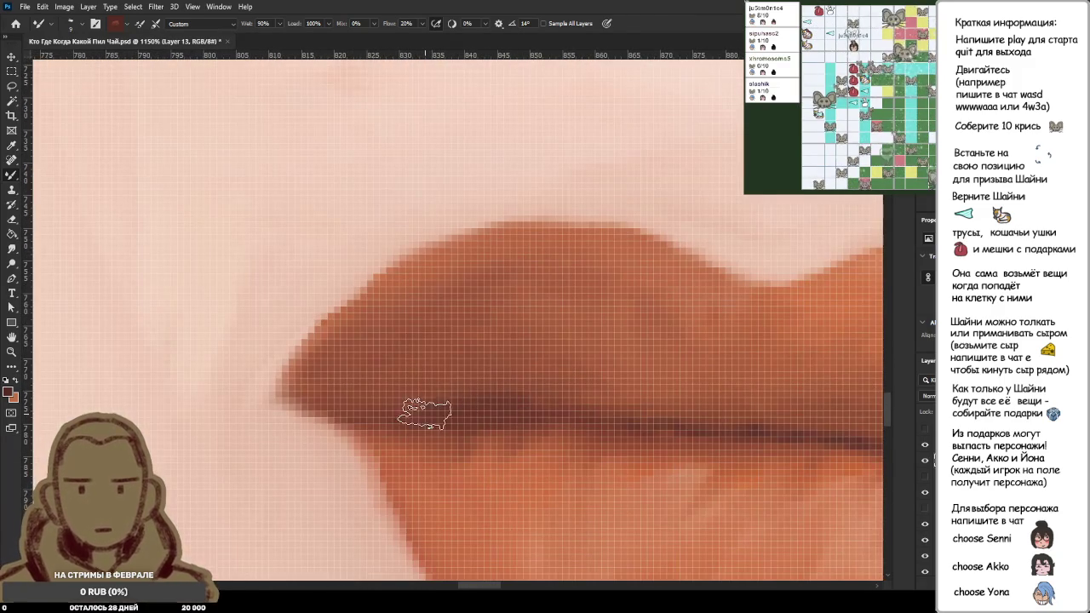
alt+click(471, 246)
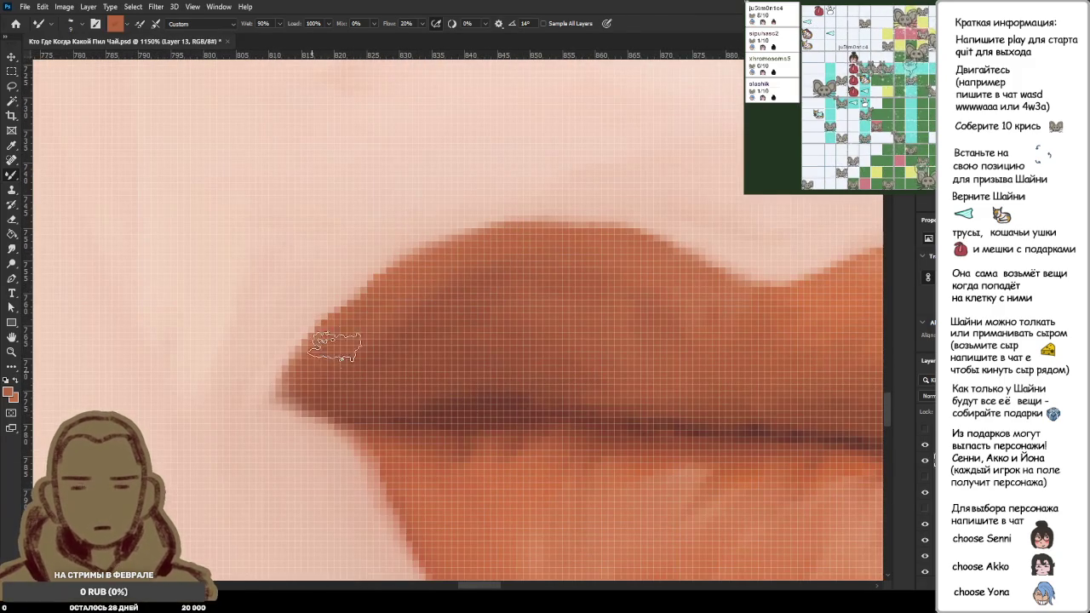
scroll(653, 330, down, 2)
scroll(653, 329, down, 2)
scroll(653, 329, down, 2)
scroll(597, 346, down, 1)
scroll(482, 386, down, 2)
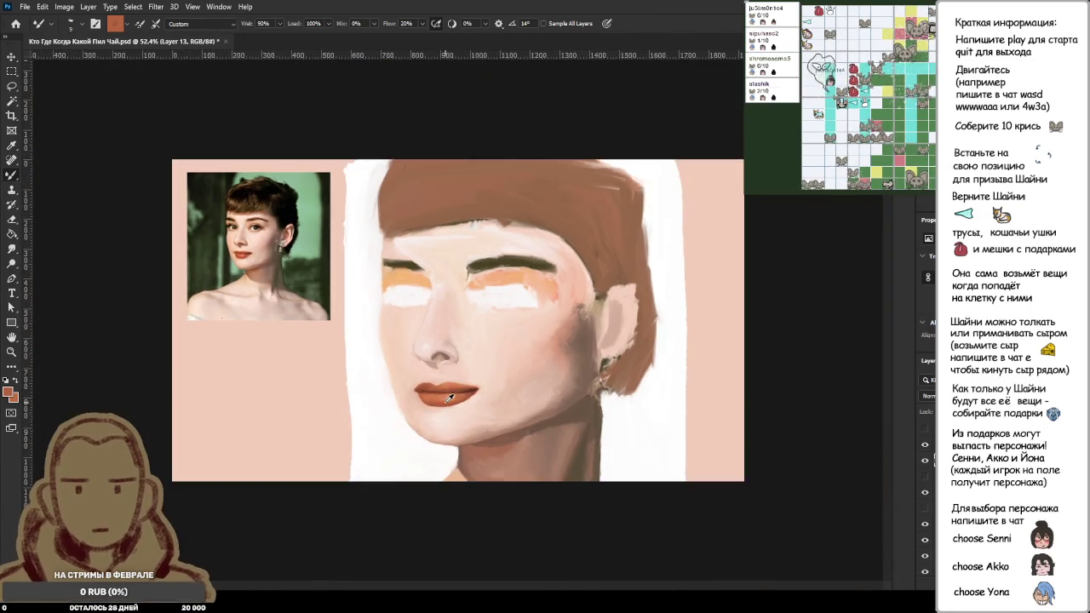
scroll(457, 396, down, 2)
scroll(465, 390, up, 3)
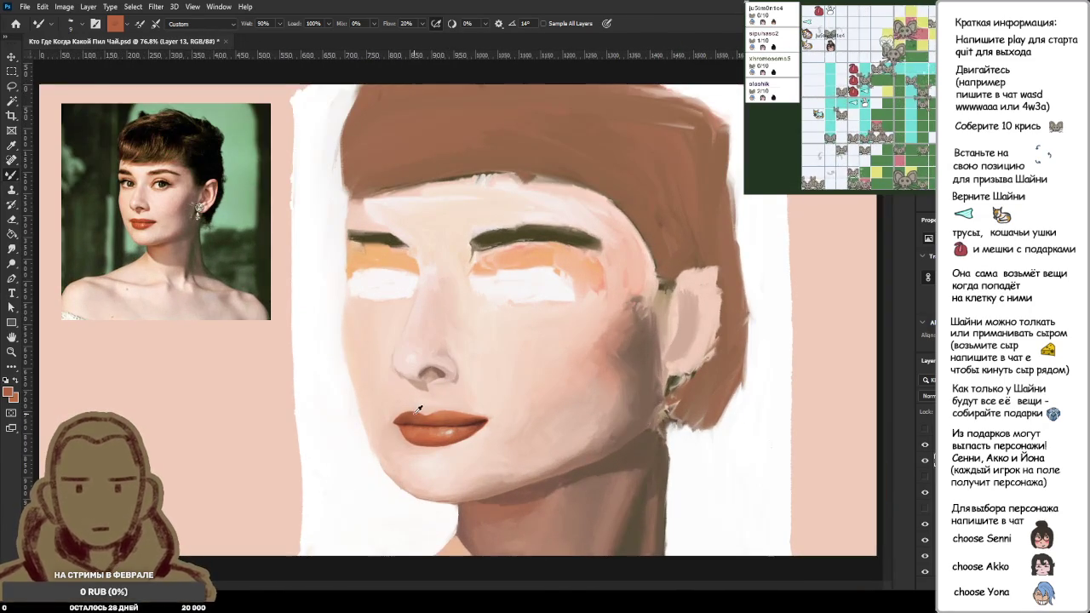
scroll(410, 407, up, 1)
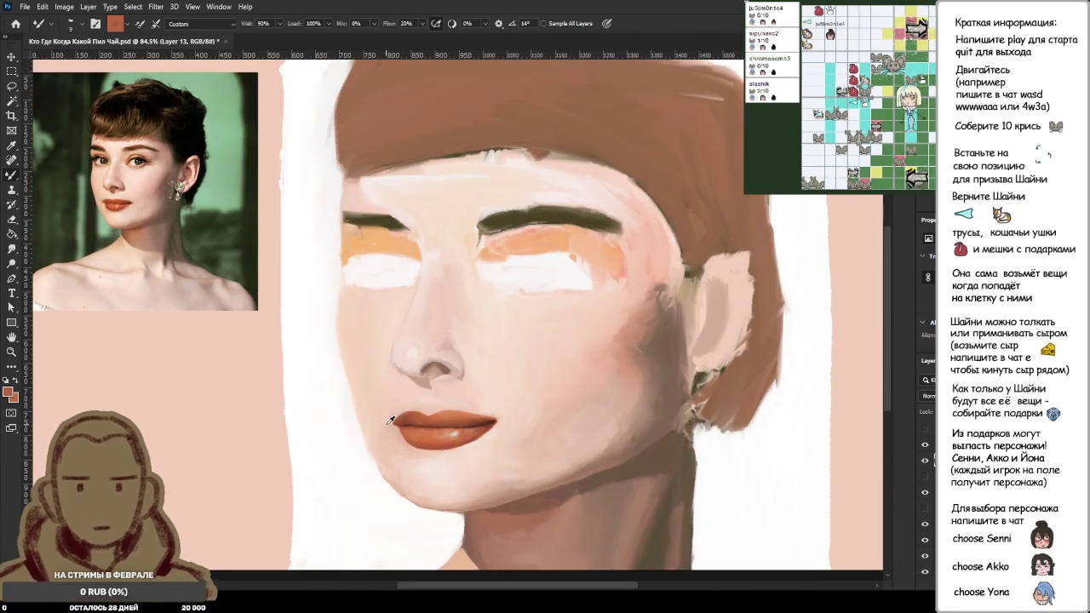
scroll(392, 420, up, 2)
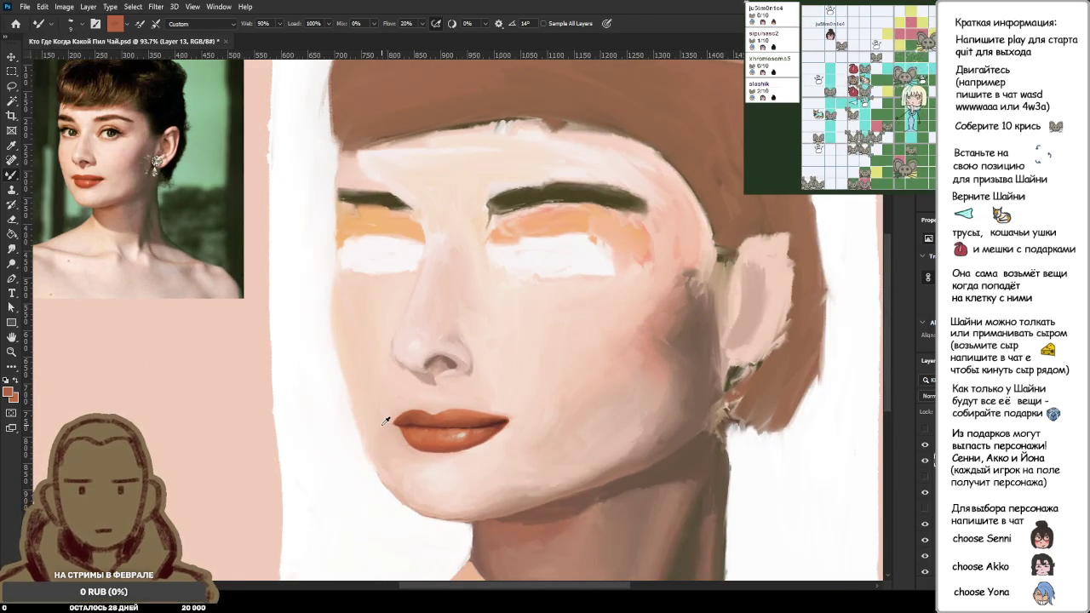
scroll(388, 422, up, 5)
scroll(434, 433, up, 2)
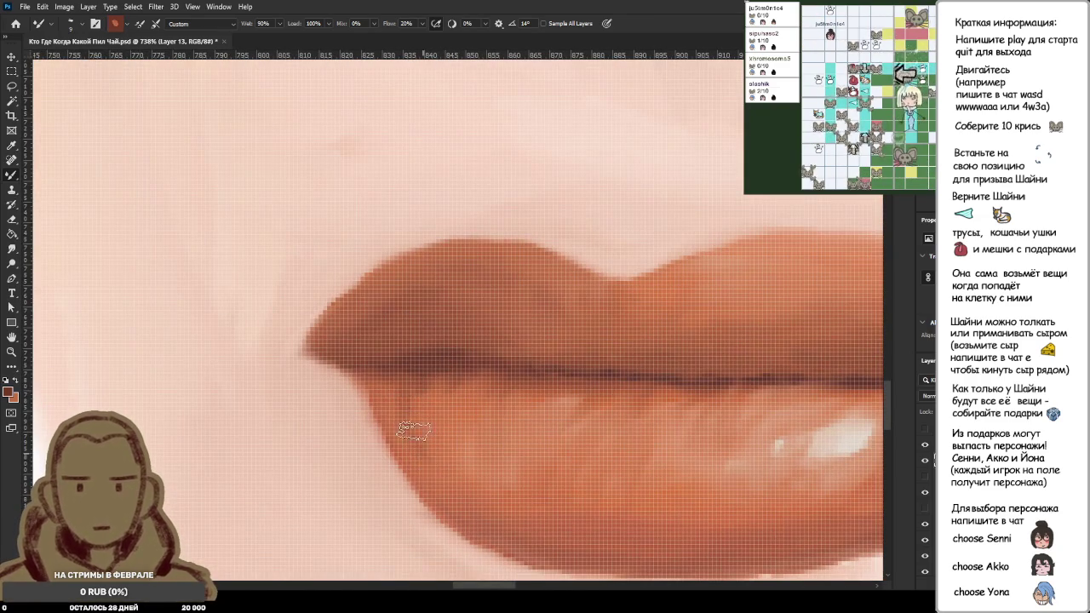
Step: Sample lower-lip oranges and the darker red at the lip line for the lower lip's shading
alt+click(469, 397)
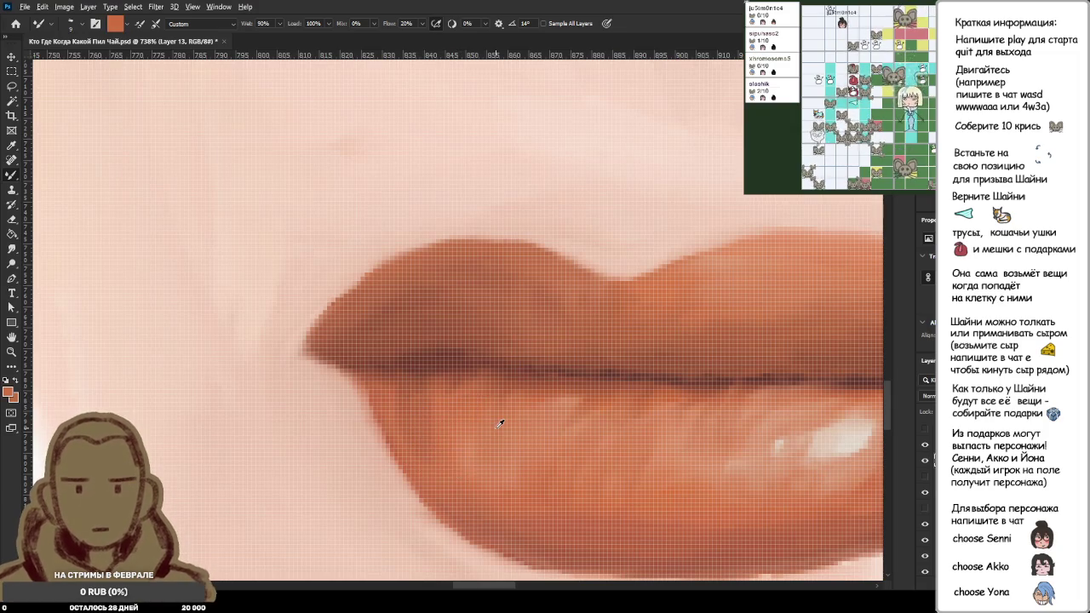
alt+click(467, 402)
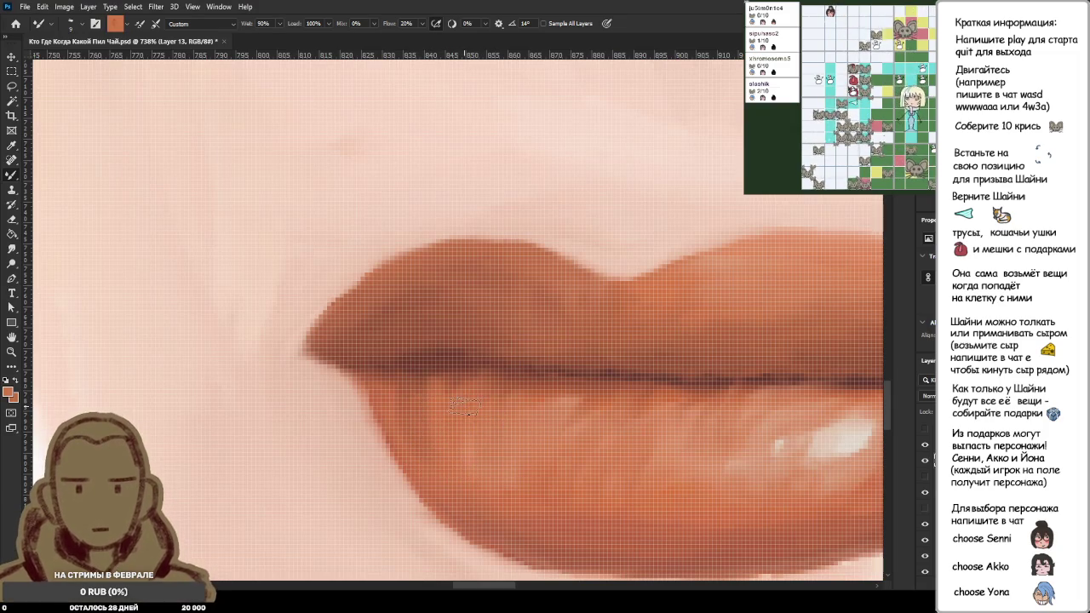
alt+click(468, 392)
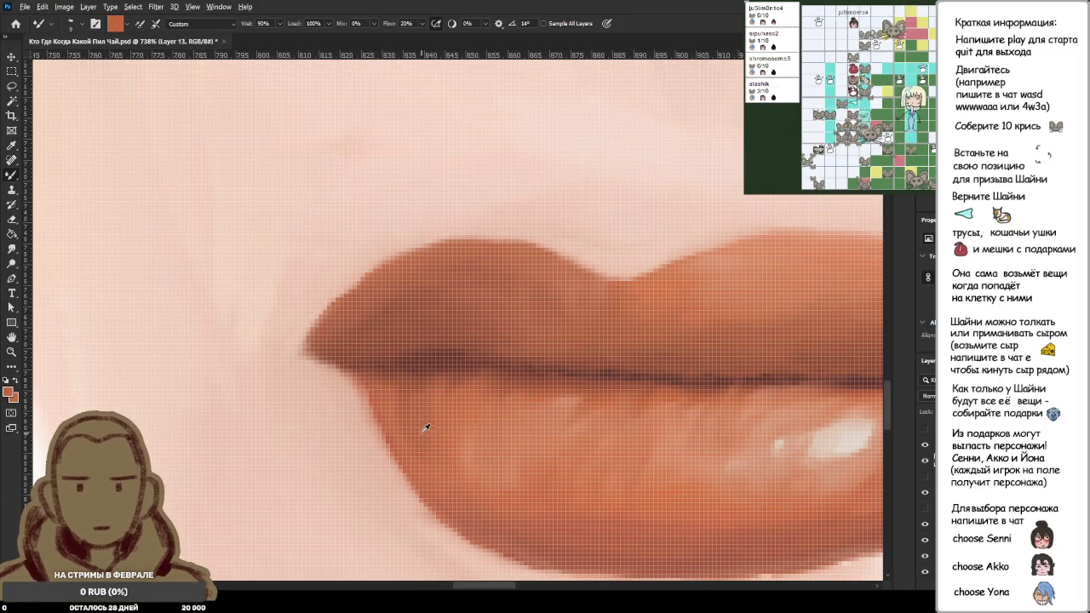
alt+click(474, 394)
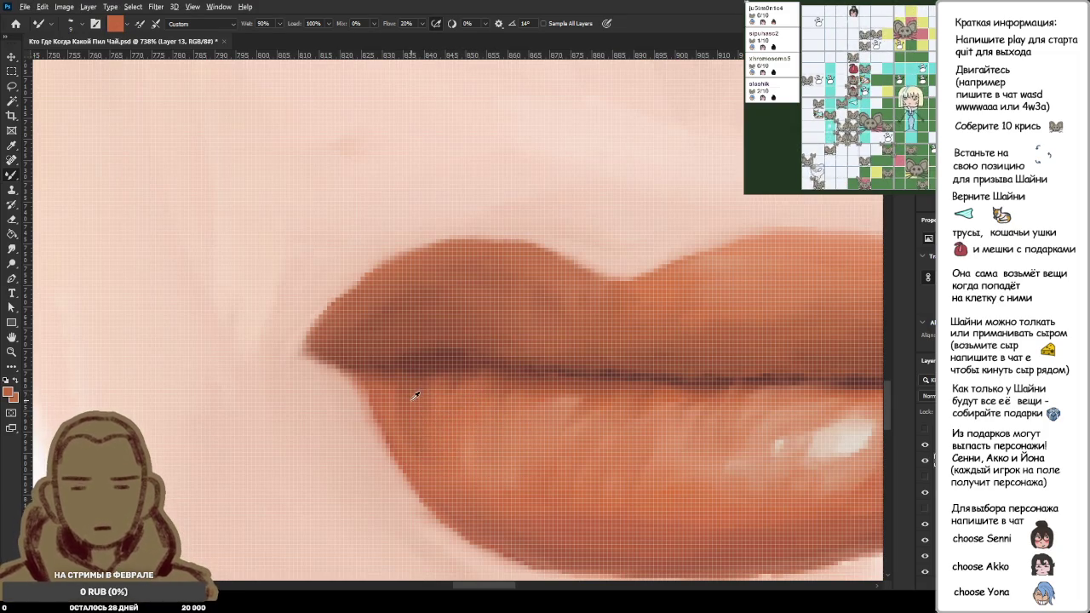
alt+click(434, 356)
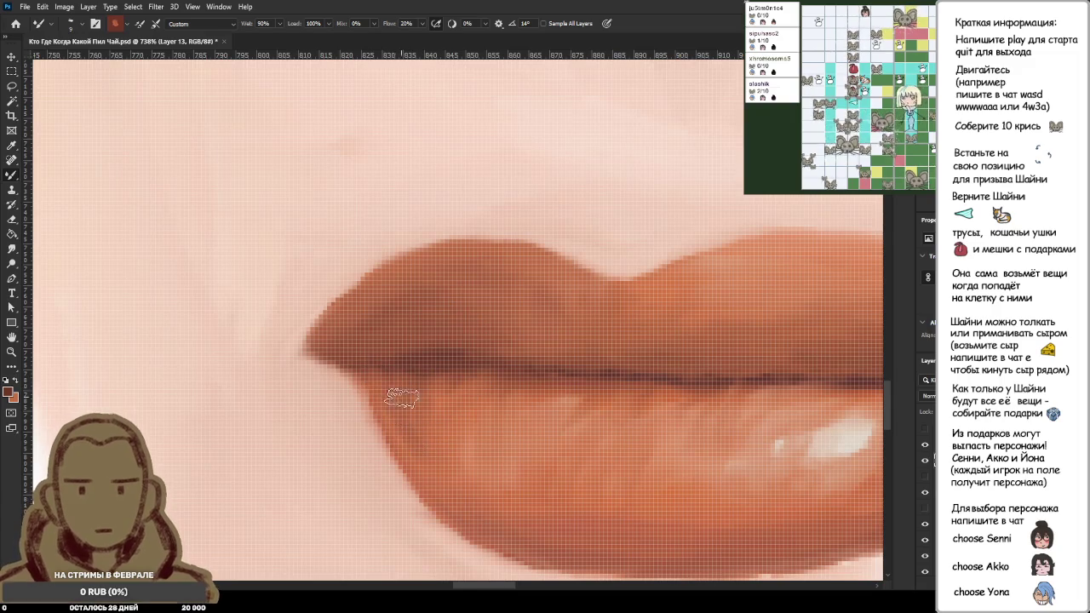
alt+click(421, 444)
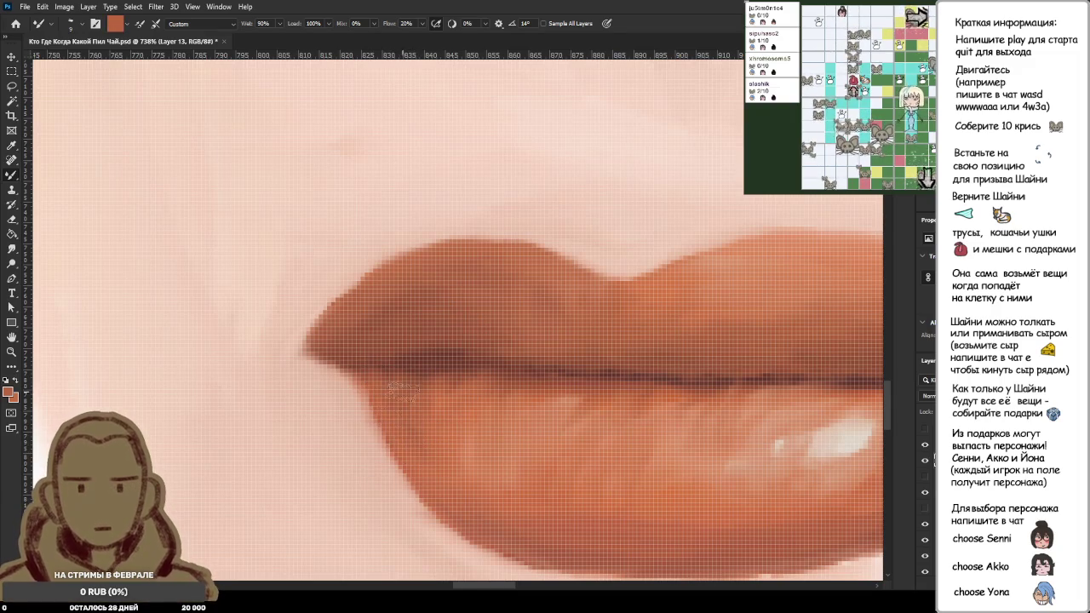
scroll(476, 441, down, 3)
scroll(475, 441, down, 3)
scroll(494, 442, down, 3)
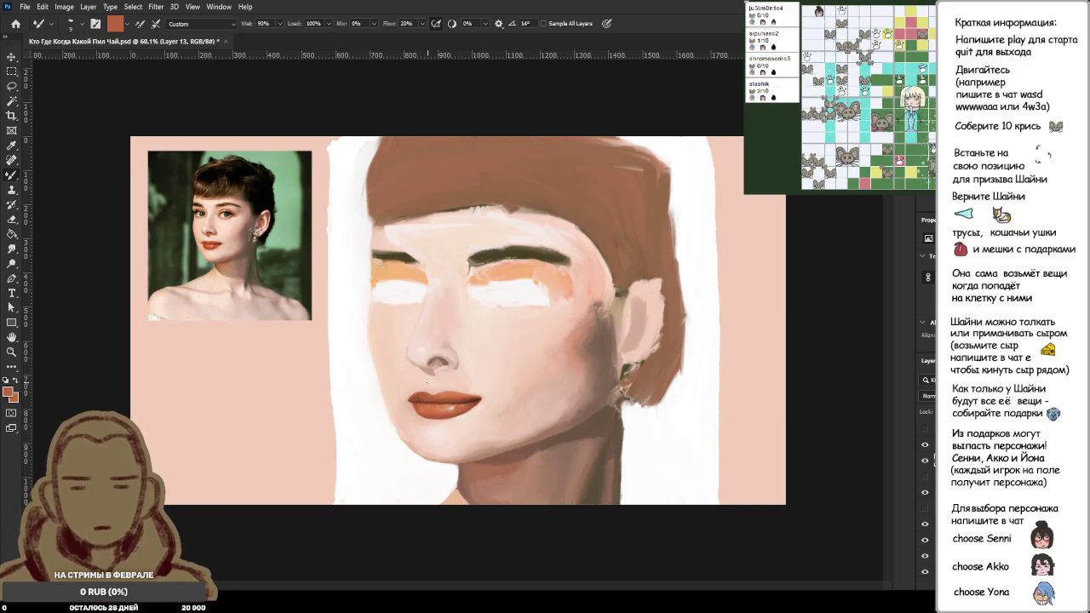
scroll(437, 378, up, 2)
scroll(520, 389, up, 2)
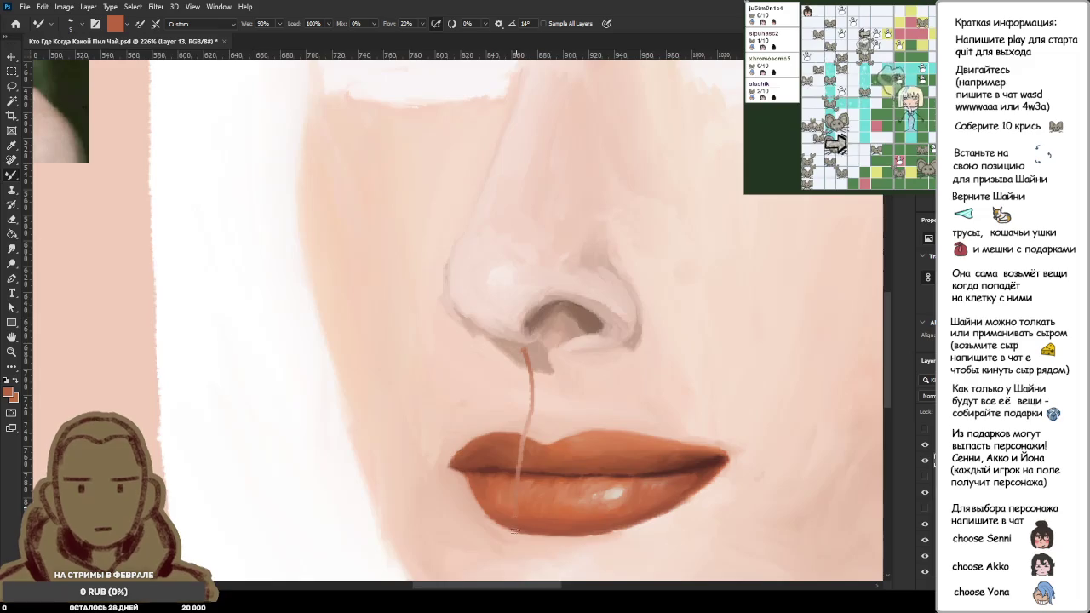
scroll(451, 483, down, 2)
scroll(451, 490, down, 2)
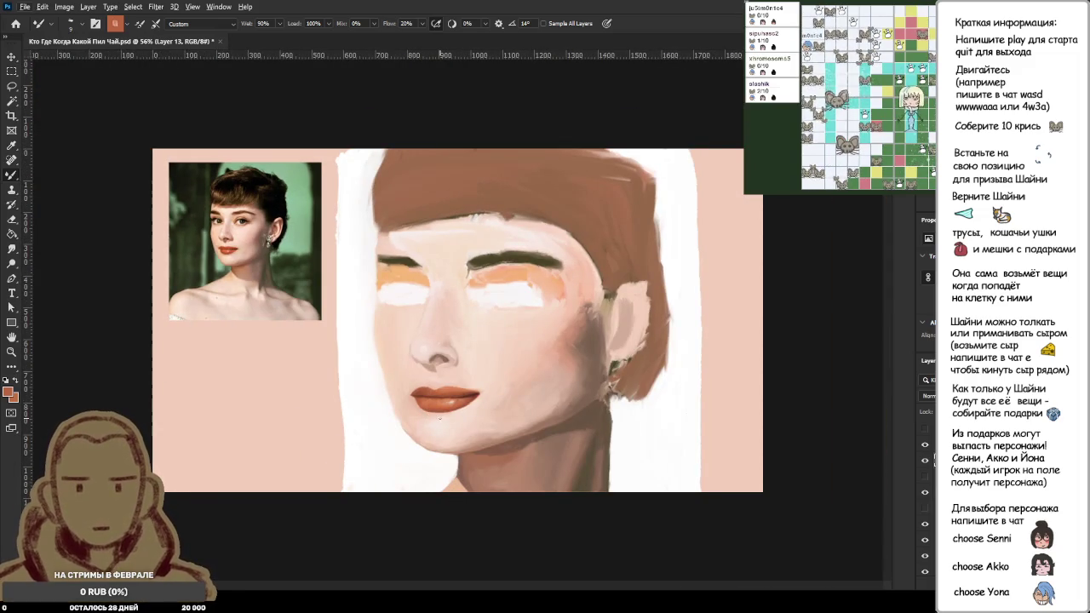
Step: Lasso the lips and shift them about 47 px left with Free Transform
key(l)
mouse_move(458, 375)
mouse_down()
mouse_move(477, 384)
mouse_move(454, 375)
mouse_up()
key(ctrl+t)
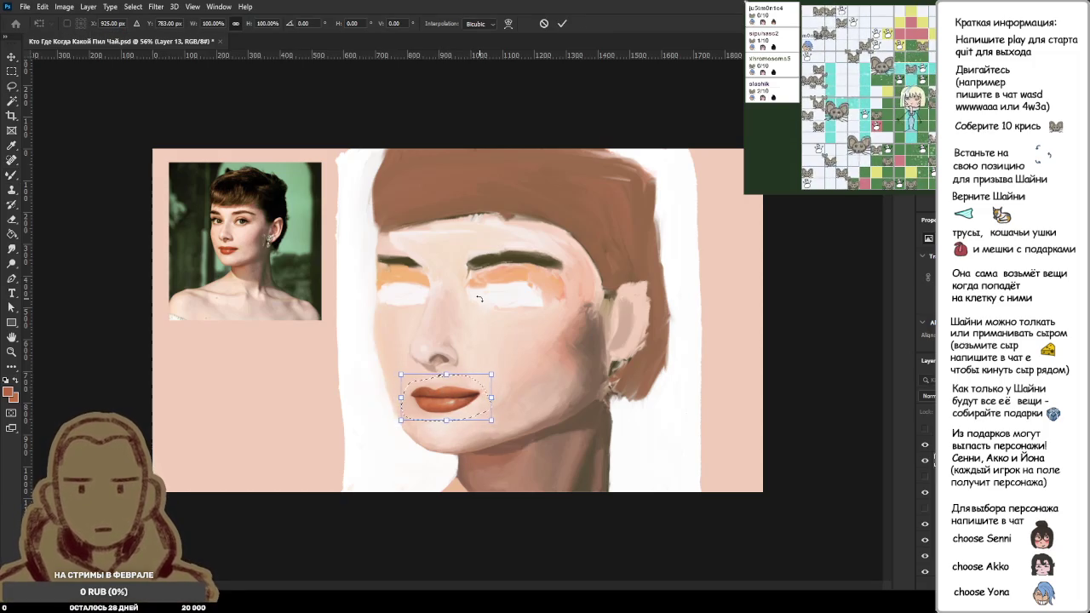
scroll(441, 379, up, 5)
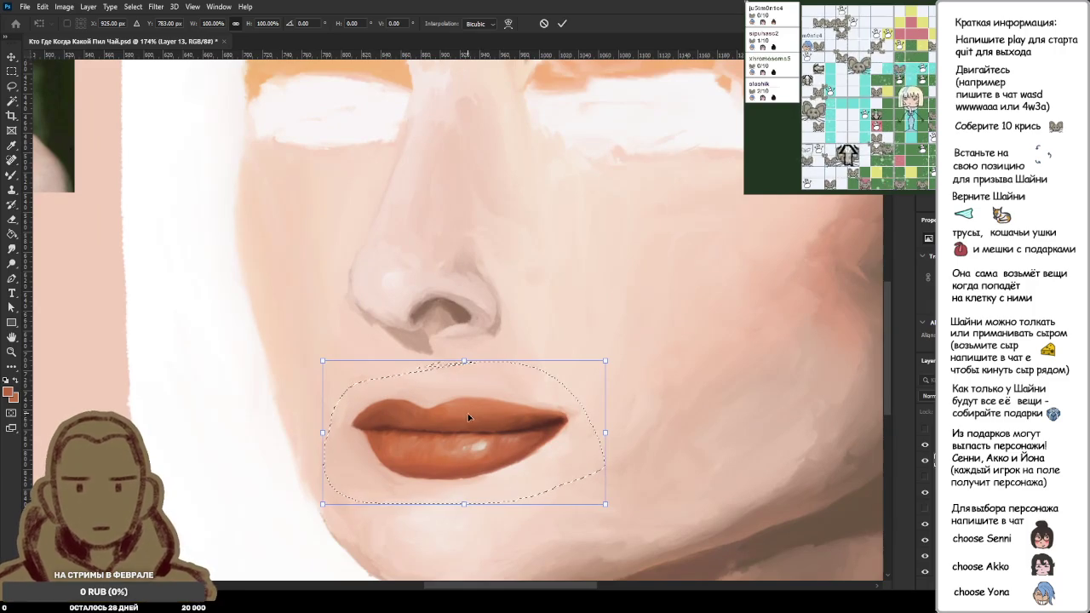
drag(473, 418, 433, 420)
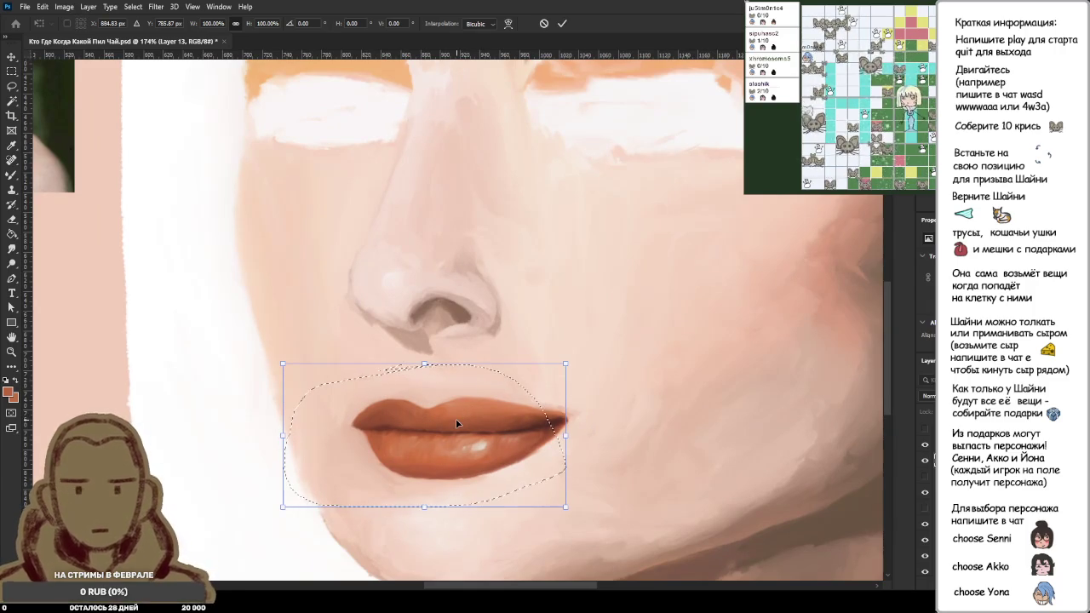
key(Return)
Step: Move the lips about 35 px left, nudge them back right, apply, and deselect
key(ctrl+t)
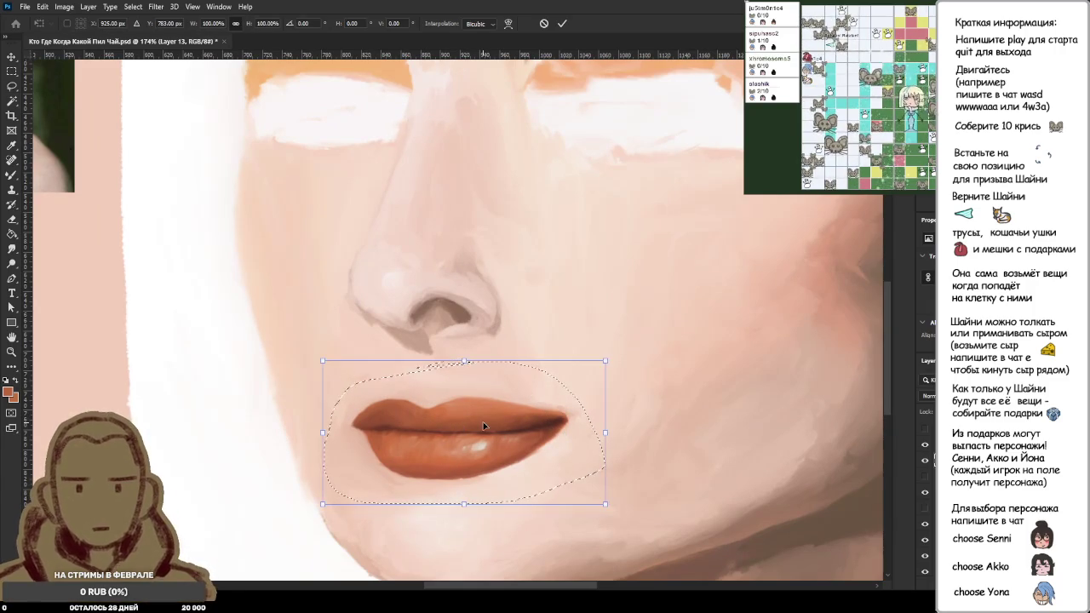
drag(483, 419, 472, 408)
scroll(473, 413, down, 5)
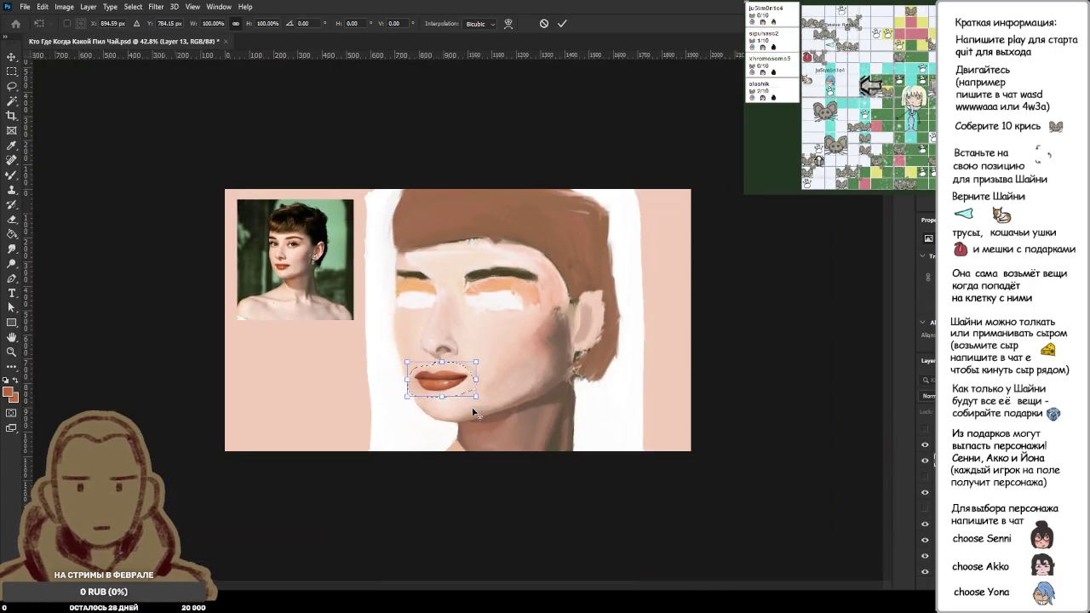
key(shift+Right)
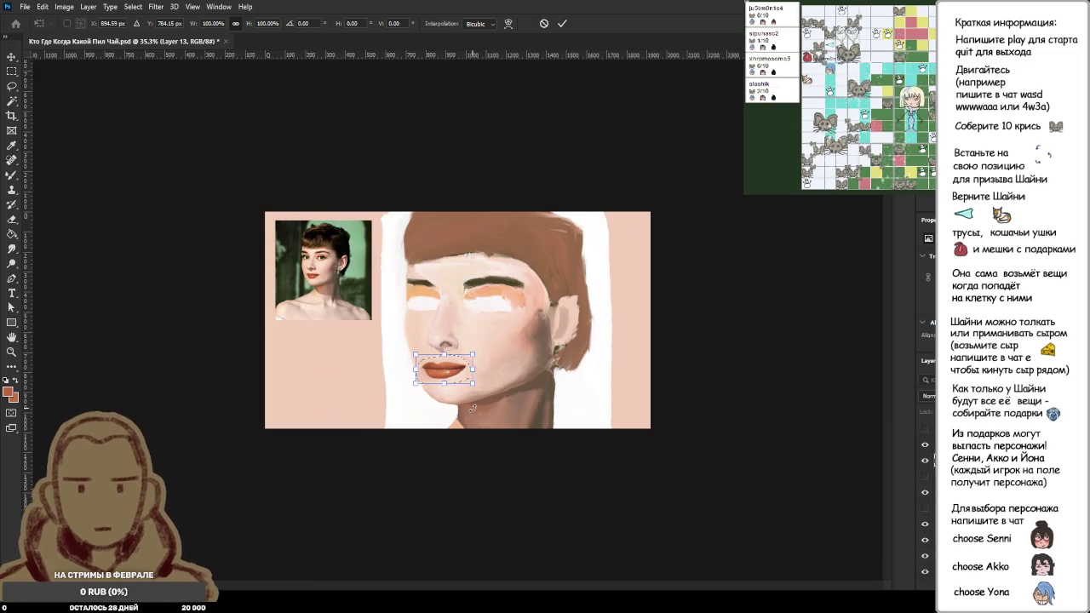
key(shift+Right)
key(Return)
key(ctrl+d)
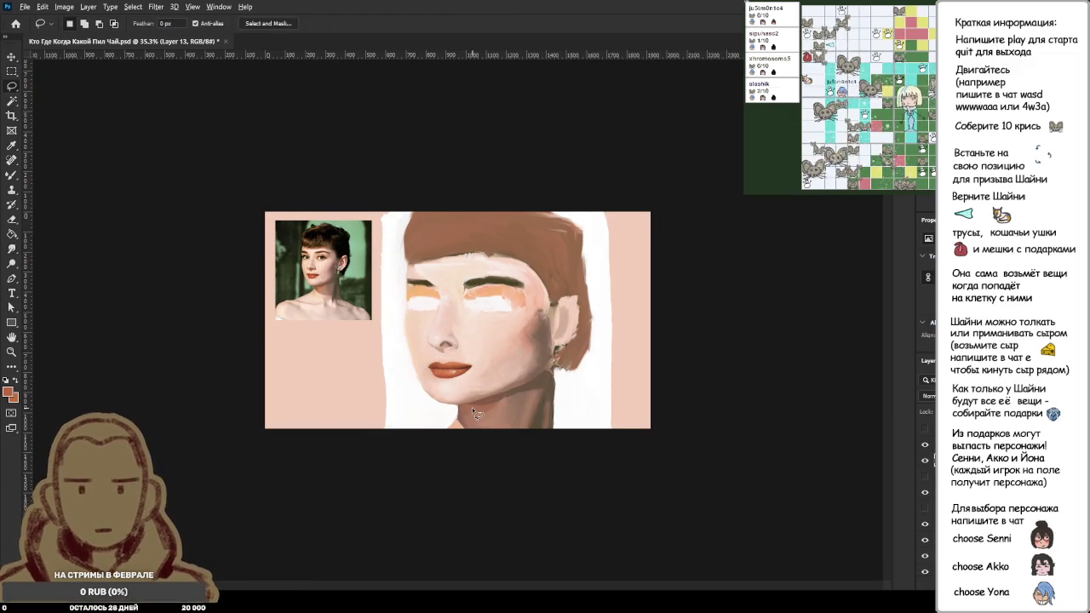
Step: Switch to the Mixer Brush and sample lighter and darker orange tones from the lips
scroll(472, 408, down, 2)
scroll(473, 413, up, 2)
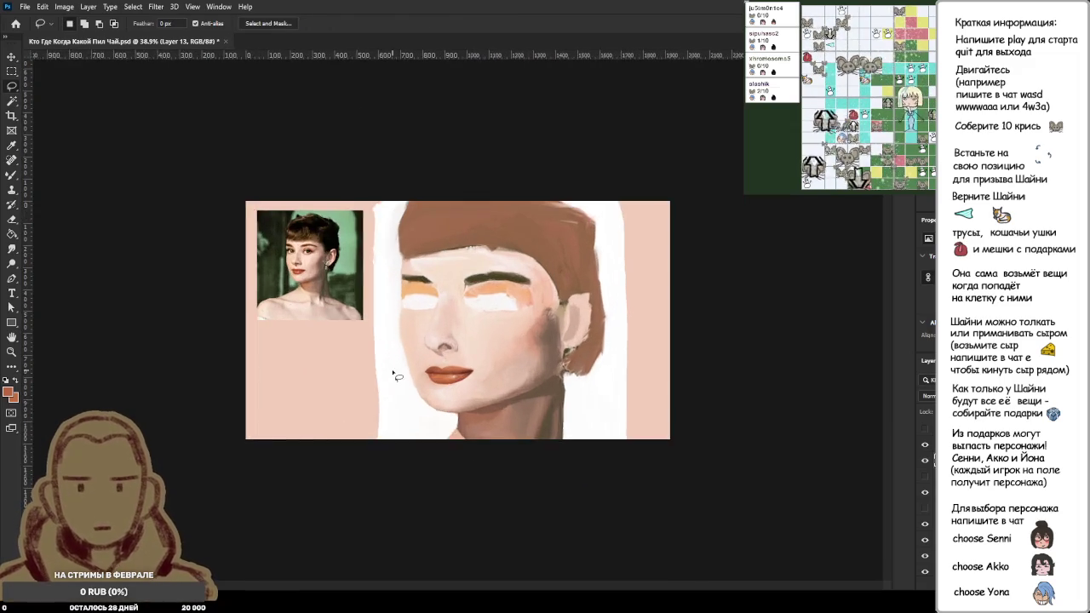
scroll(392, 381, up, 3)
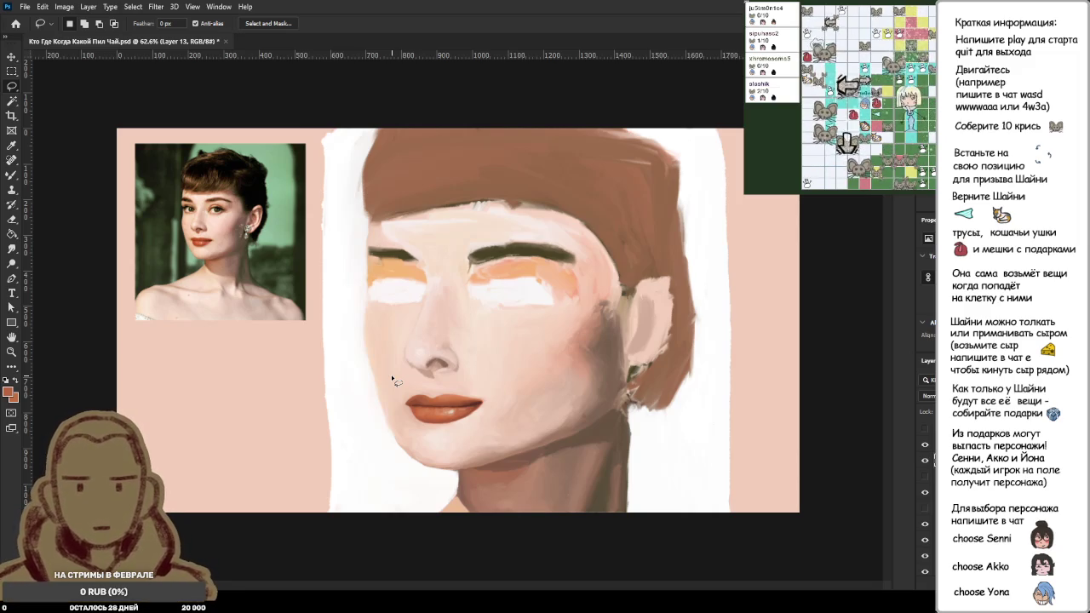
scroll(255, 298, up, 5)
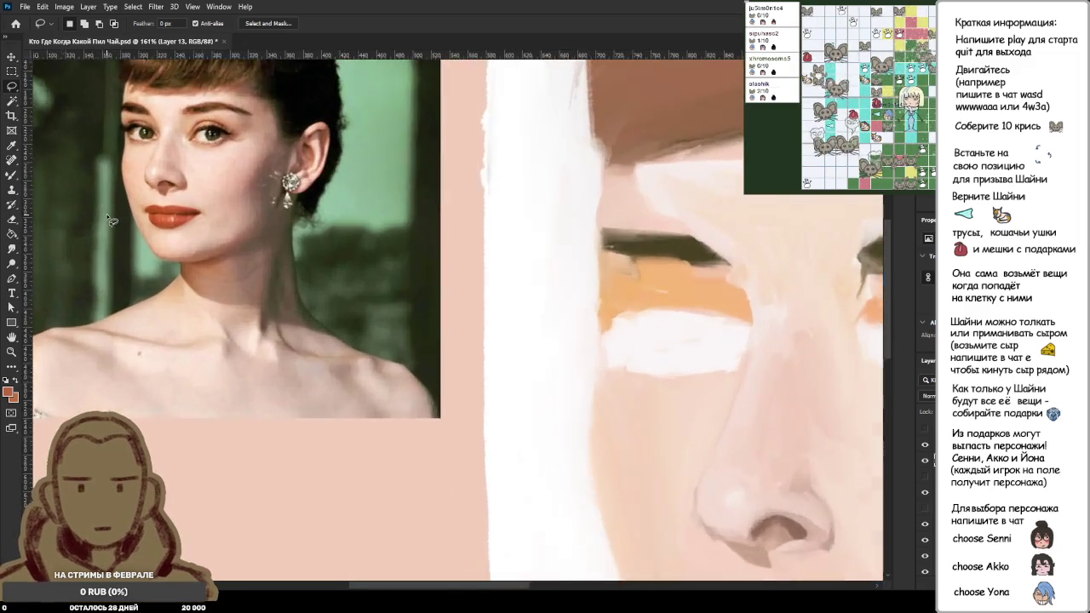
scroll(113, 227, down, 3)
scroll(554, 383, up, 3)
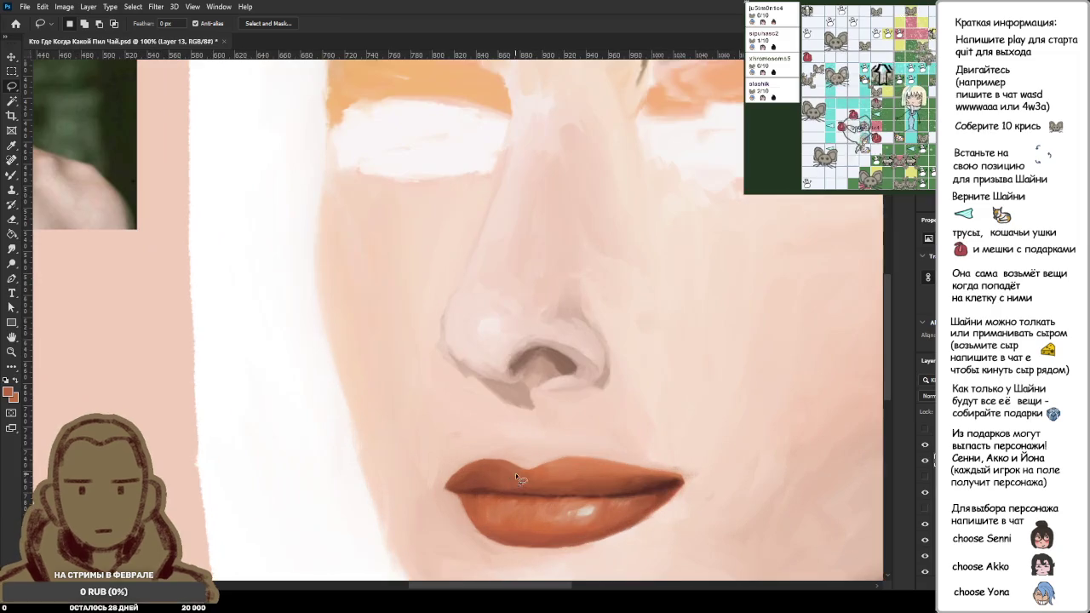
key(b)
scroll(575, 471, up, 1)
scroll(553, 464, up, 4)
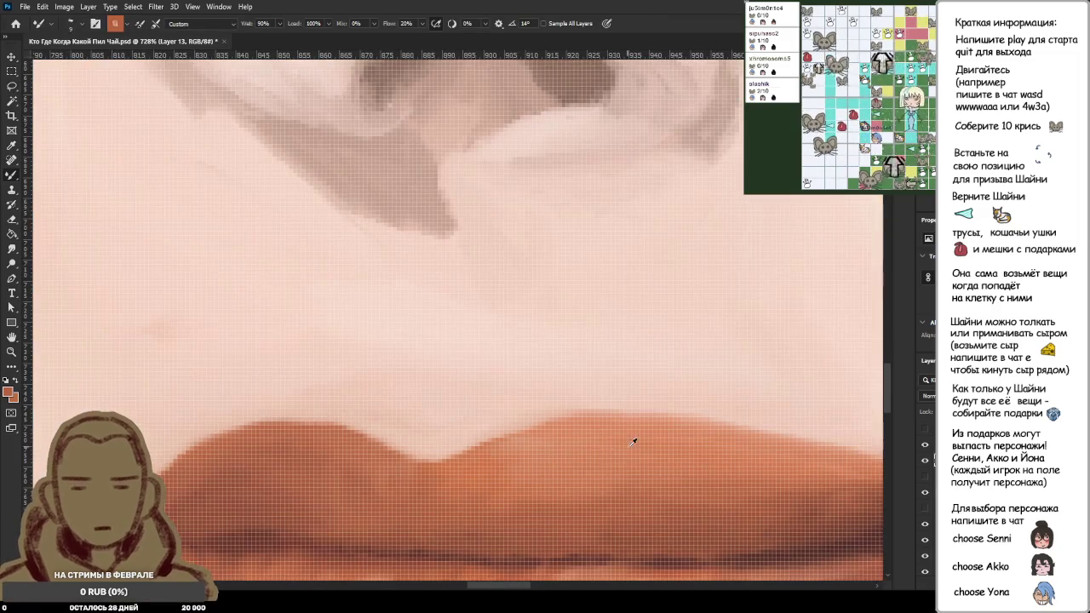
alt+click(615, 445)
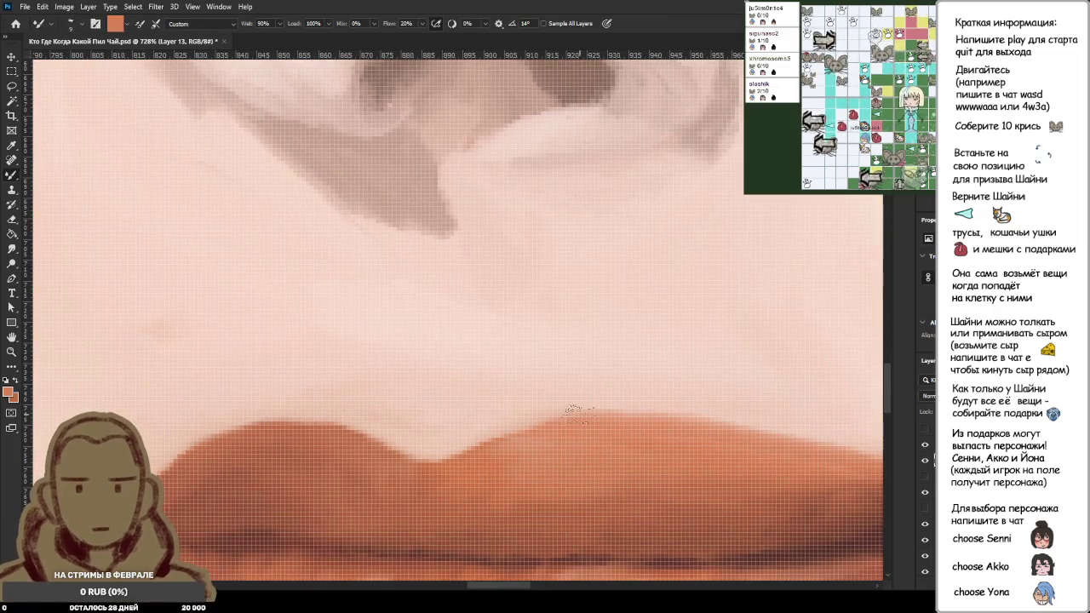
alt+click(674, 508)
alt+click(714, 507)
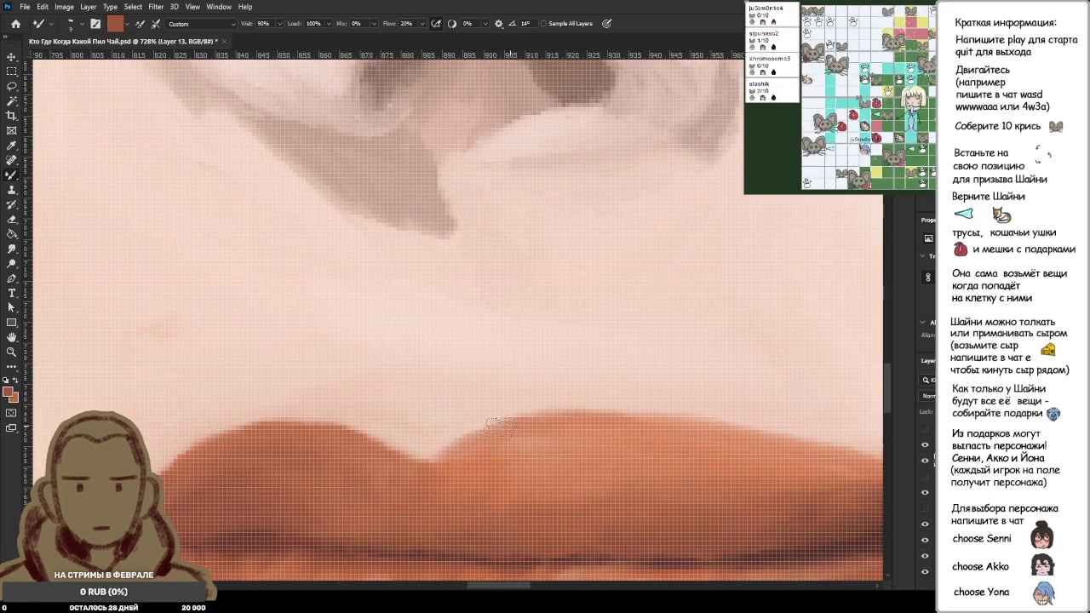
Step: Sample salmon tones from the lip edge and smooth the cupid's bow of the upper lip
scroll(540, 478, down, 4)
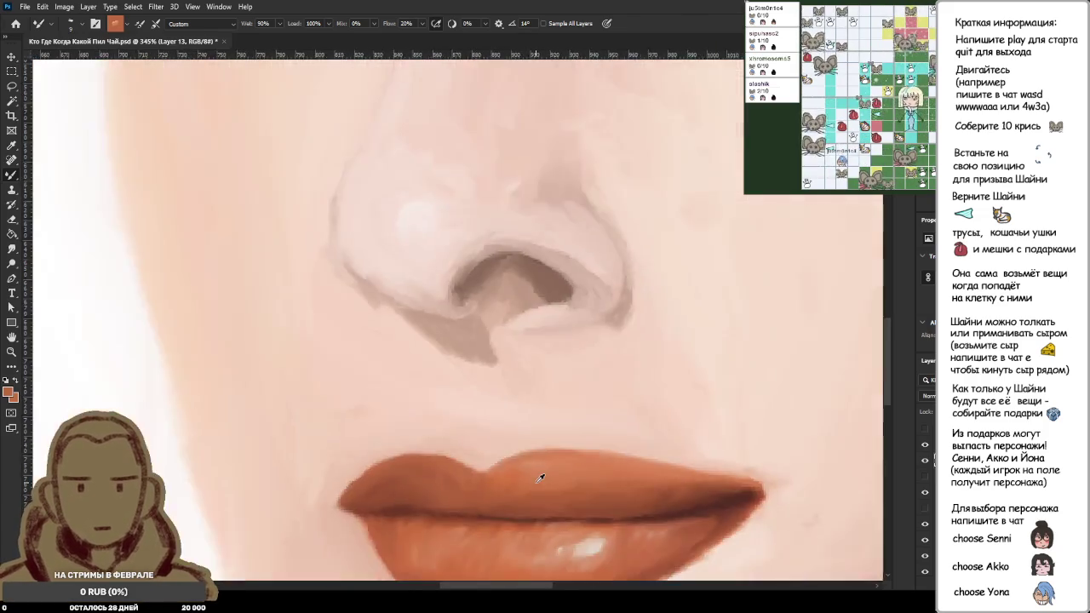
scroll(540, 477, down, 4)
scroll(549, 481, down, 3)
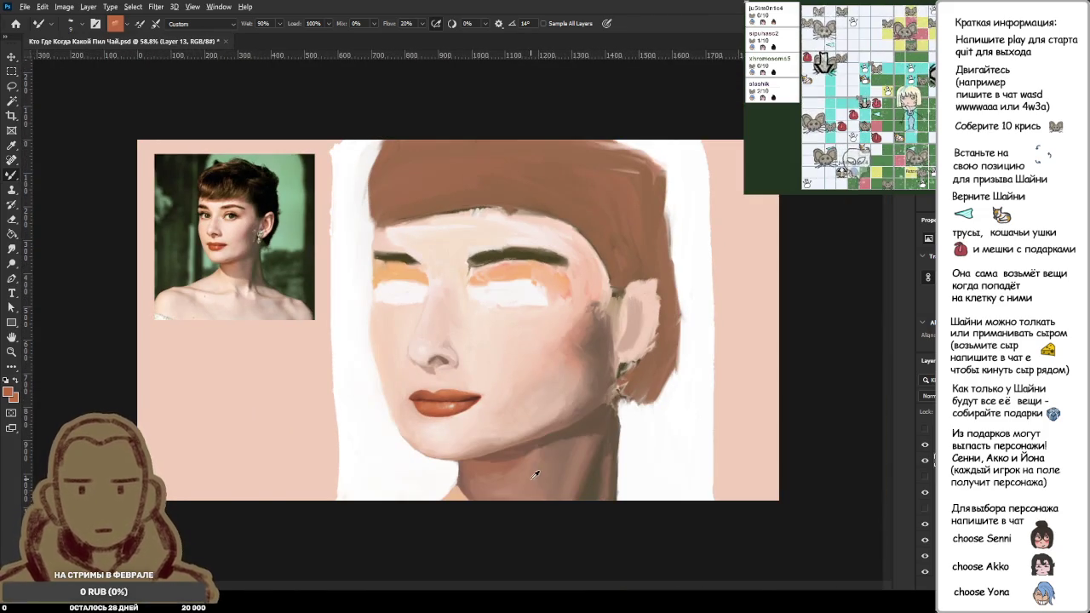
scroll(495, 467, up, 3)
scroll(499, 462, up, 2)
scroll(477, 384, up, 2)
scroll(452, 288, up, 2)
alt+click(454, 281)
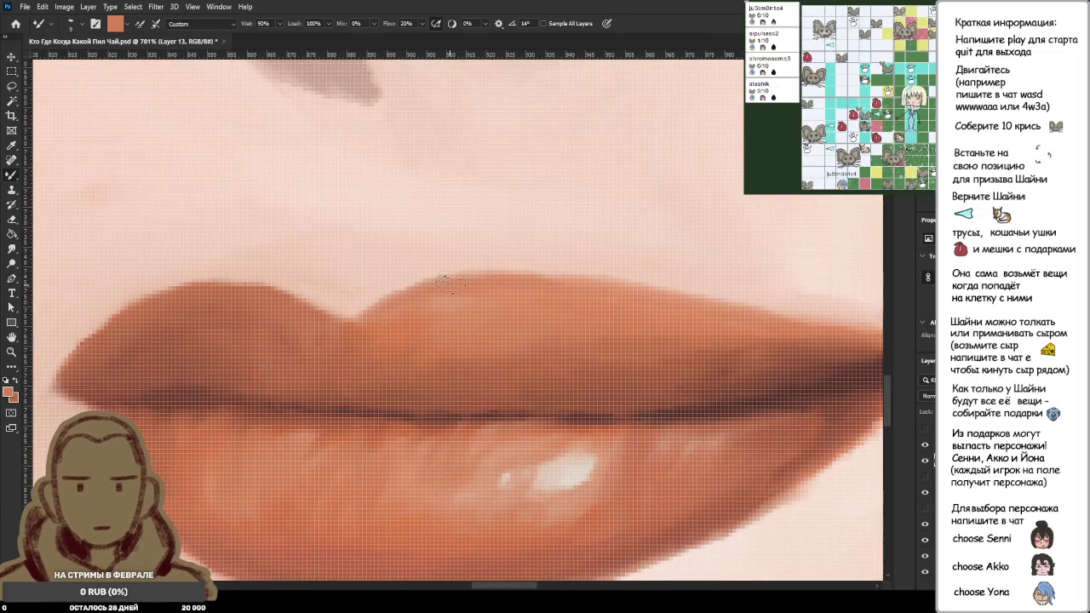
alt+click(387, 348)
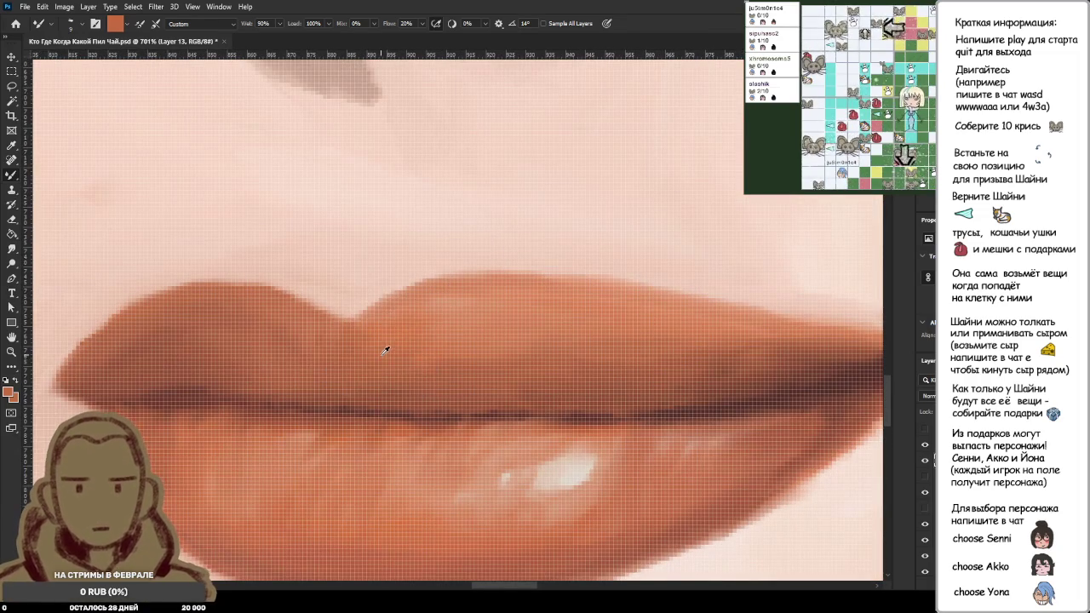
alt+click(396, 332)
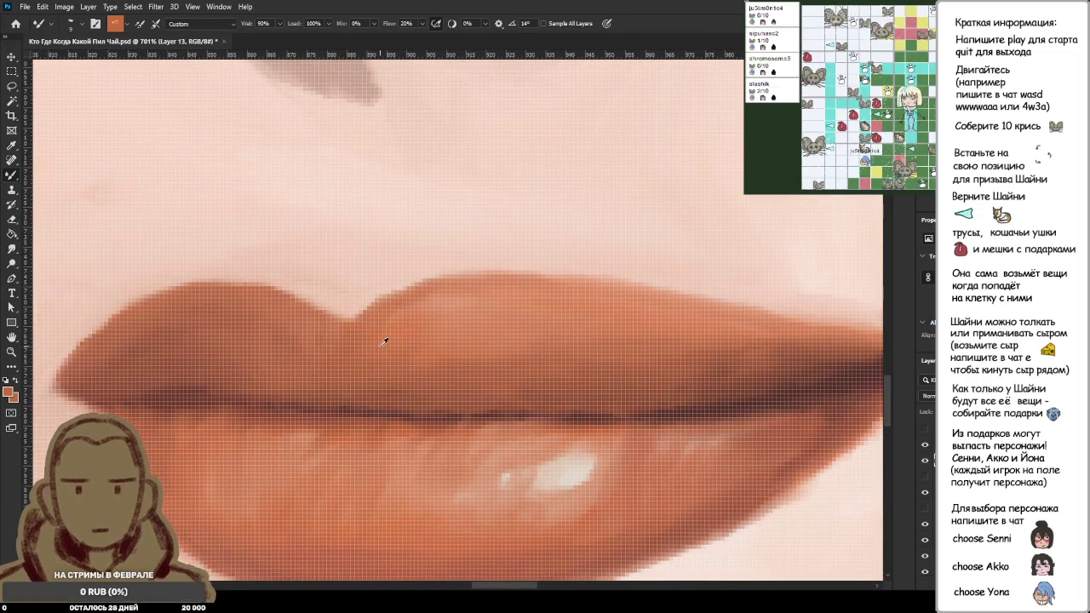
mouse_move(371, 323)
mouse_down()
mouse_move(422, 281)
mouse_move(336, 317)
mouse_up()
Step: Sample skin pink and darker orange-brown, then paint darker strokes along the upper lip's top edge
alt+click(426, 275)
alt+click(380, 353)
alt+click(387, 347)
mouse_move(408, 303)
mouse_down()
mouse_move(515, 290)
mouse_move(763, 322)
mouse_up()
key(ctrl+z)
drag(541, 281, 736, 311)
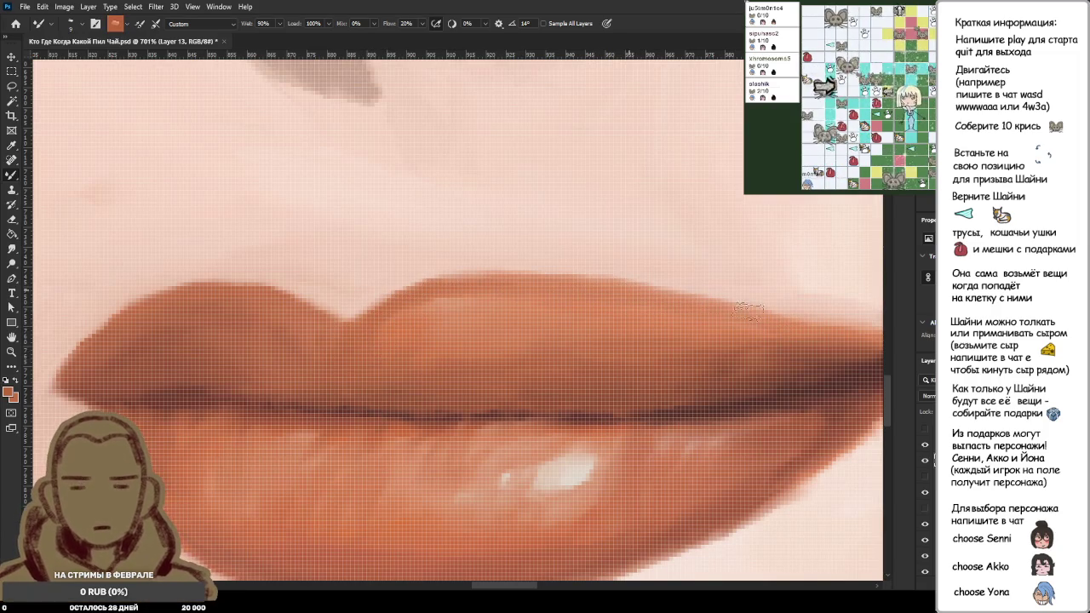
scroll(736, 309, down, 4)
scroll(781, 255, down, 3)
scroll(849, 261, up, 3)
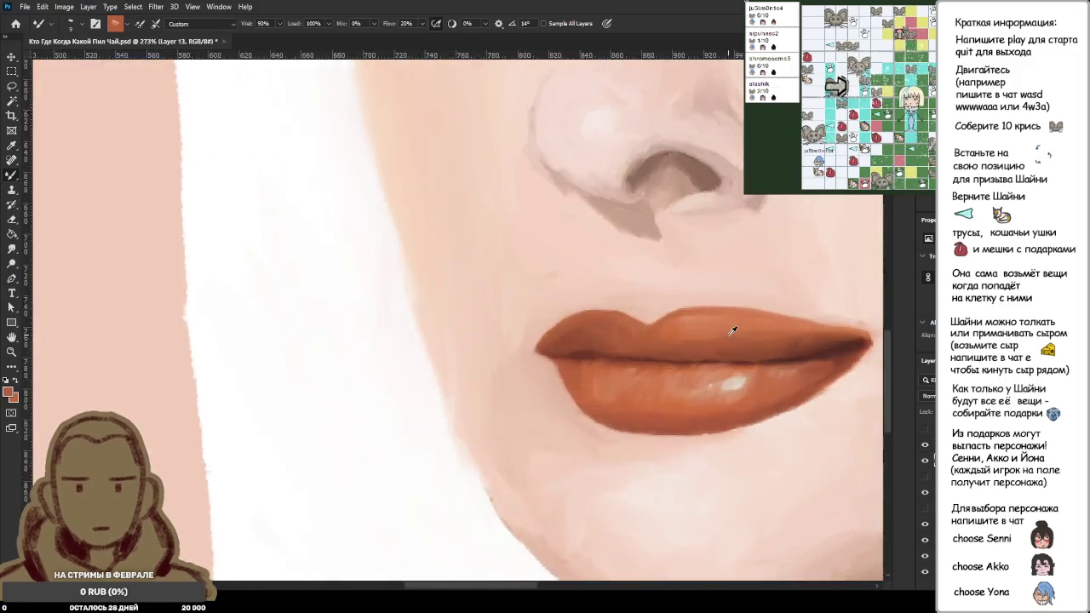
scroll(731, 330, up, 3)
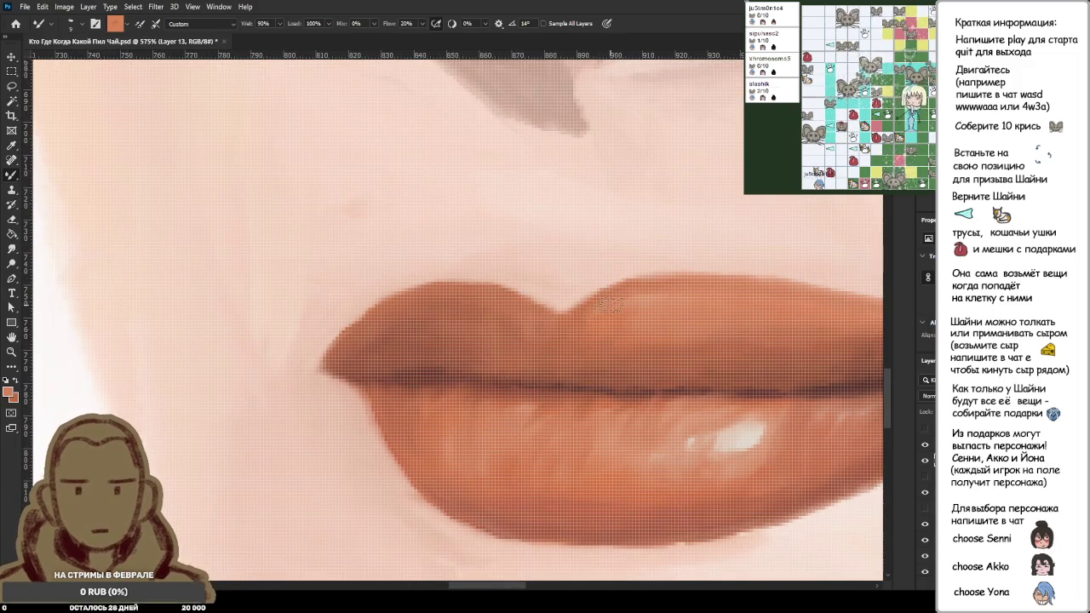
scroll(803, 312, down, 4)
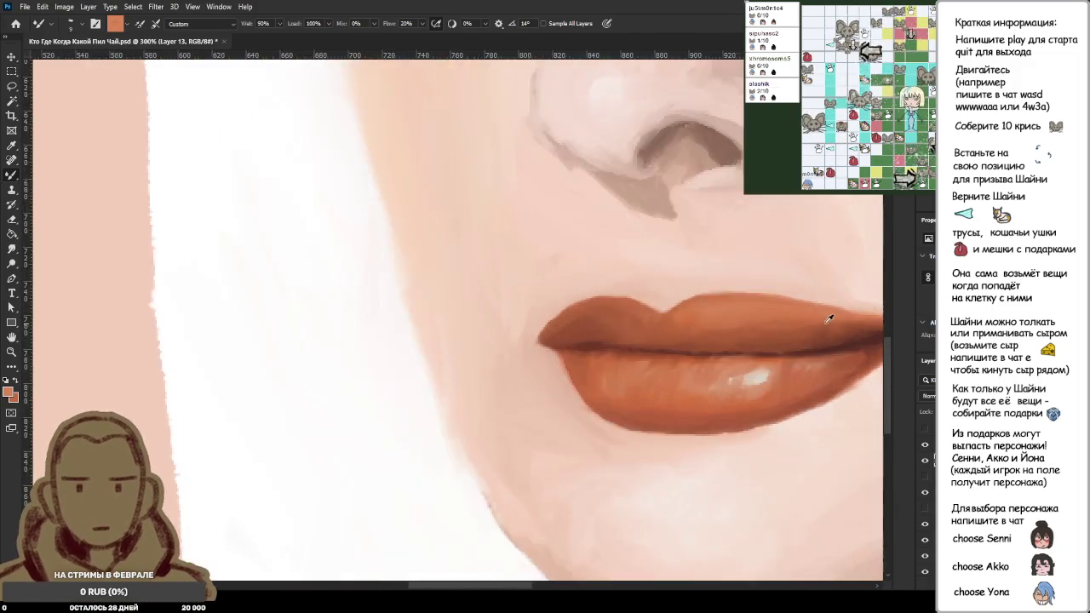
scroll(826, 318, up, 2)
scroll(835, 312, up, 2)
scroll(839, 311, down, 3)
scroll(809, 314, down, 2)
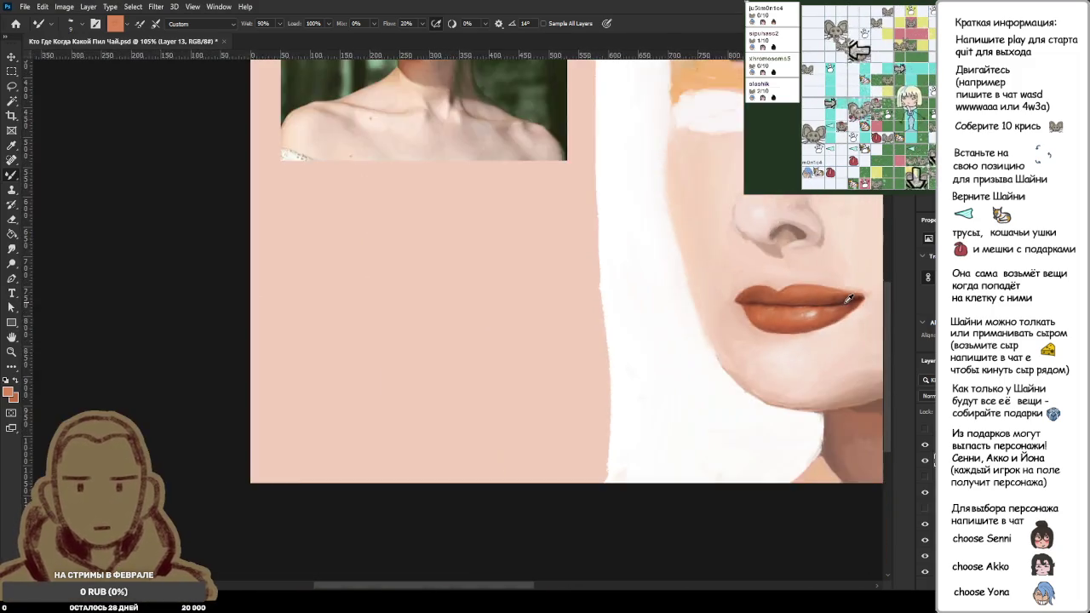
scroll(511, 392, down, 2)
scroll(493, 397, up, 3)
scroll(492, 397, up, 3)
scroll(418, 479, up, 2)
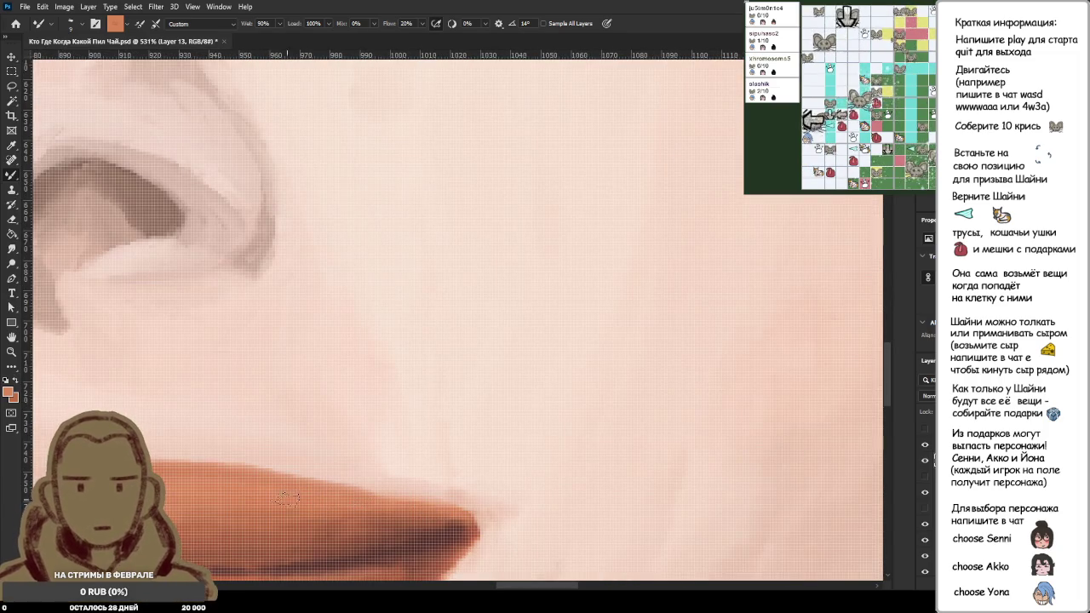
scroll(241, 482, down, 2)
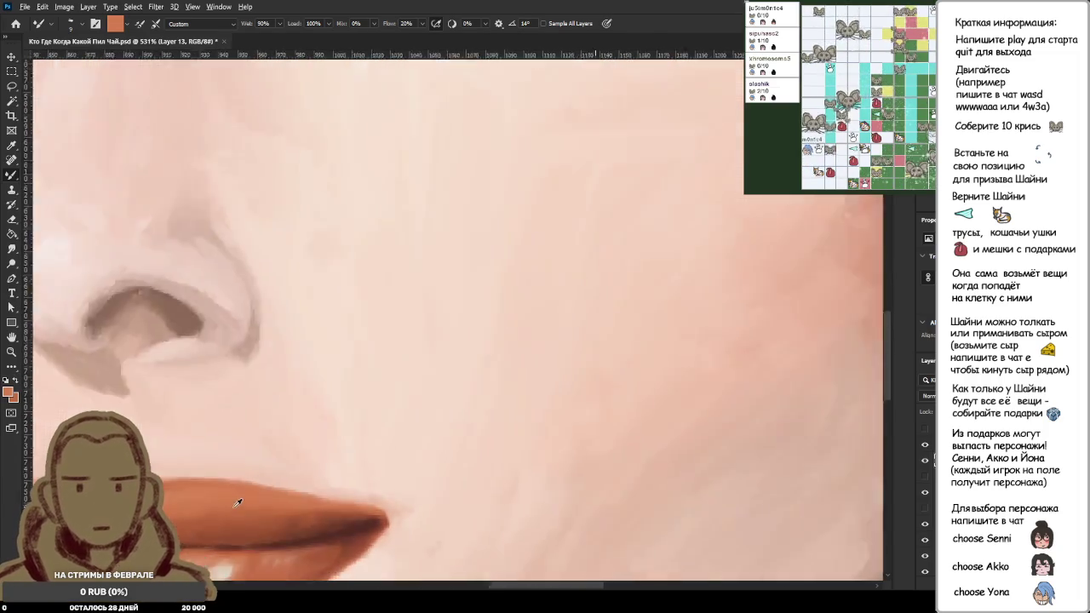
scroll(243, 498, down, 3)
scroll(257, 487, down, 1)
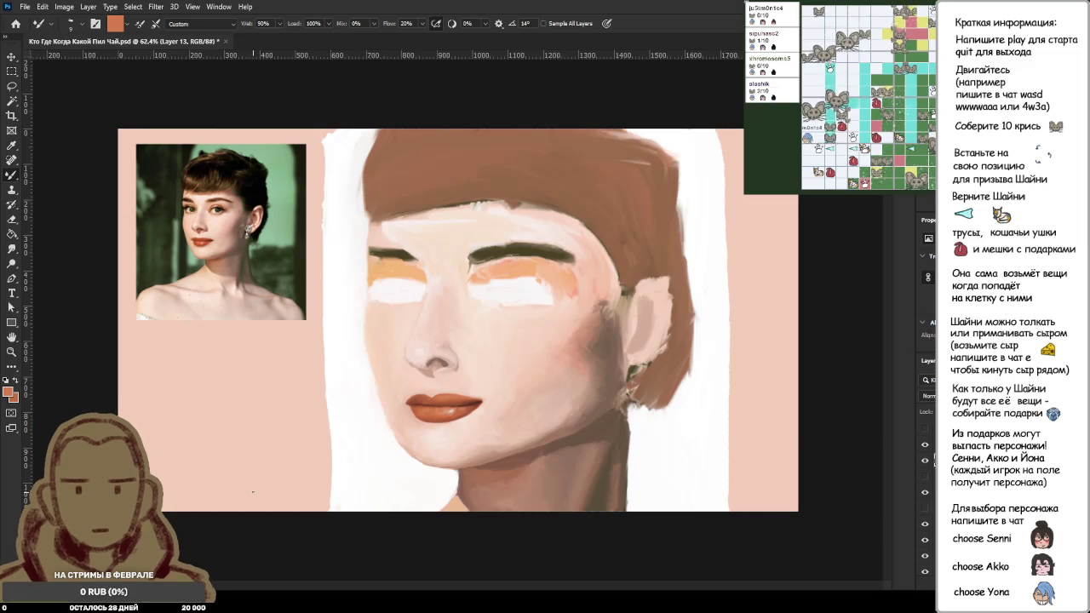
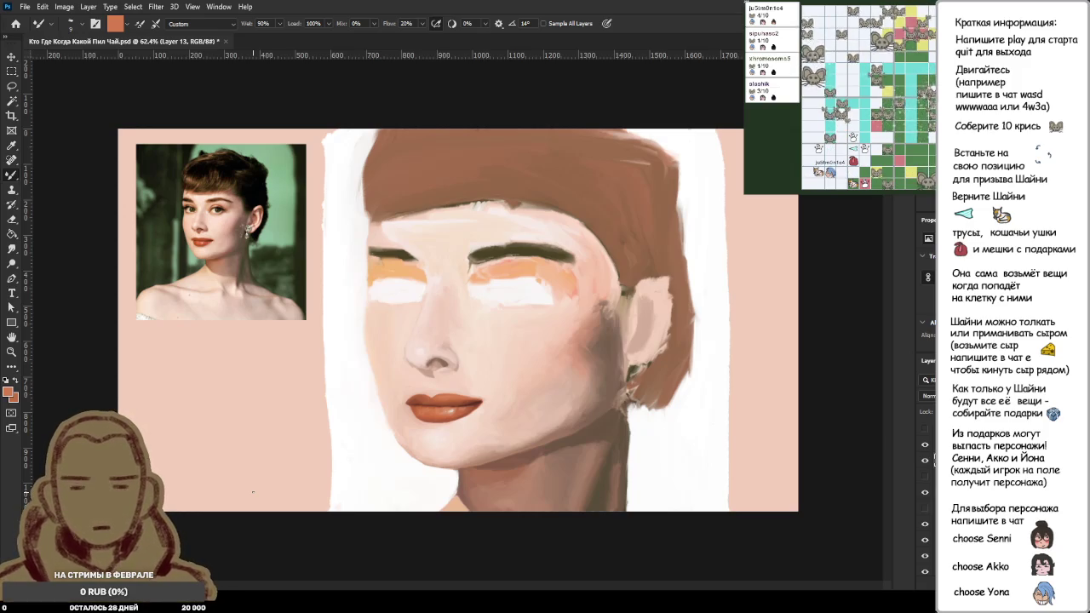
Step: Sample the dark red-brown lip colour and touch up the lip's left corner
scroll(218, 241, up, 5)
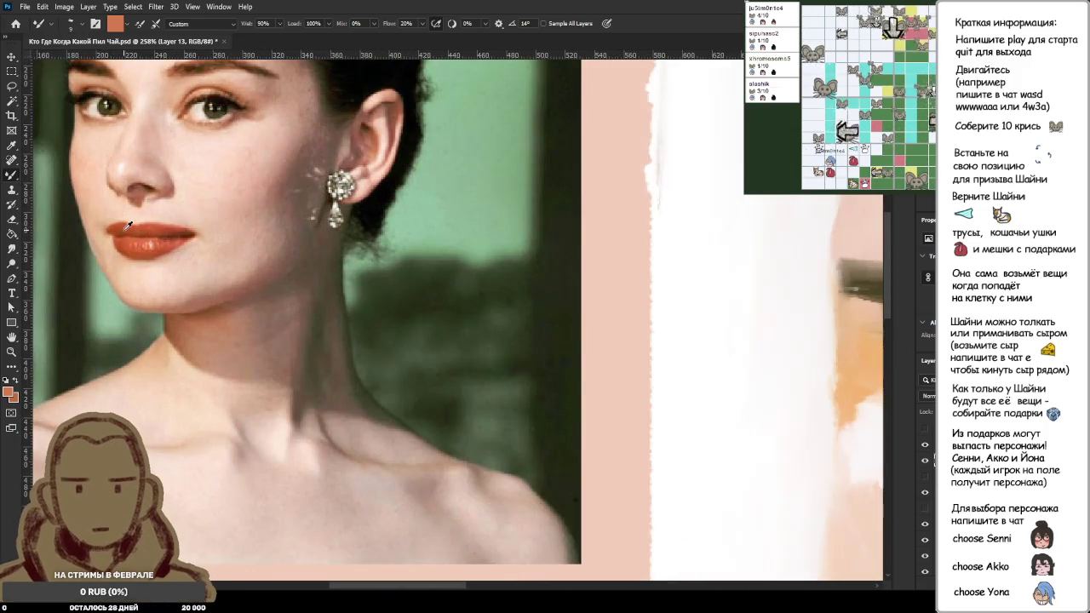
scroll(608, 390, down, 3)
scroll(609, 394, down, 2)
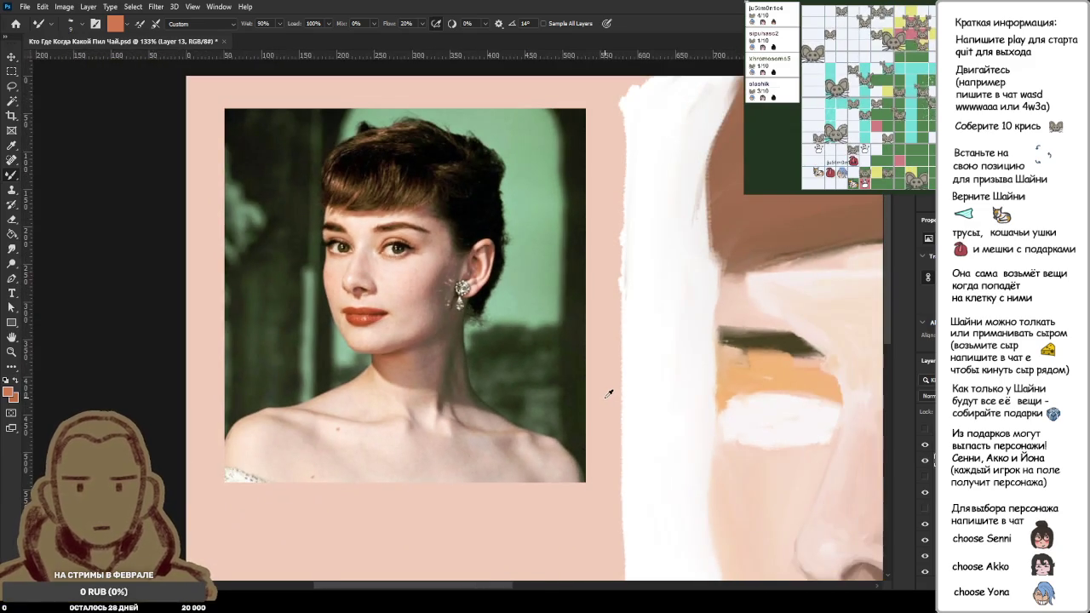
scroll(676, 463, down, 2)
scroll(102, 375, up, 3)
scroll(80, 361, up, 2)
scroll(212, 373, up, 1)
scroll(212, 373, up, 1)
alt+click(309, 438)
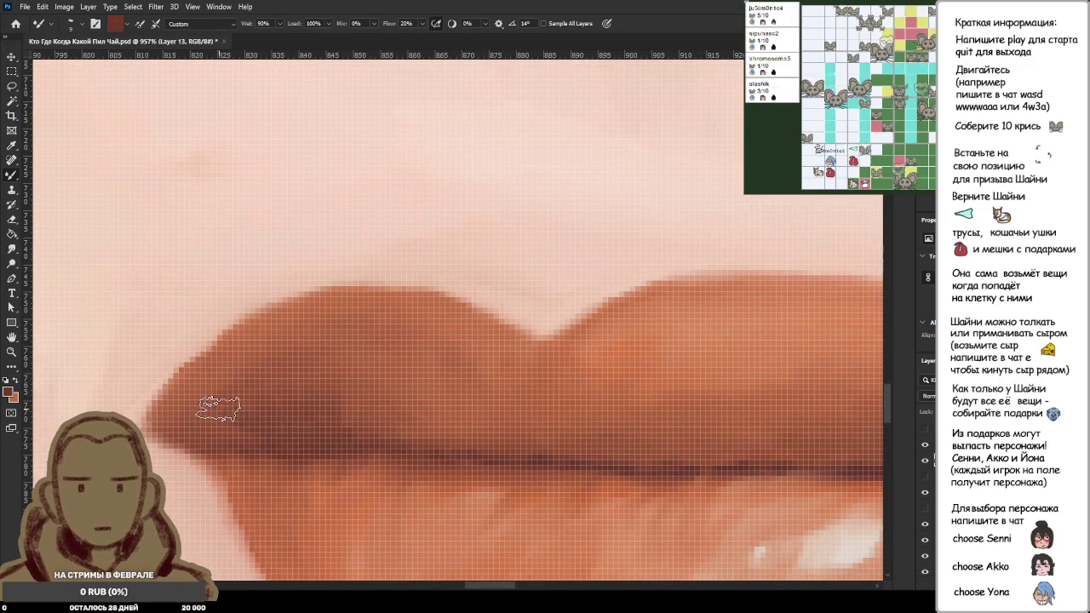
alt+click(315, 409)
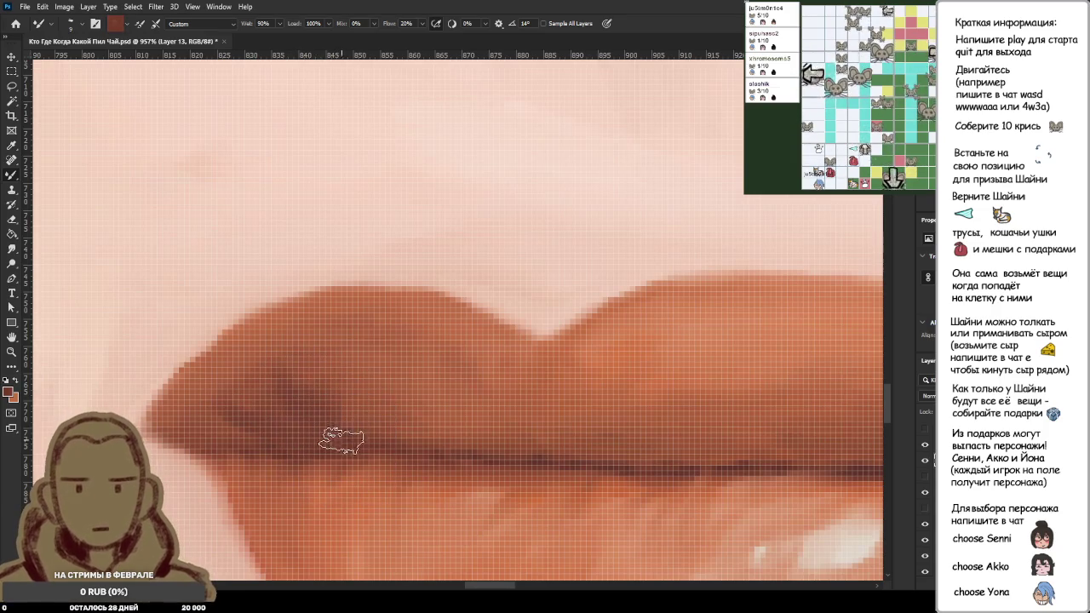
scroll(334, 436, down, 10)
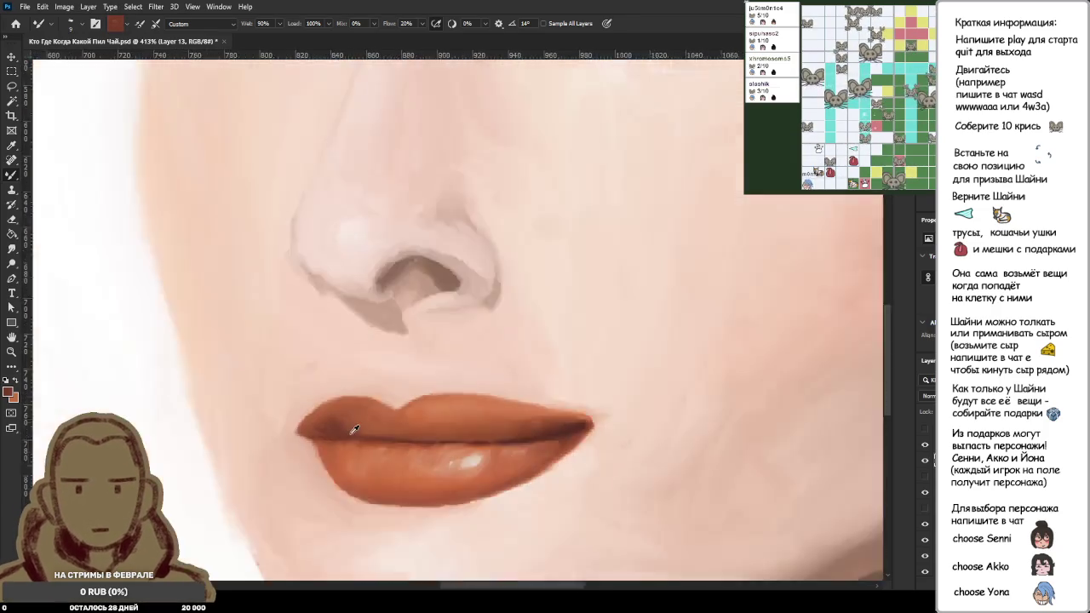
scroll(189, 328, down, 2)
scroll(189, 328, up, 3)
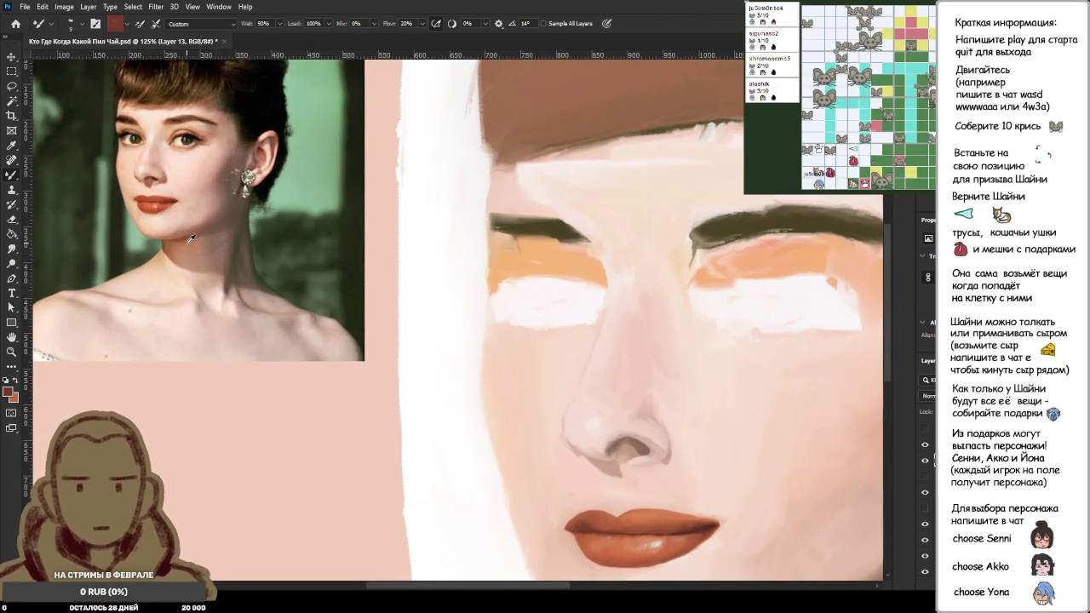
scroll(562, 528, up, 2)
scroll(407, 439, up, 3)
scroll(407, 439, up, 3)
scroll(408, 439, up, 3)
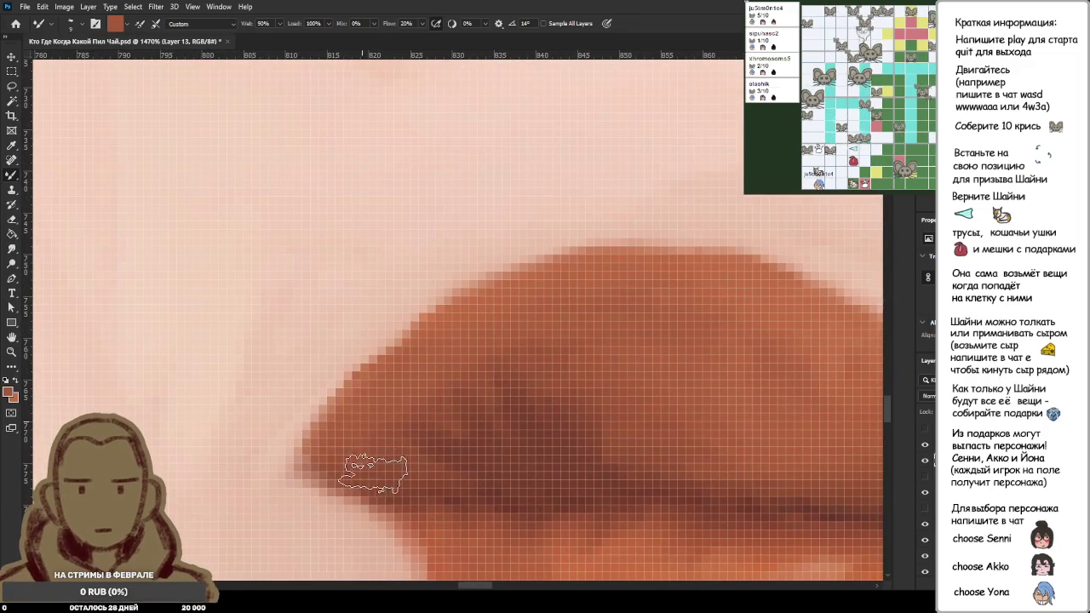
drag(407, 442, 411, 443)
Step: Sample light skin pink and smooth the upper lip's left edge, undoing stray strokes
scroll(417, 447, down, 3)
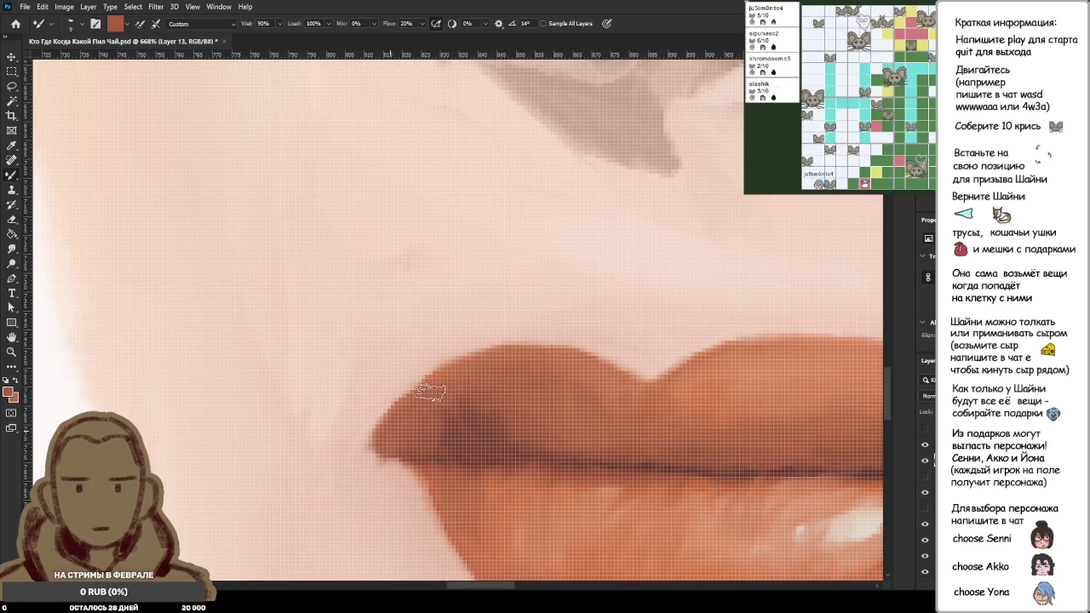
alt+click(467, 341)
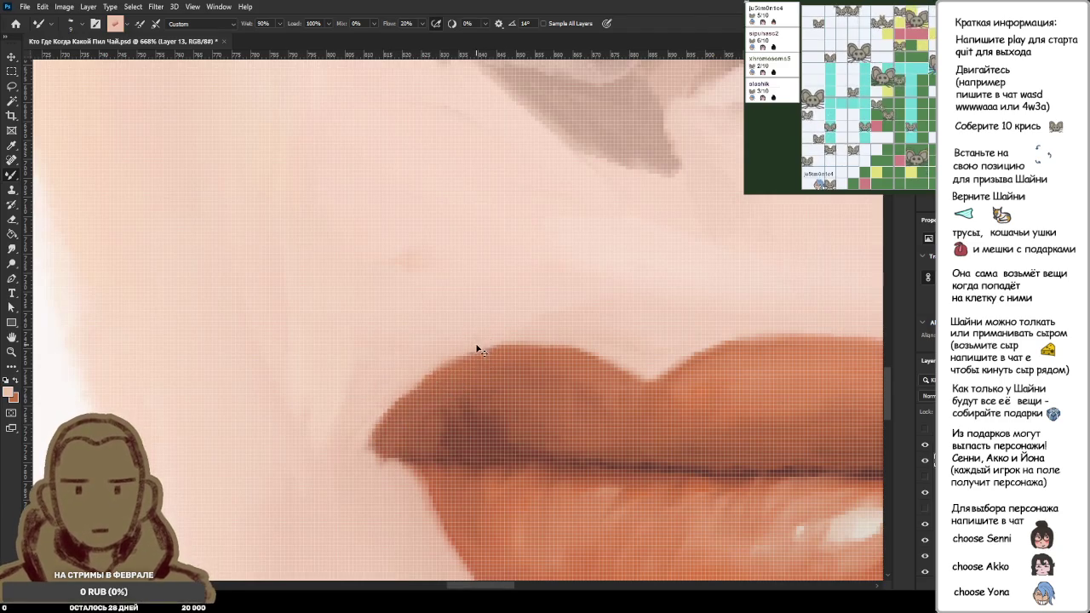
scroll(511, 328, up, 2)
drag(524, 322, 298, 477)
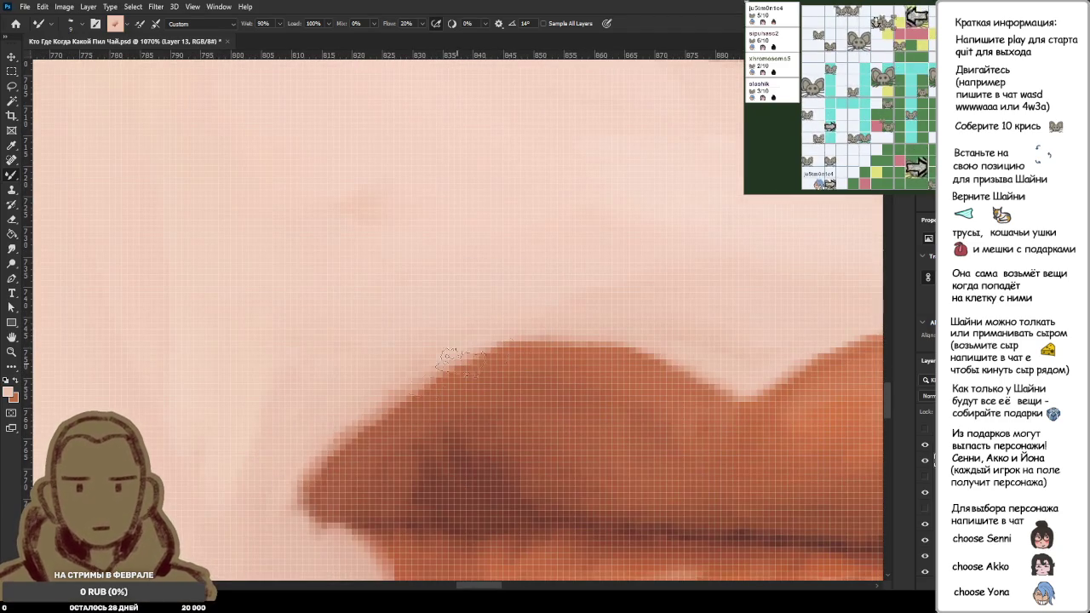
key(ctrl+z)
mouse_move(635, 313)
mouse_down()
mouse_move(532, 344)
mouse_move(298, 456)
mouse_up()
key(ctrl+z)
drag(558, 316, 306, 460)
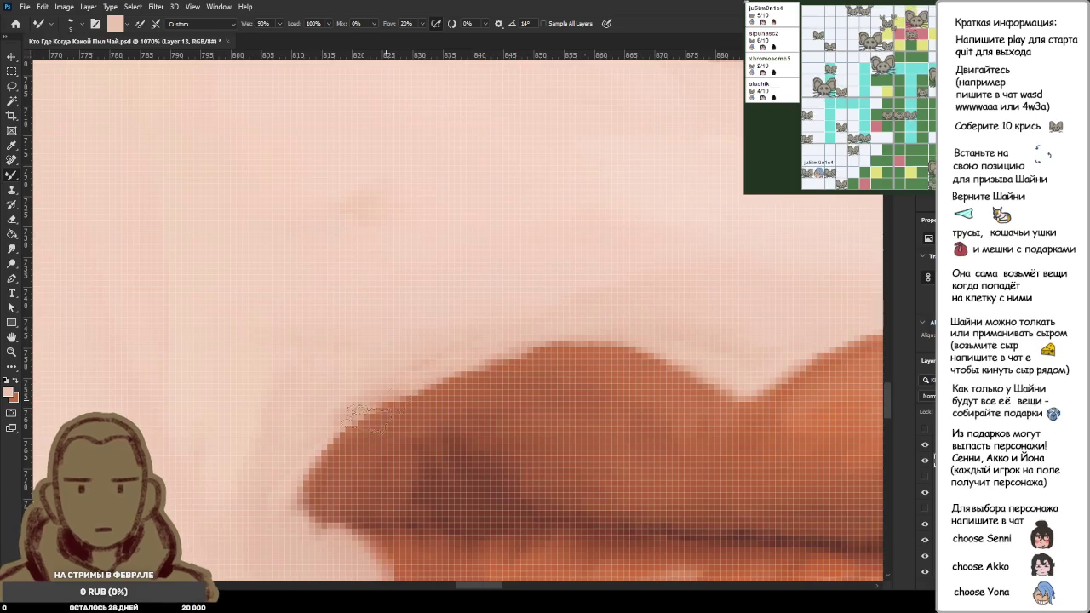
key(ctrl+z)
drag(588, 308, 378, 377)
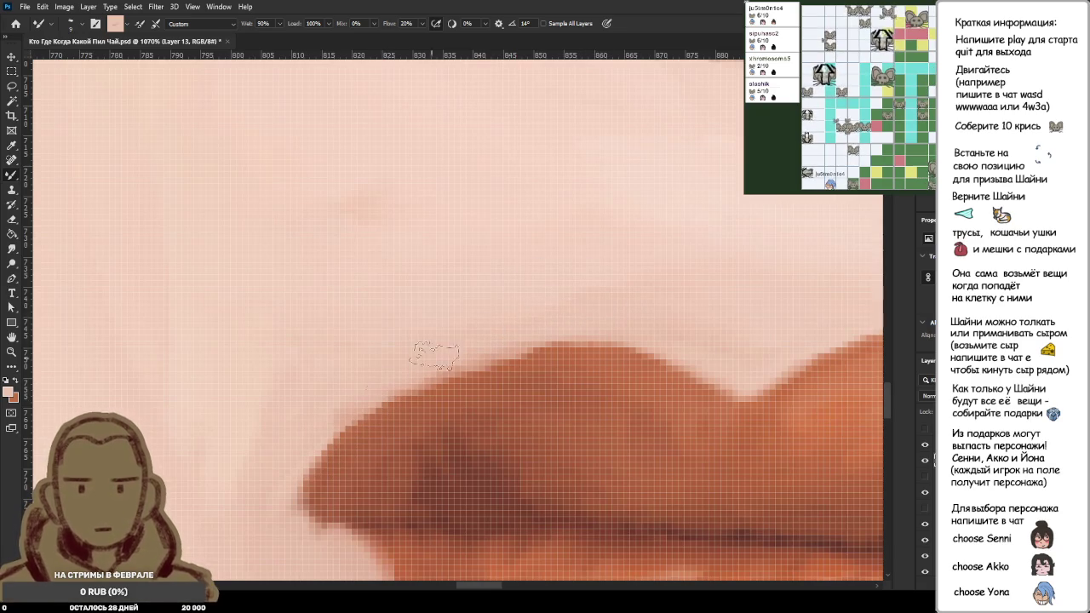
drag(613, 304, 330, 458)
Step: Review the lip at different zooms and sample its brown-orange colour
scroll(566, 319, down, 5)
scroll(566, 319, down, 3)
scroll(571, 315, down, 3)
scroll(578, 310, up, 1)
scroll(578, 310, down, 2)
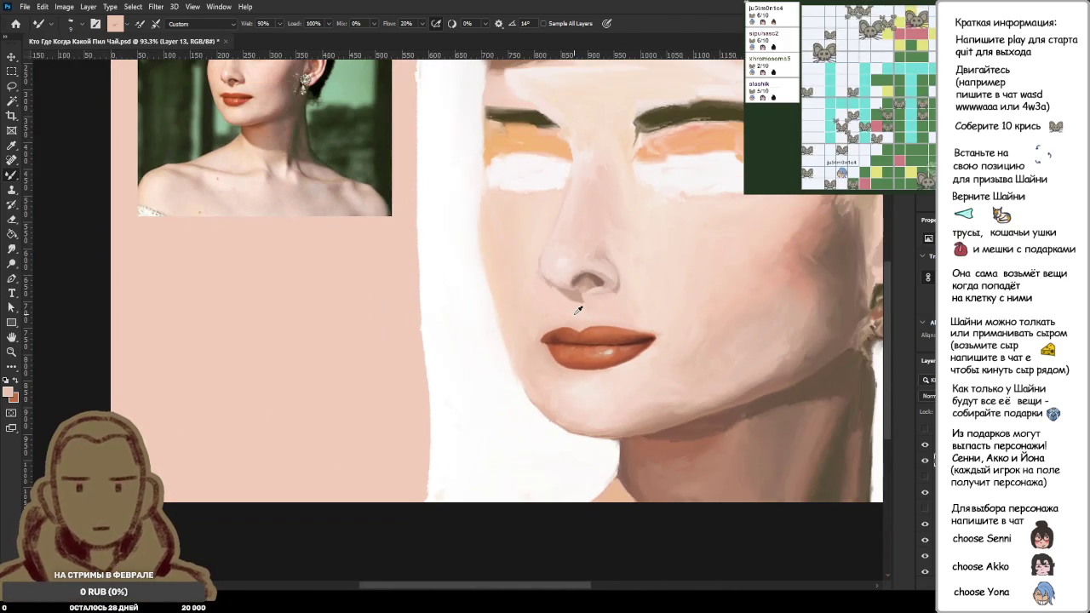
scroll(577, 310, up, 3)
scroll(579, 298, up, 2)
scroll(588, 207, up, 4)
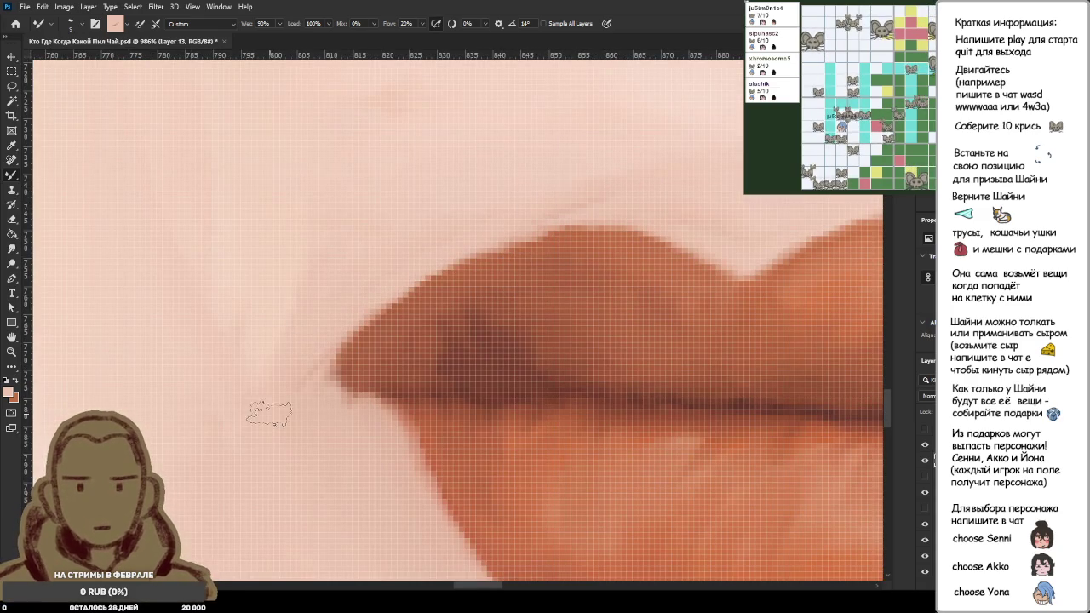
scroll(562, 221, down, 1)
alt+click(567, 254)
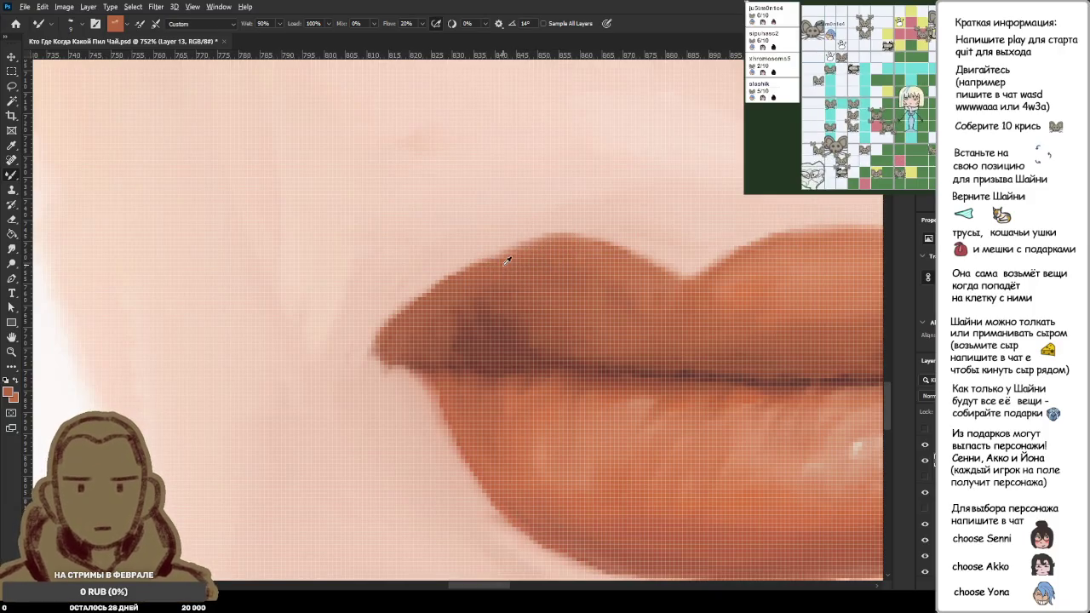
scroll(660, 293, down, 5)
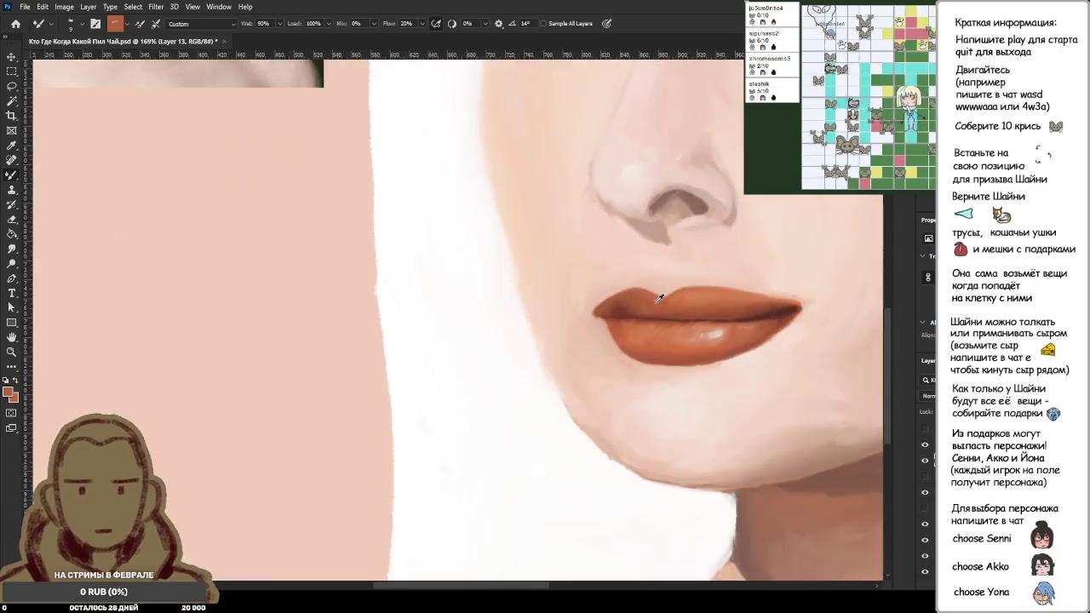
scroll(660, 294, down, 2)
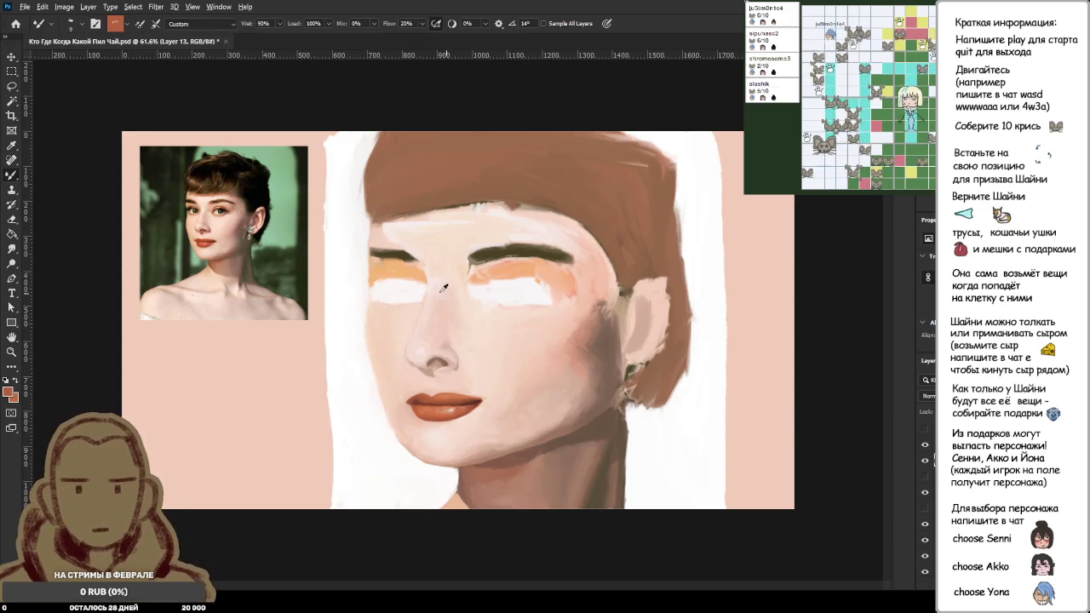
scroll(213, 253, up, 3)
scroll(219, 243, up, 3)
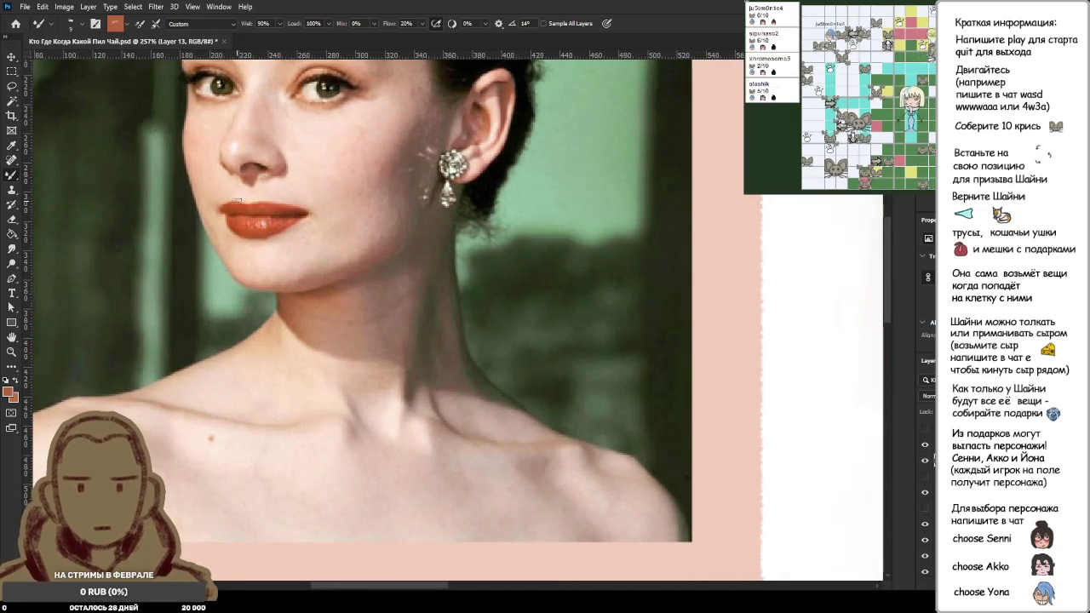
Step: Sample nearby skin pink and lighten the edge at the lip corner
scroll(413, 308, down, 5)
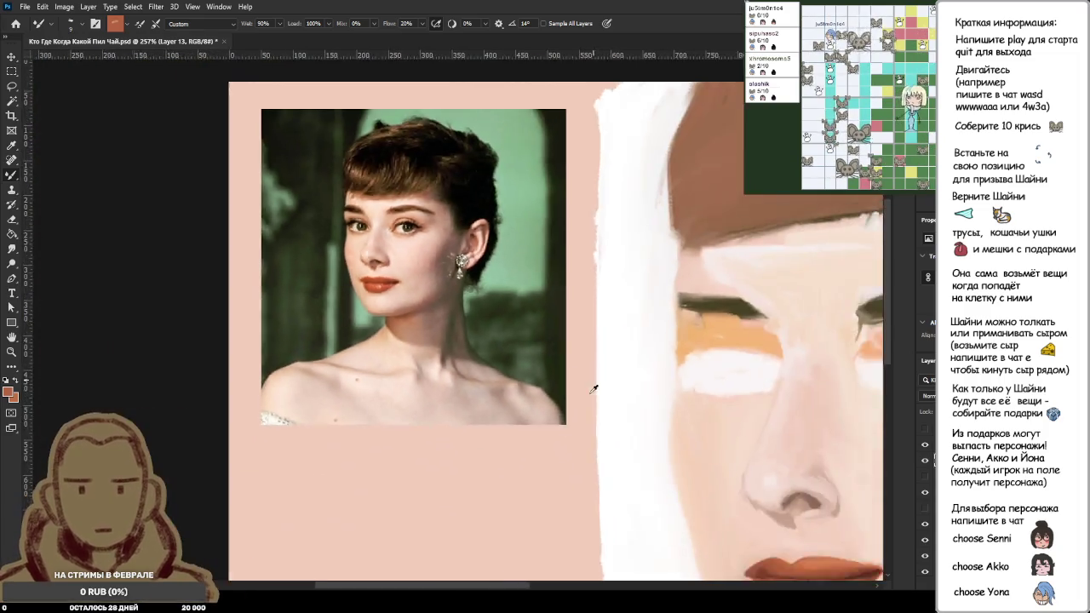
scroll(405, 412, up, 3)
scroll(405, 412, up, 2)
scroll(406, 412, up, 2)
scroll(431, 309, up, 2)
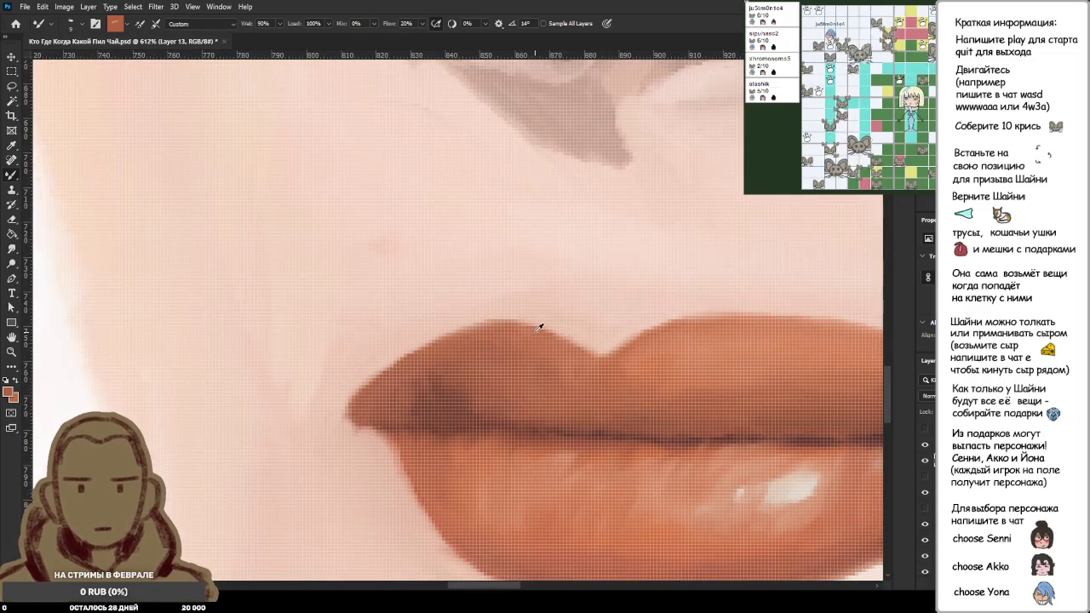
scroll(591, 345, down, 3)
scroll(577, 264, down, 2)
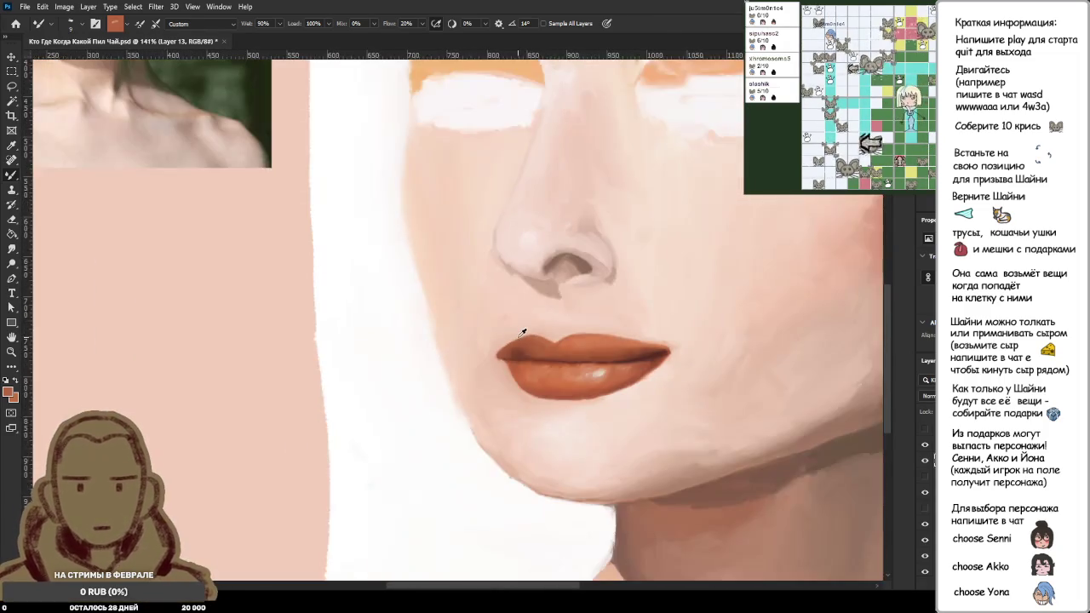
scroll(487, 329, down, 2)
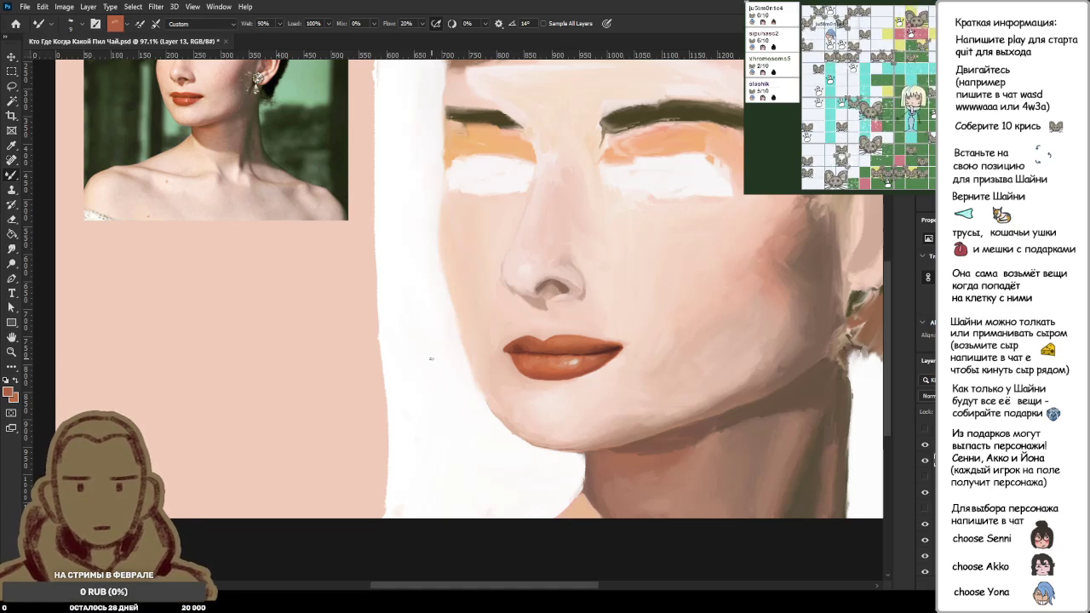
alt+click(507, 374)
scroll(508, 341, up, 6)
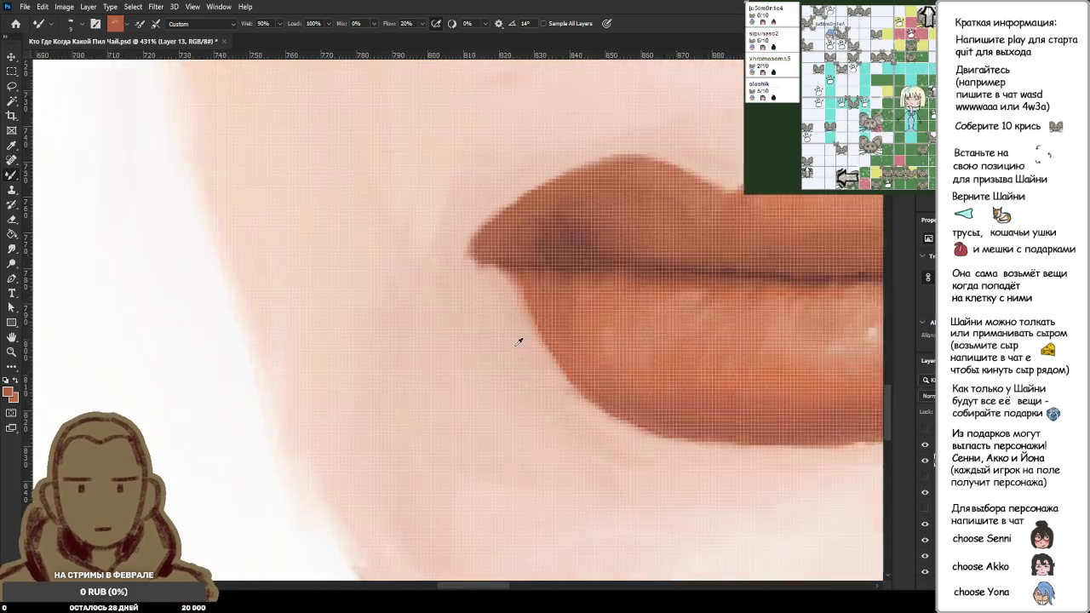
click(532, 345)
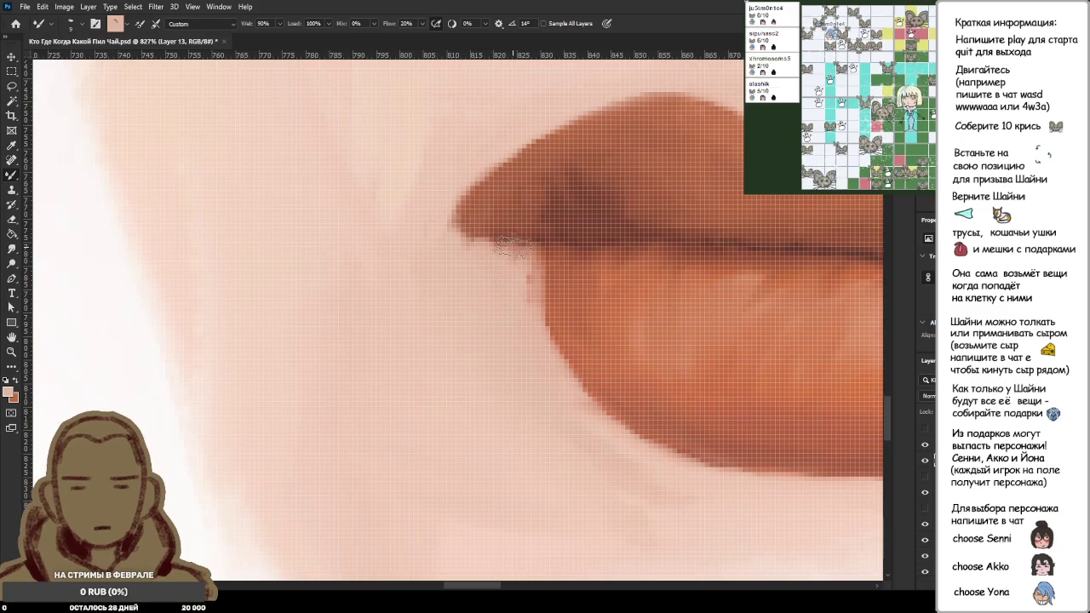
drag(521, 257, 529, 252)
alt+click(499, 301)
drag(488, 281, 507, 248)
alt+click(499, 299)
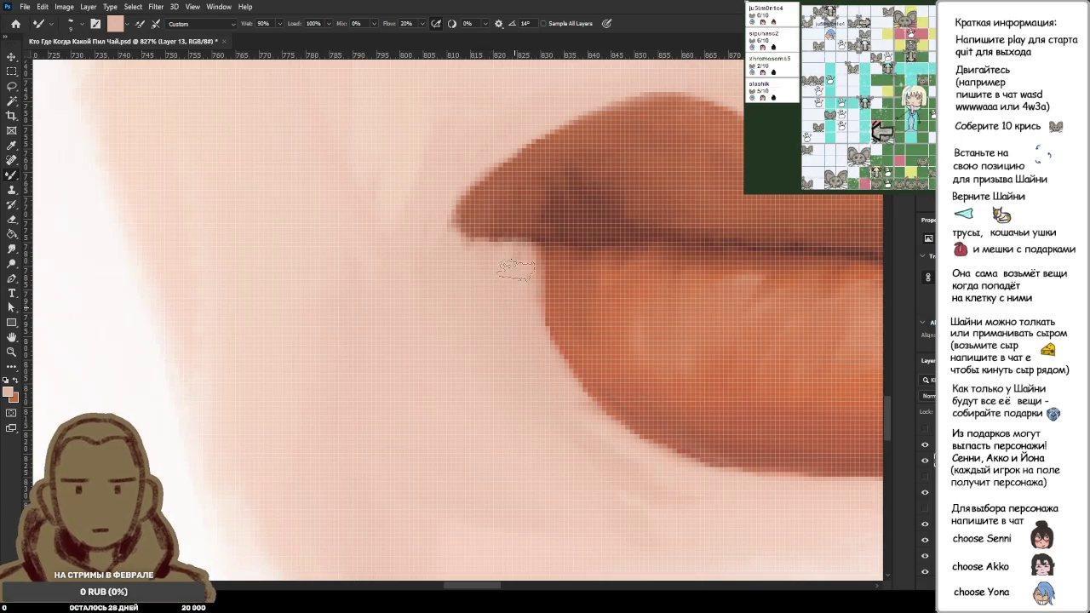
Step: Paint skin tone over the lips' left corner to shorten it and smooth its edge
scroll(502, 338, down, 5)
scroll(480, 287, down, 3)
scroll(465, 287, down, 2)
scroll(447, 354, down, 2)
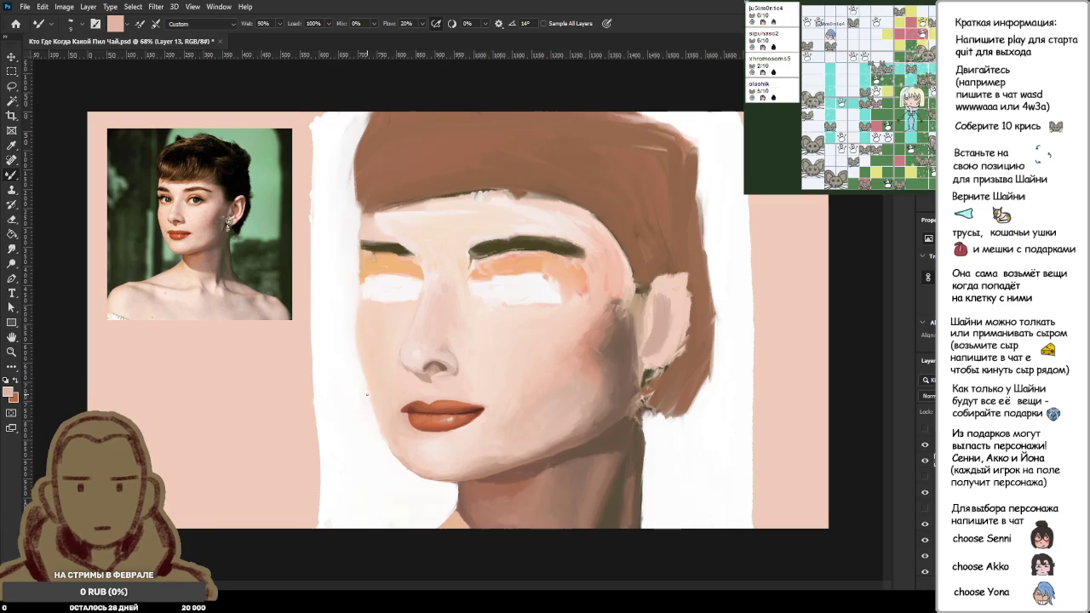
scroll(357, 368, up, 4)
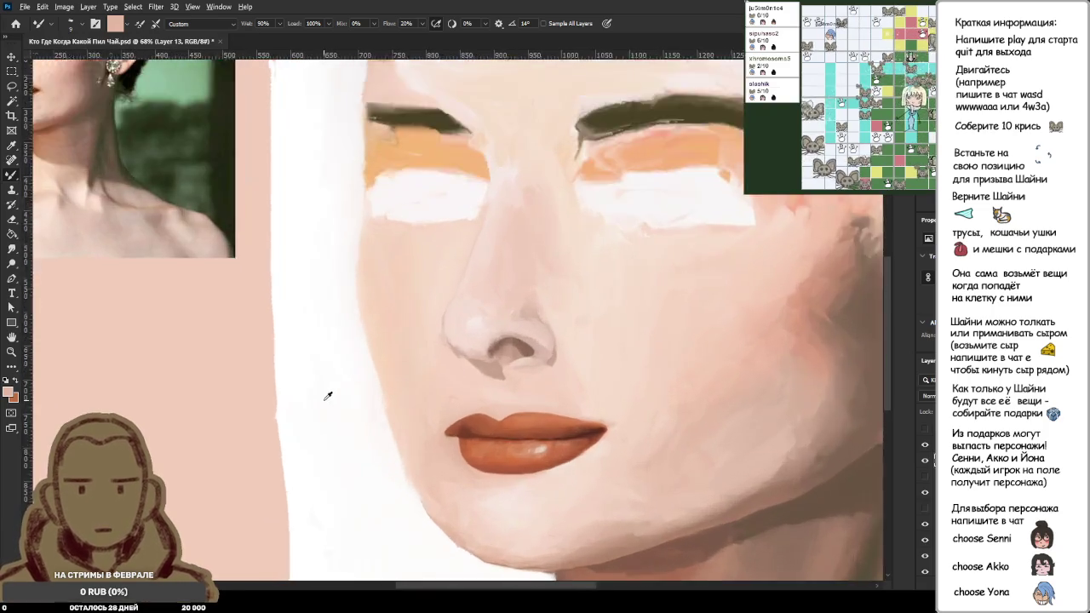
scroll(324, 394, up, 2)
scroll(470, 438, up, 3)
mouse_move(524, 509)
mouse_down()
mouse_move(511, 464)
mouse_move(533, 445)
mouse_up()
drag(524, 501, 536, 434)
alt+click(522, 538)
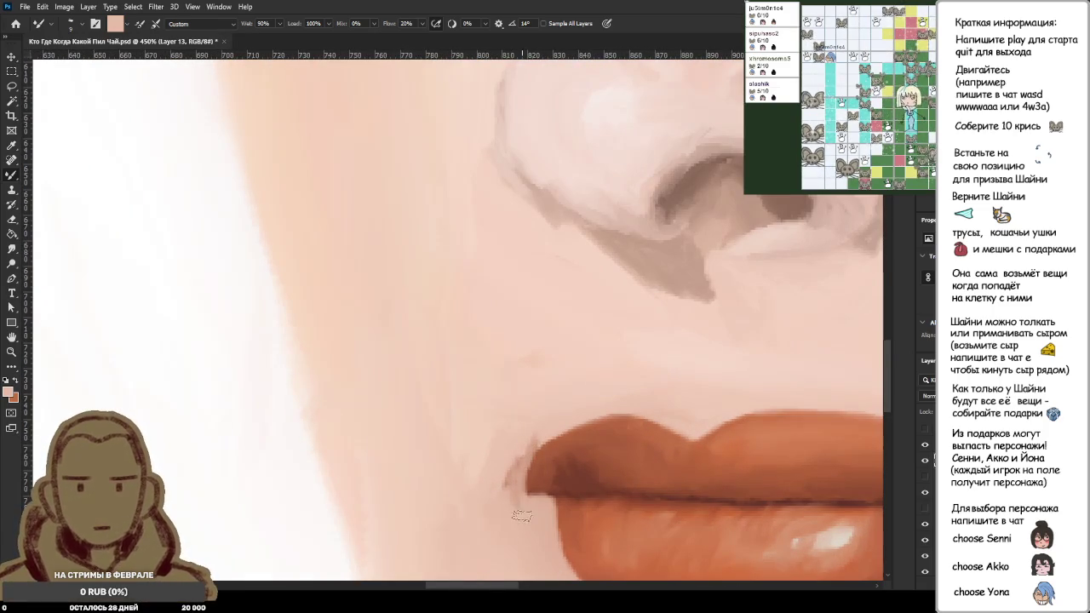
drag(515, 509, 511, 460)
drag(511, 476, 550, 419)
drag(515, 498, 545, 418)
Step: Sample lighter pink skin tones and blend them over the corner's upper edge
alt+click(521, 528)
drag(502, 490, 596, 400)
drag(524, 510, 545, 448)
drag(533, 490, 588, 391)
alt+click(468, 495)
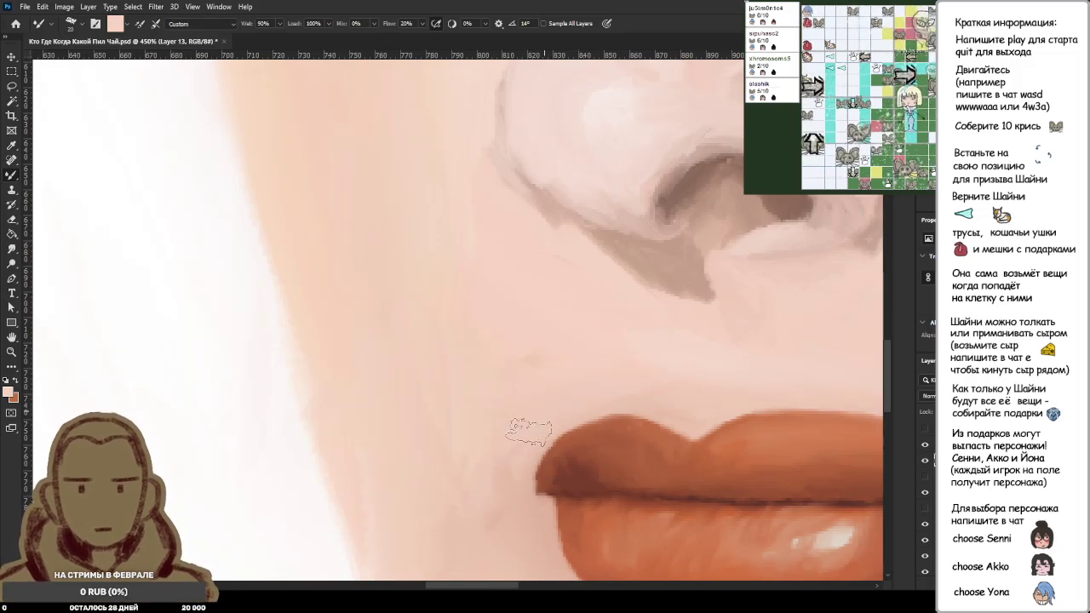
alt+click(569, 348)
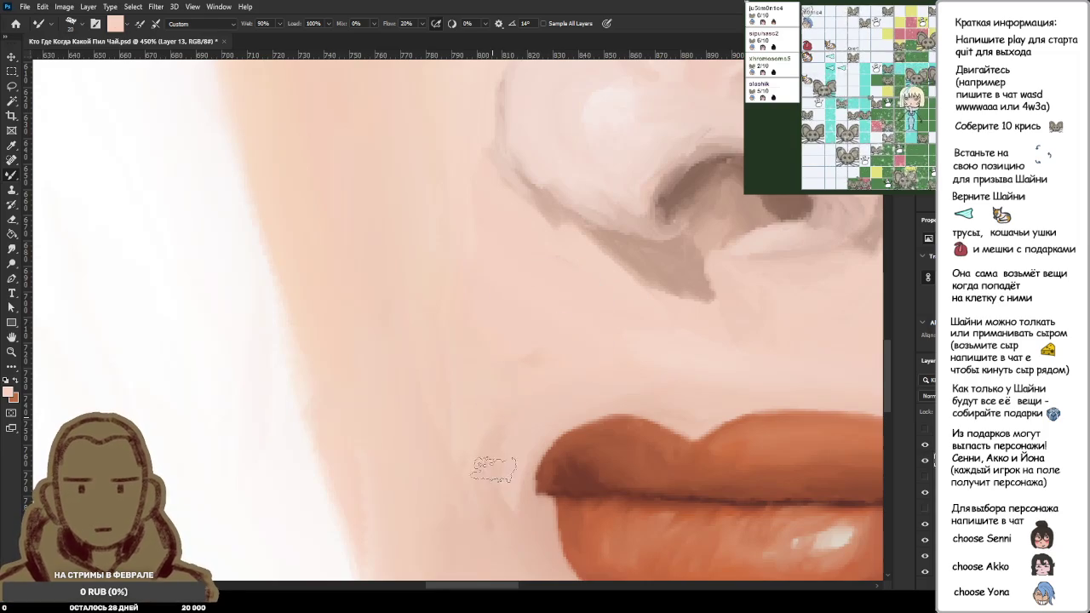
Step: Sample the lips' brown and dab it twice onto the upper lip
scroll(511, 521, down, 3)
scroll(516, 486, down, 2)
scroll(452, 499, down, 1)
scroll(389, 457, up, 2)
scroll(417, 426, up, 2)
scroll(460, 341, up, 3)
alt+click(447, 353)
scroll(315, 373, up, 2)
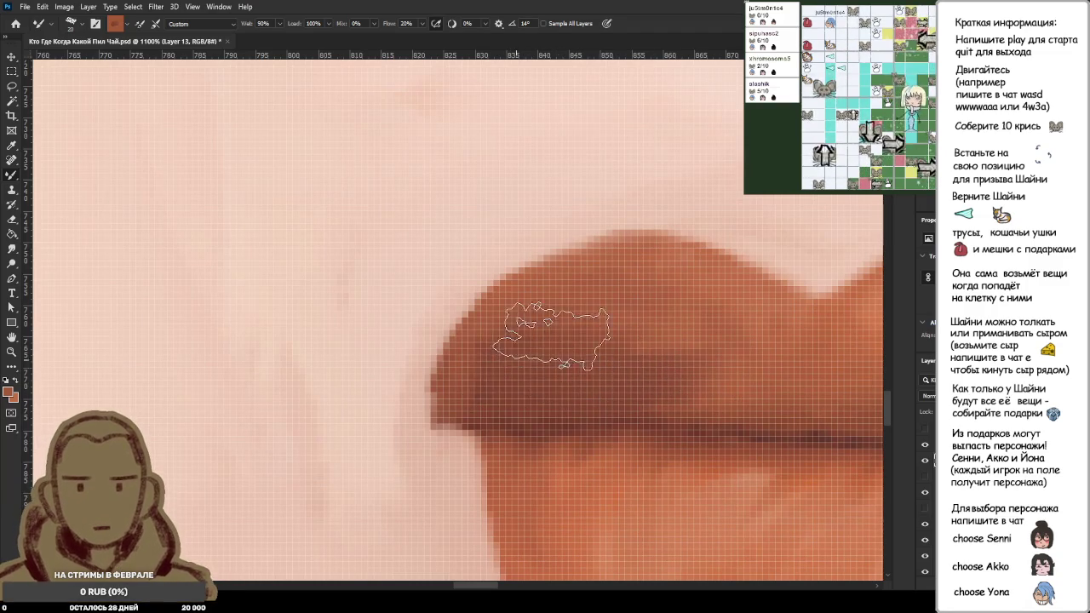
scroll(764, 383, down, 2)
scroll(764, 383, down, 2)
scroll(803, 369, up, 1)
scroll(560, 369, up, 3)
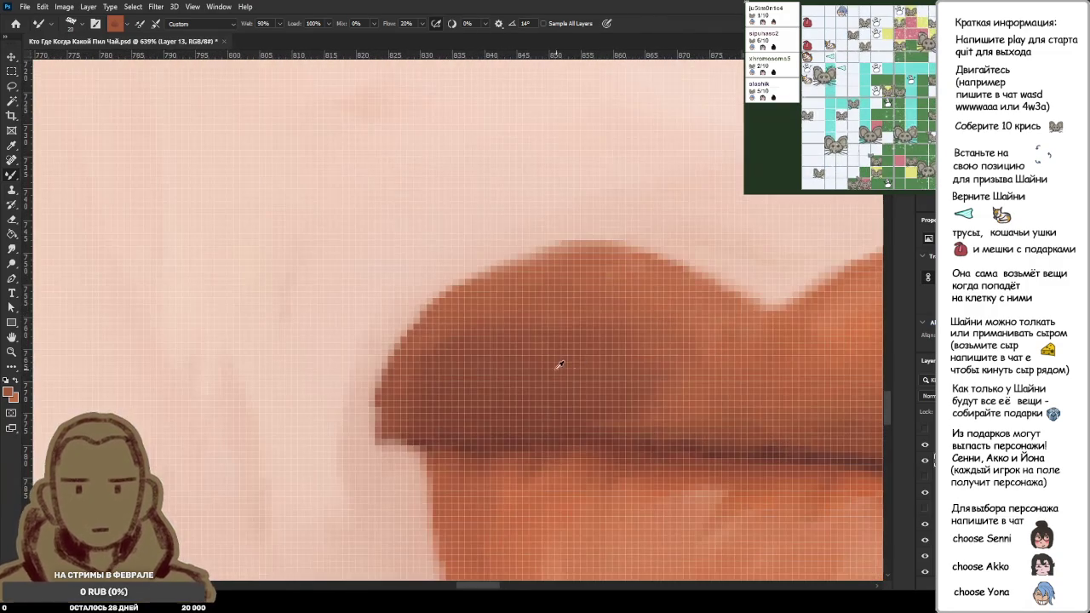
click(581, 294)
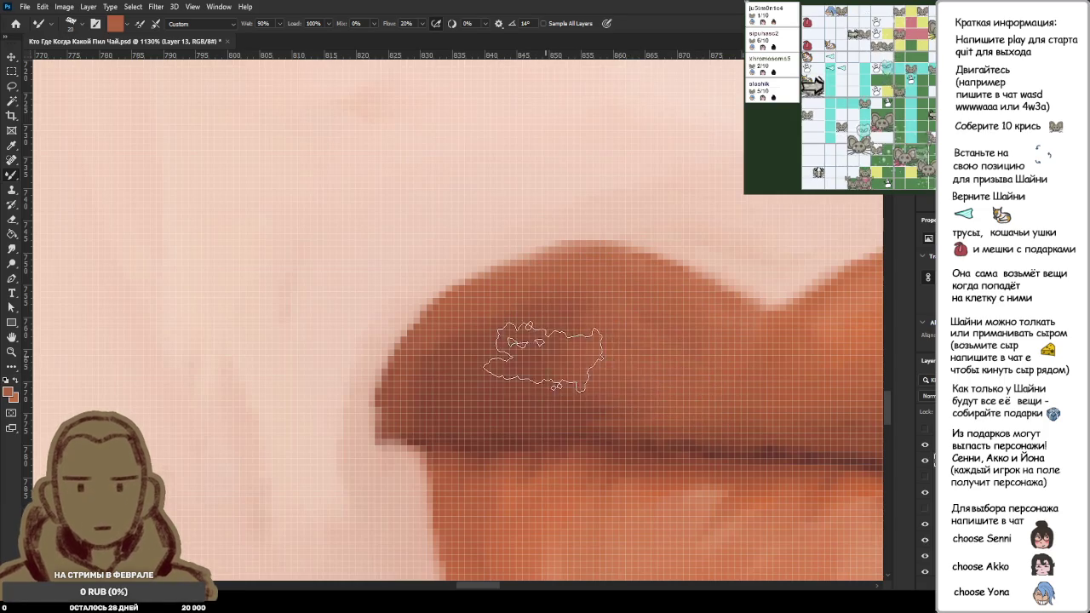
click(615, 377)
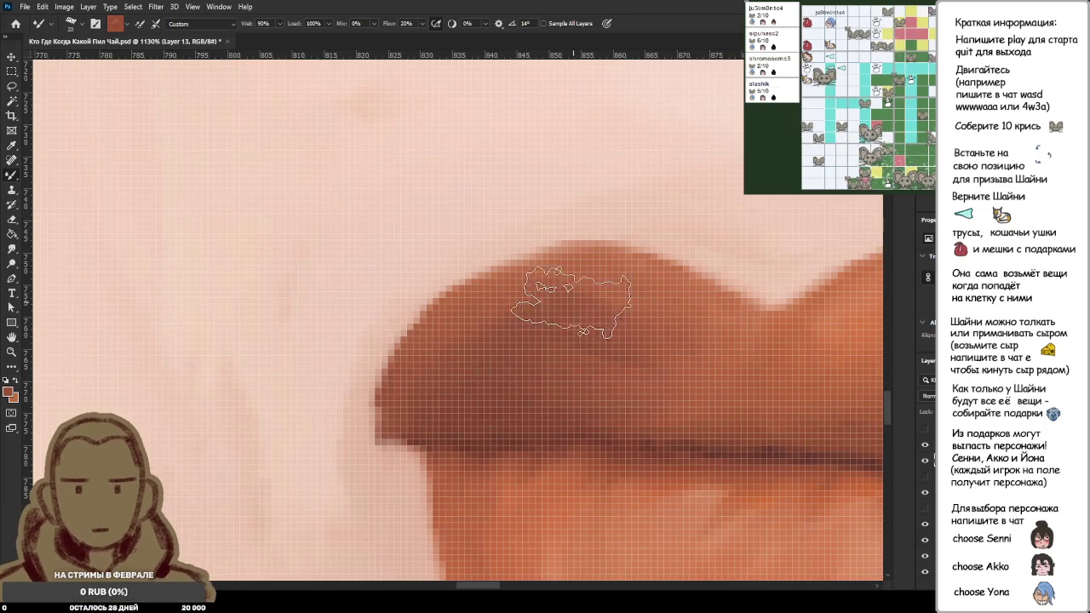
Step: Zoom back out to view the whole canvas and switch to the Lasso tool
scroll(660, 349, down, 5)
scroll(660, 349, down, 2)
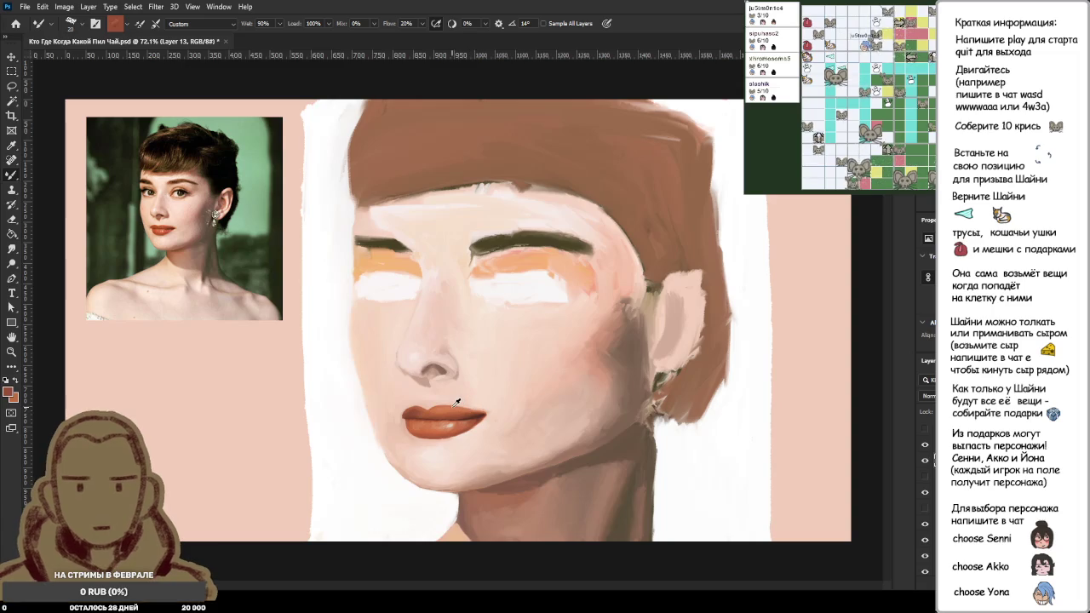
scroll(452, 394, up, 3)
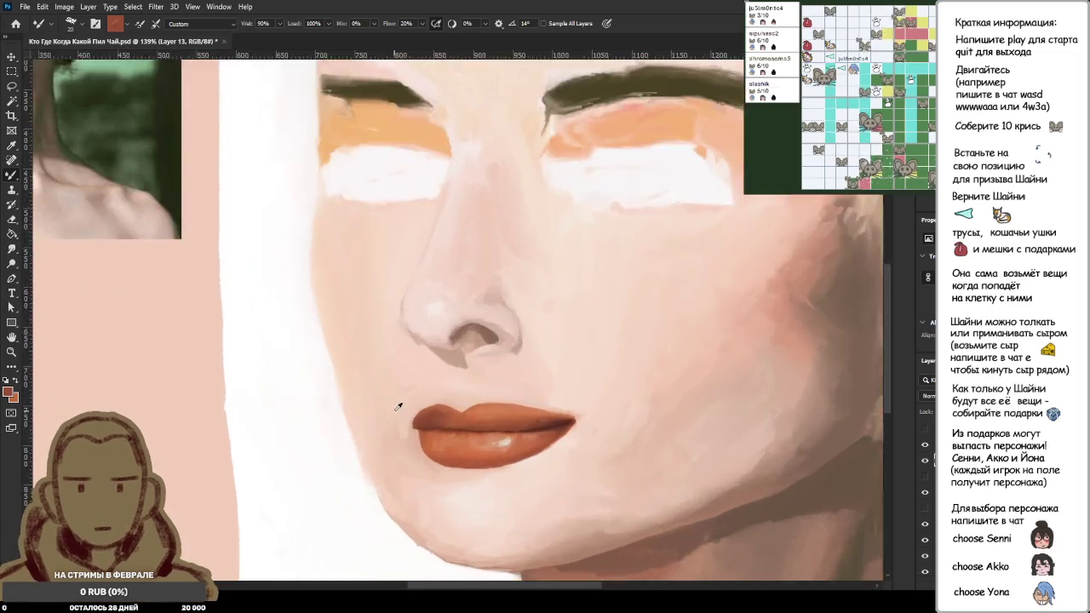
scroll(453, 395, up, 2)
scroll(443, 405, down, 1)
scroll(439, 408, down, 3)
scroll(440, 409, down, 2)
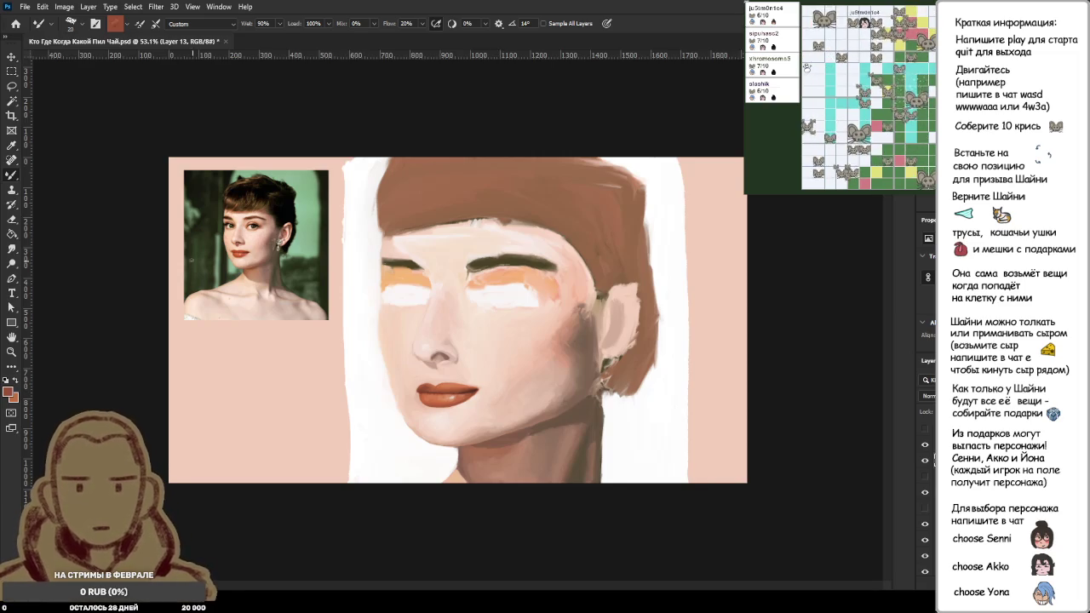
scroll(320, 280, up, 5)
scroll(321, 281, down, 5)
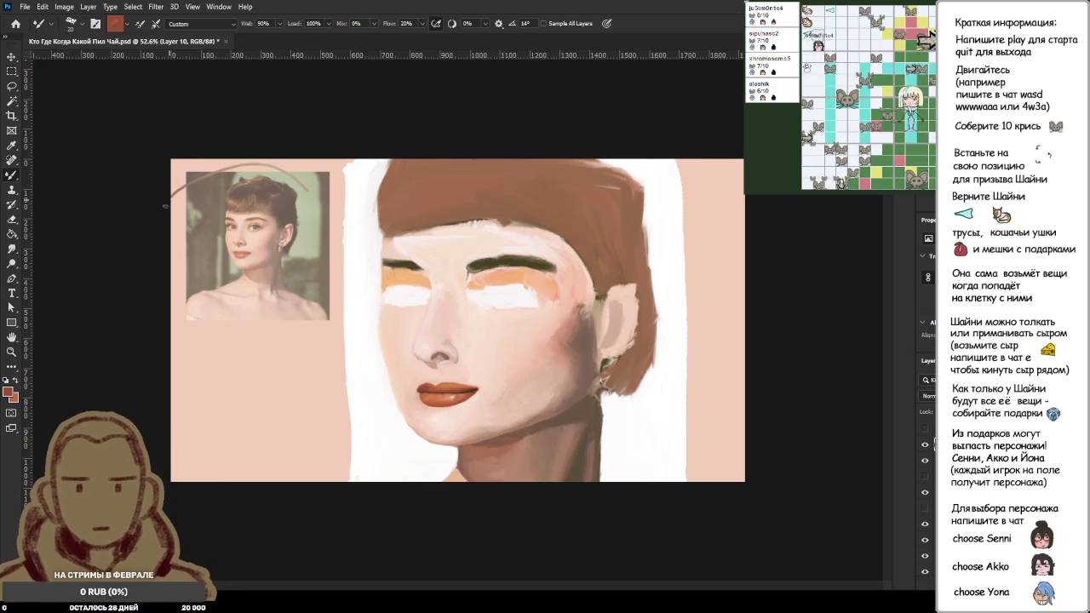
key(l)
drag(225, 164, 172, 214)
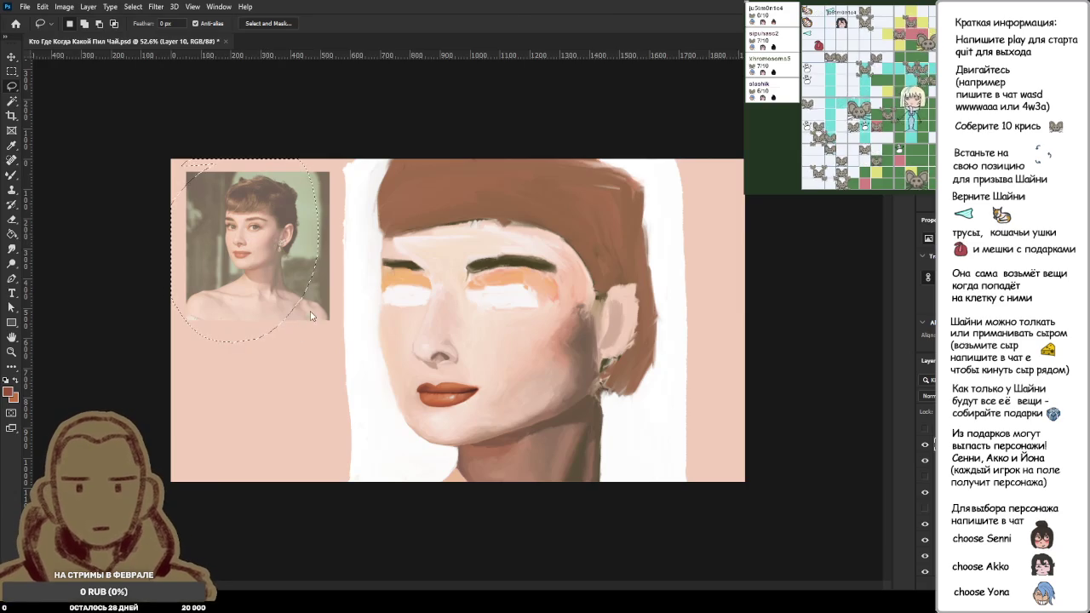
key(ctrl+t)
drag(289, 298, 483, 442)
mouse_move(520, 392)
mouse_down()
mouse_move(721, 228)
mouse_move(621, 318)
mouse_up()
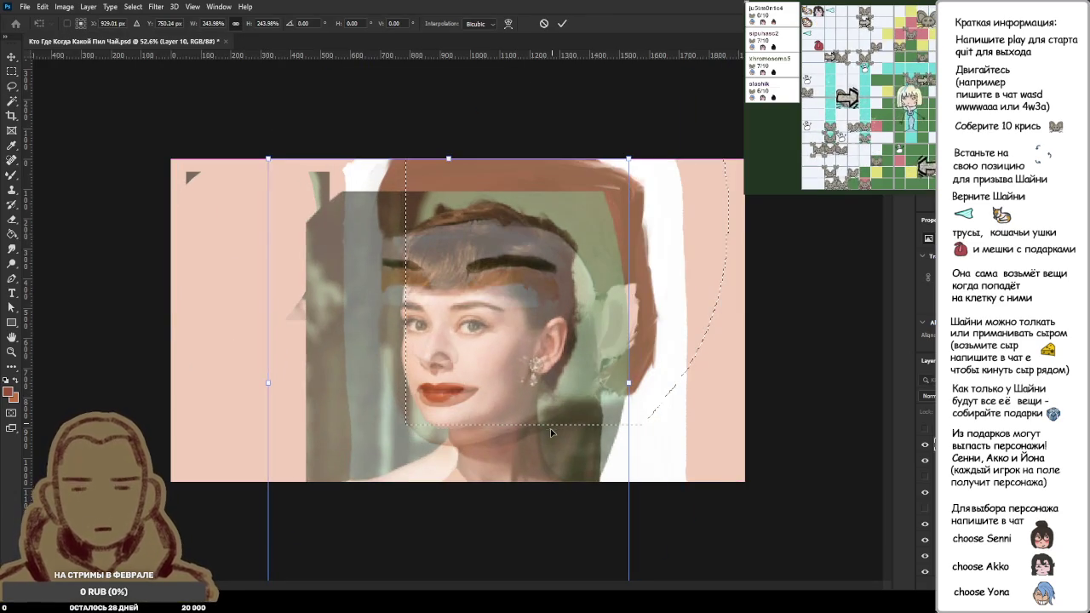
drag(630, 159, 710, 71)
drag(560, 423, 542, 427)
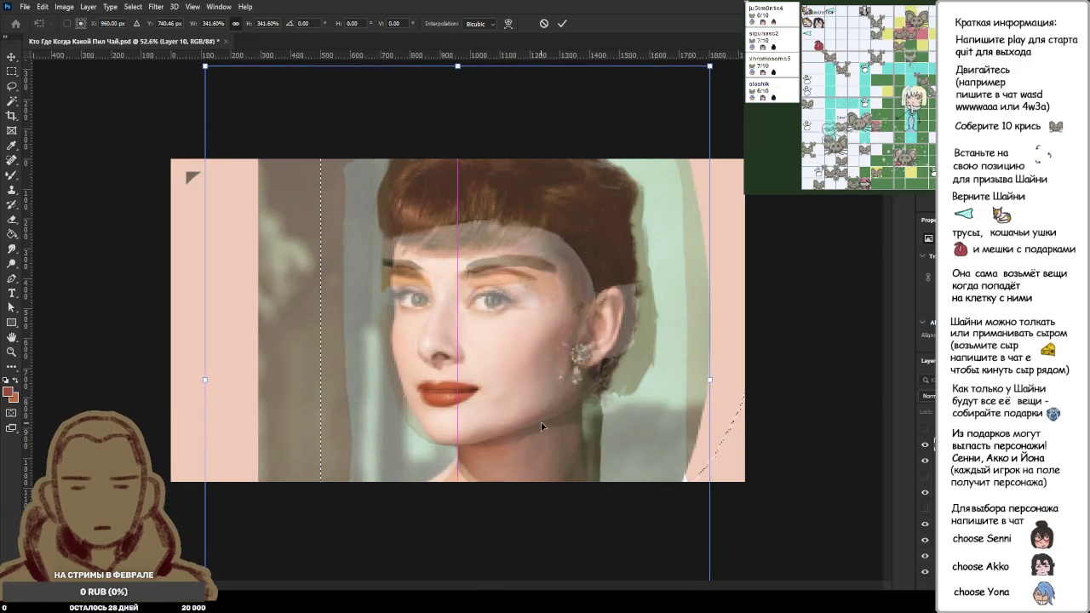
drag(543, 426, 592, 418)
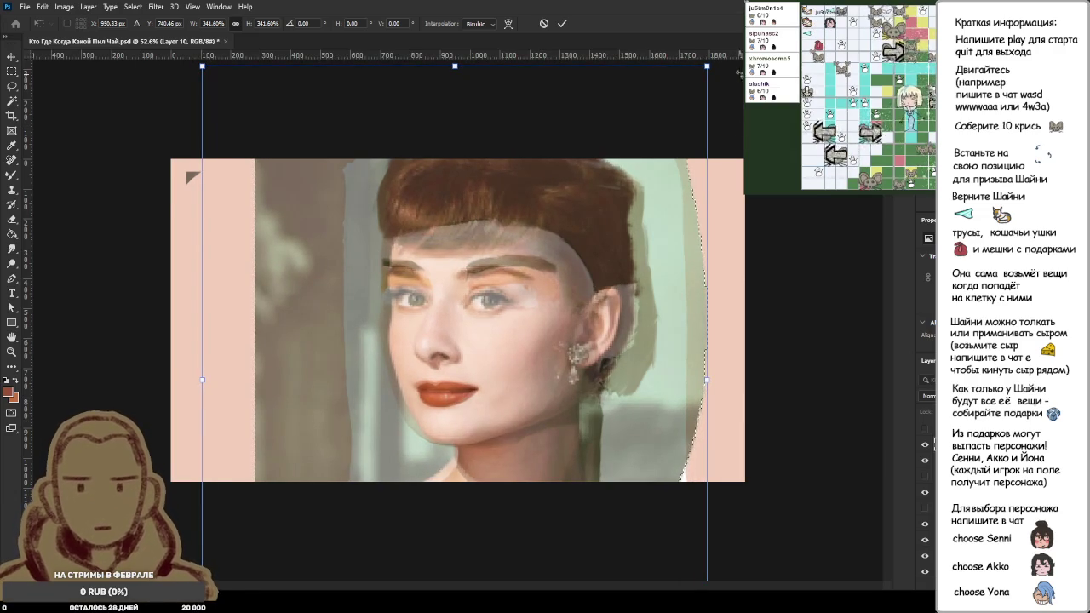
drag(709, 66, 700, 82)
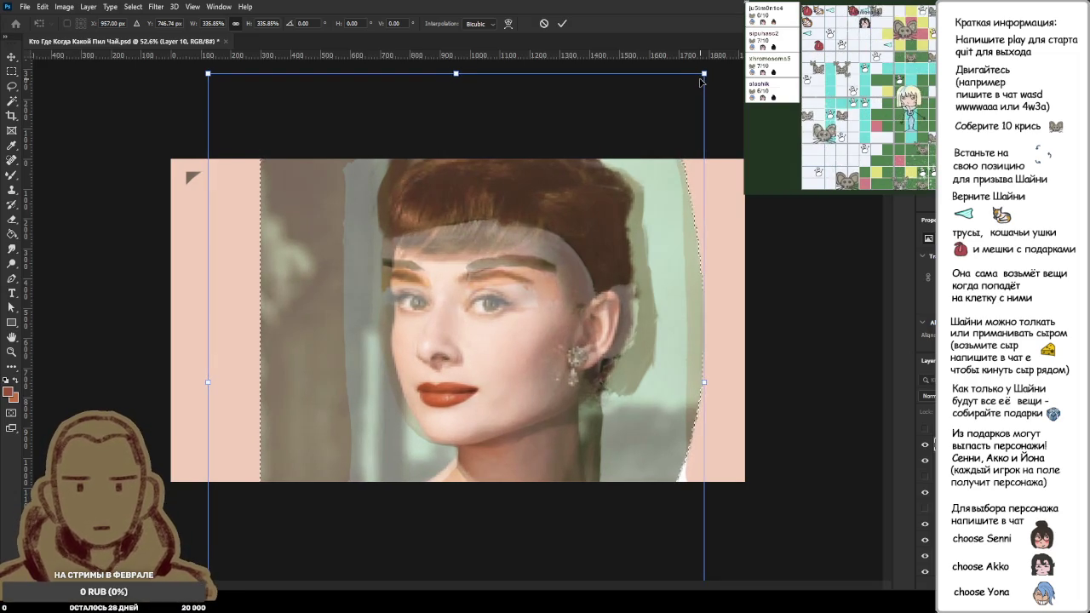
drag(702, 82, 700, 82)
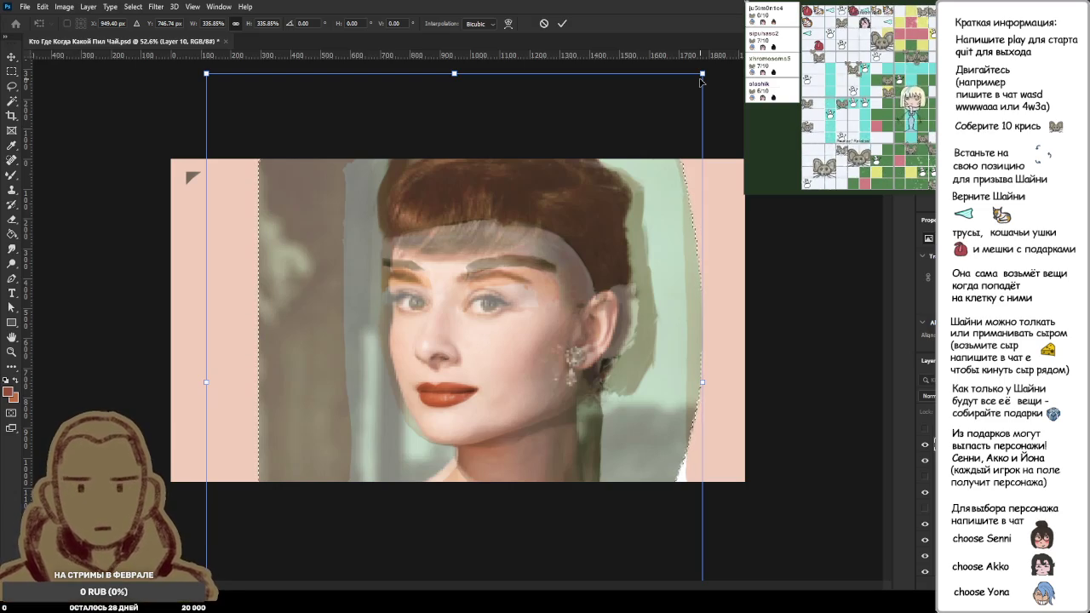
drag(702, 74, 717, 65)
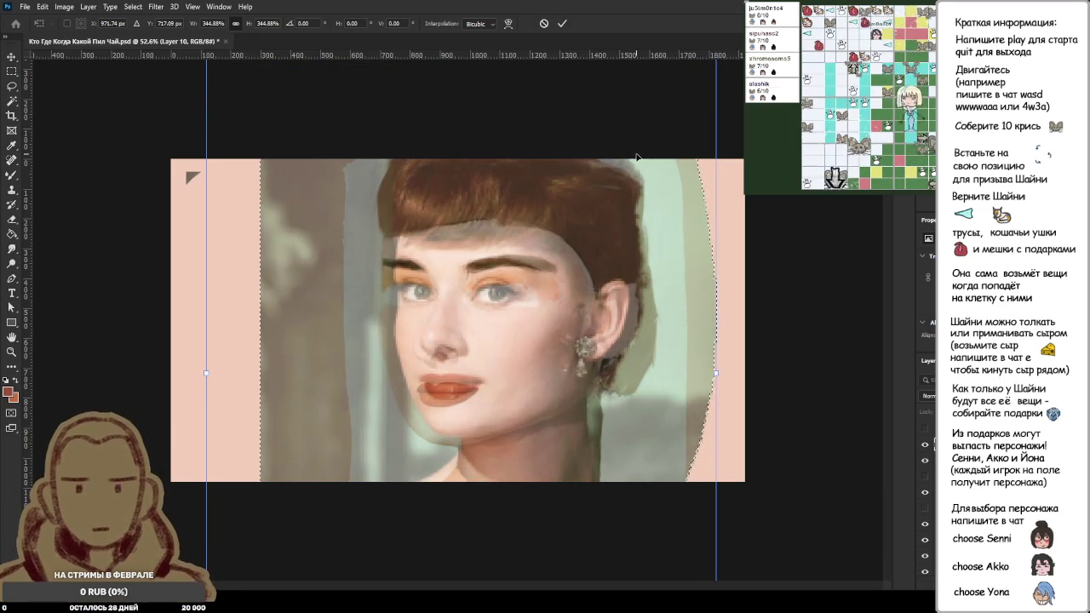
drag(636, 157, 634, 157)
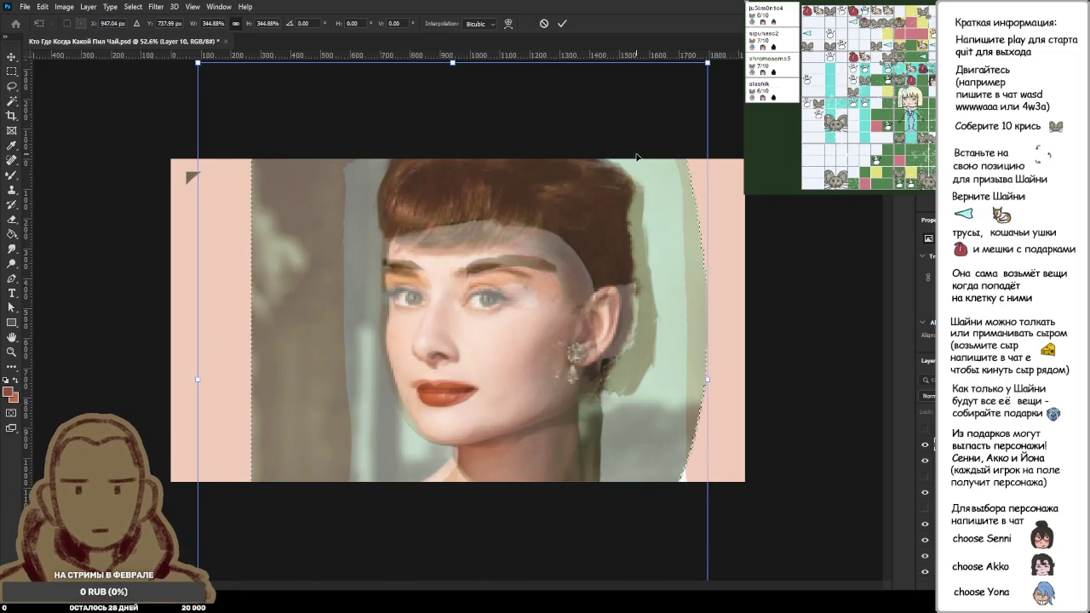
drag(636, 156, 637, 157)
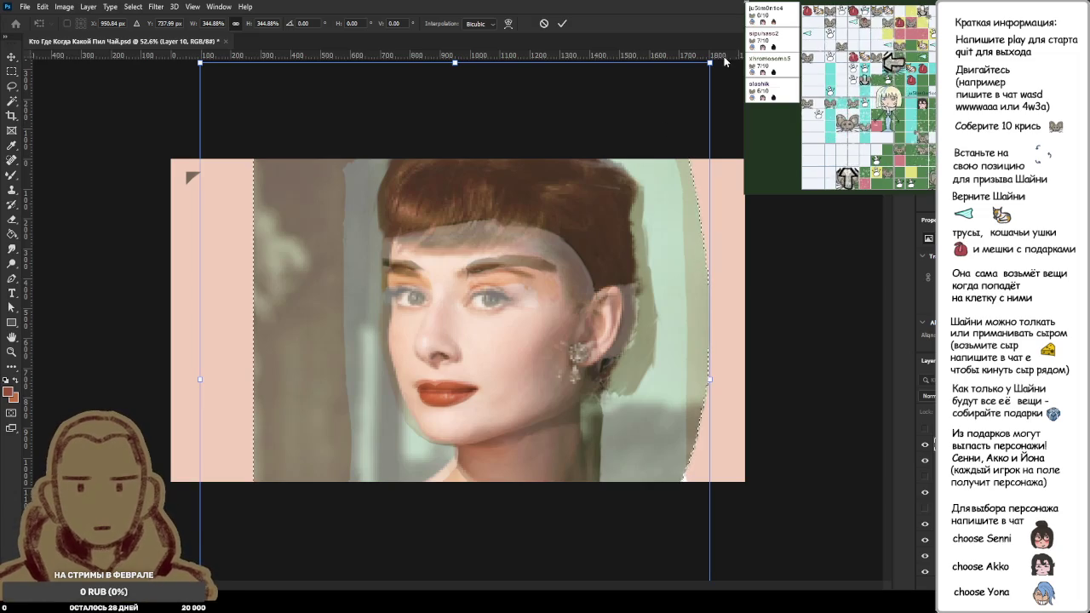
drag(718, 62, 730, 48)
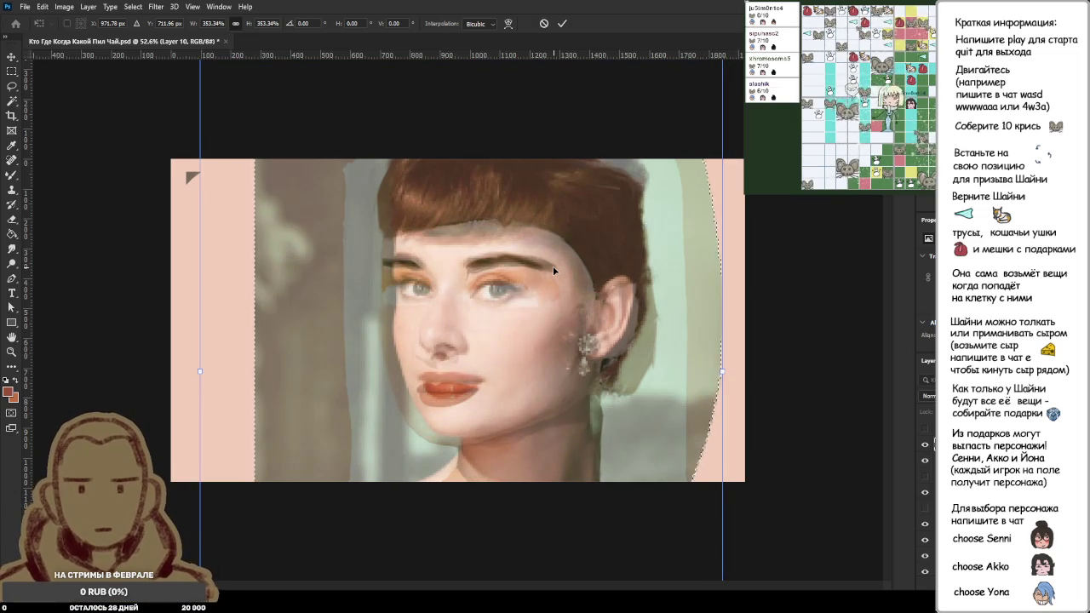
key(shift+Left)
key(shift+Down)
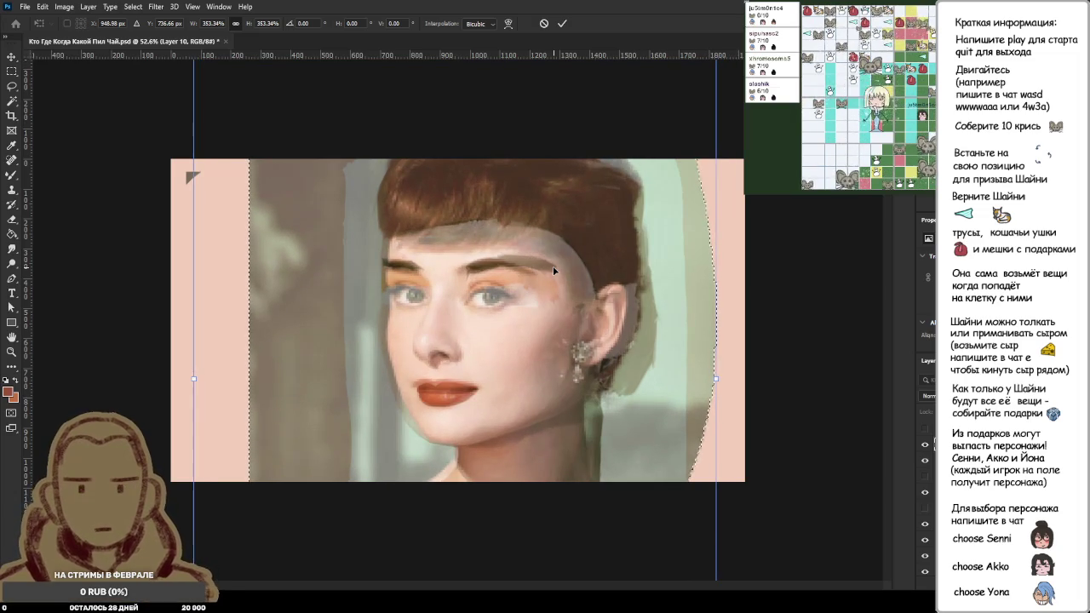
key(Left)
key(Down)
key(Down)
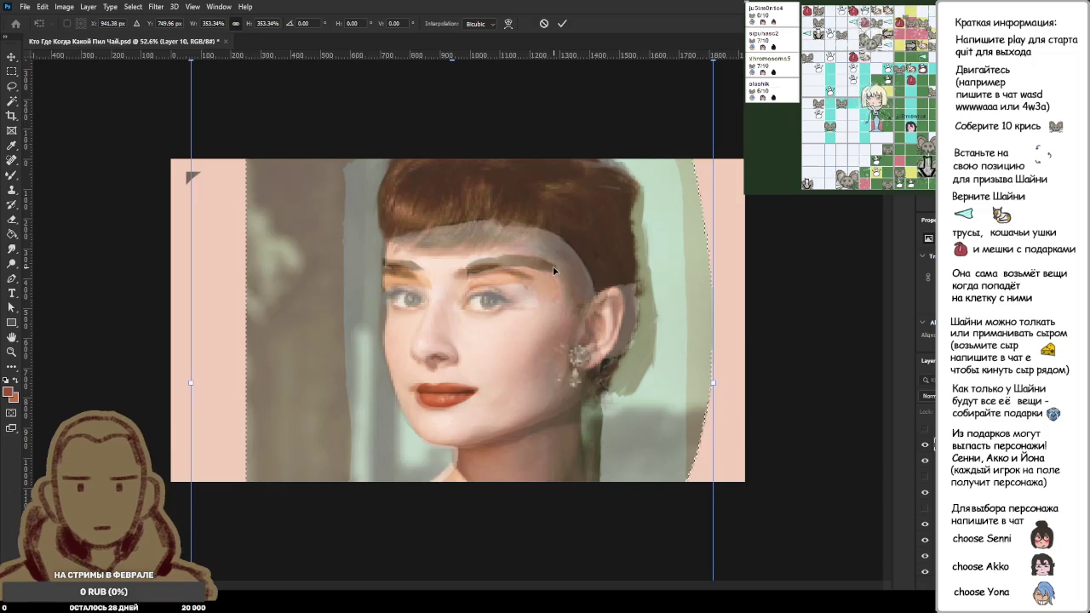
key(Right)
key(Right)
key(Left)
key(Left)
key(Left)
key(Left)
key(Left)
key(Left)
key(Right)
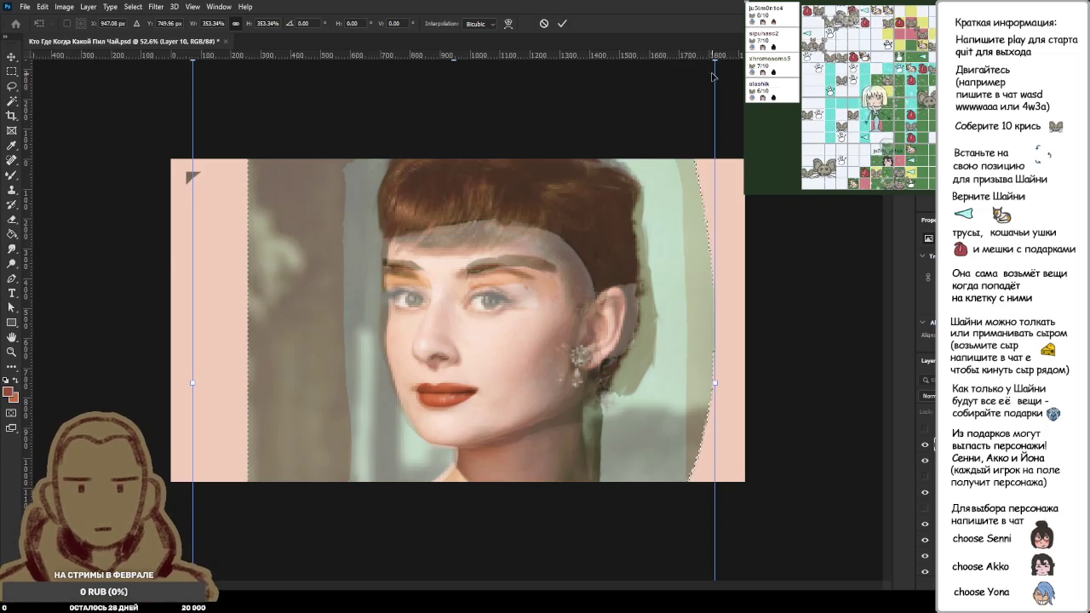
drag(715, 58, 710, 68)
key(Up)
key(Up)
key(Up)
key(Right)
key(Right)
key(Right)
key(Up)
key(Up)
key(Up)
key(Right)
key(Right)
key(Right)
key(Right)
key(Right)
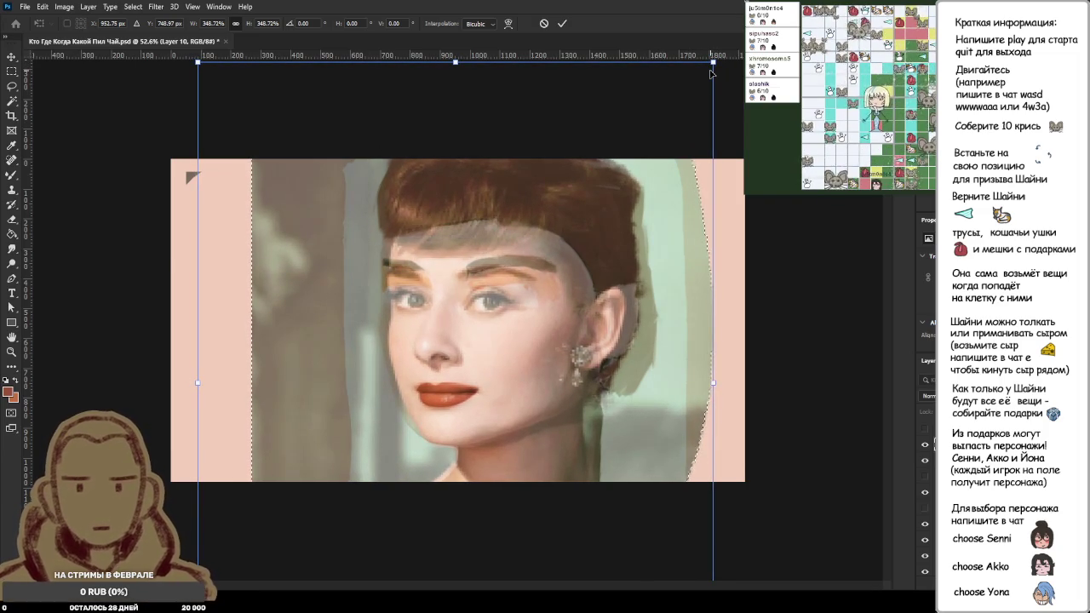
key(Return)
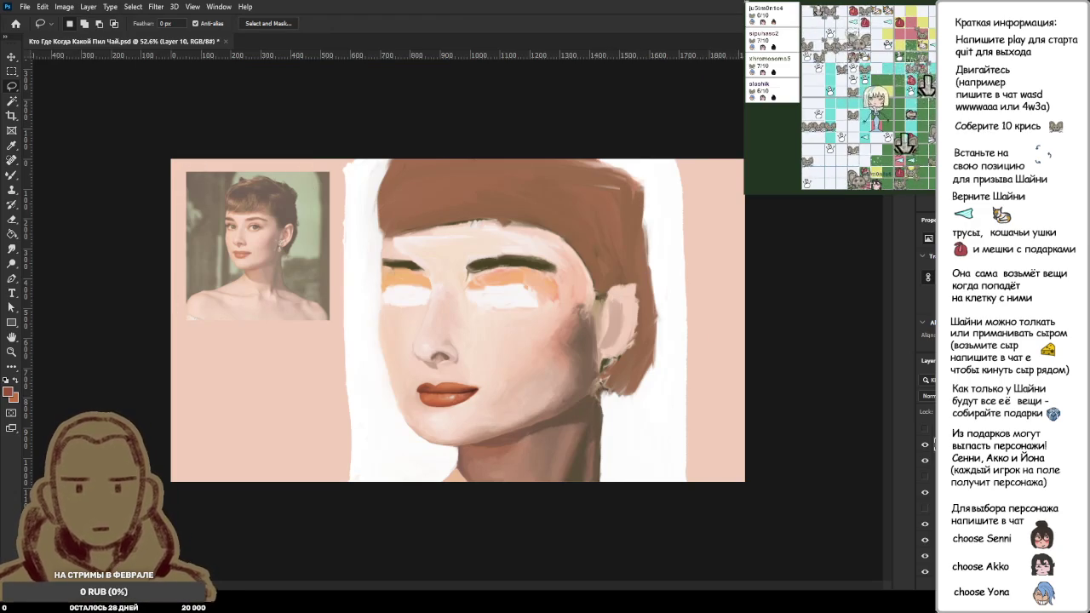
Step: Set the reference photo layer back to 100% opacity and return to the Mixer Brush
key(0)
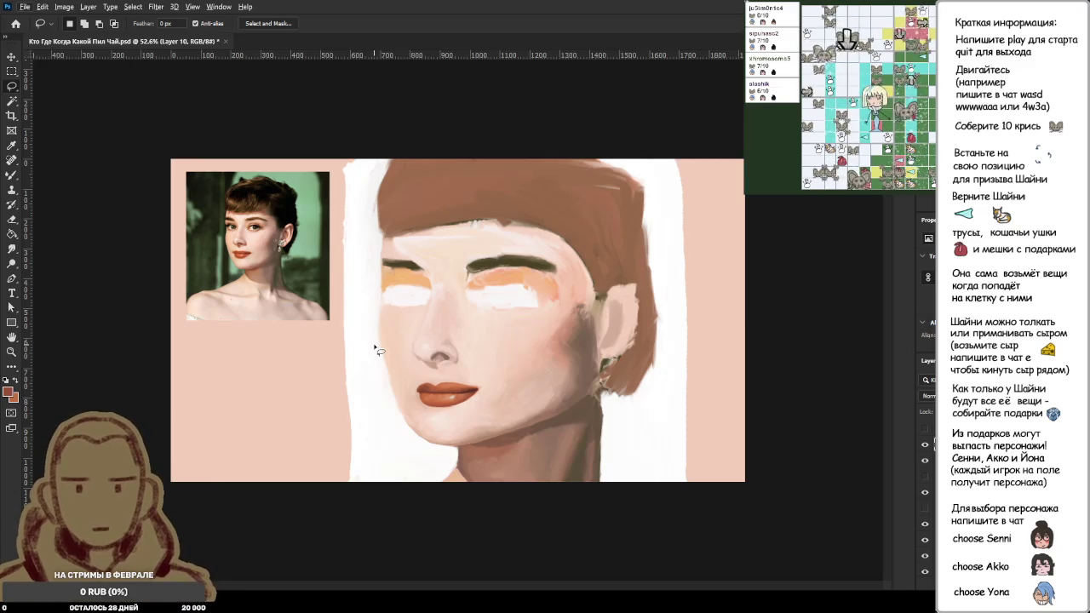
scroll(337, 332, up, 3)
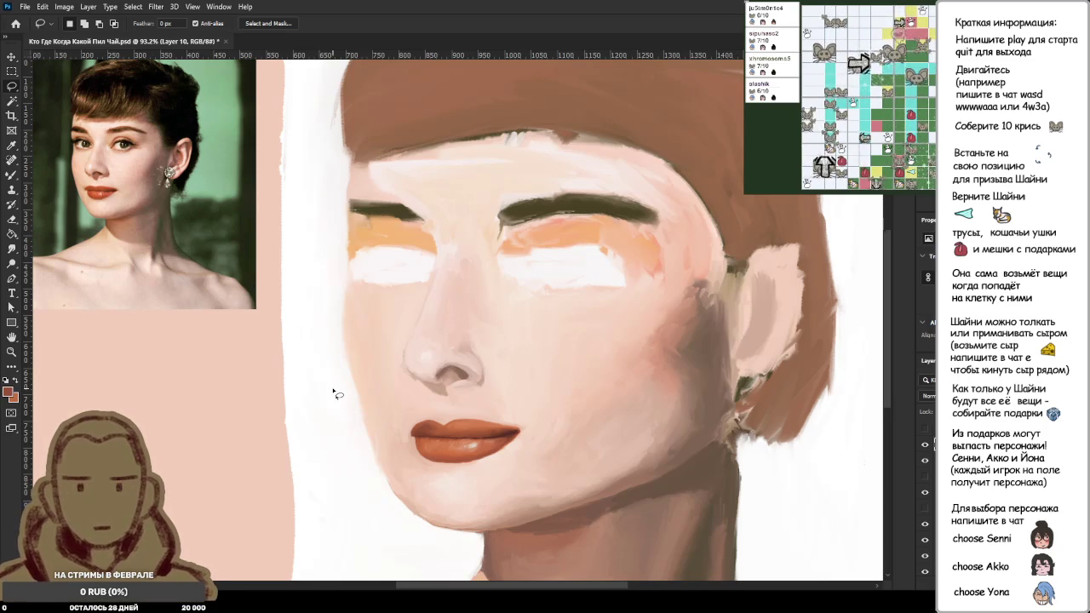
key(b)
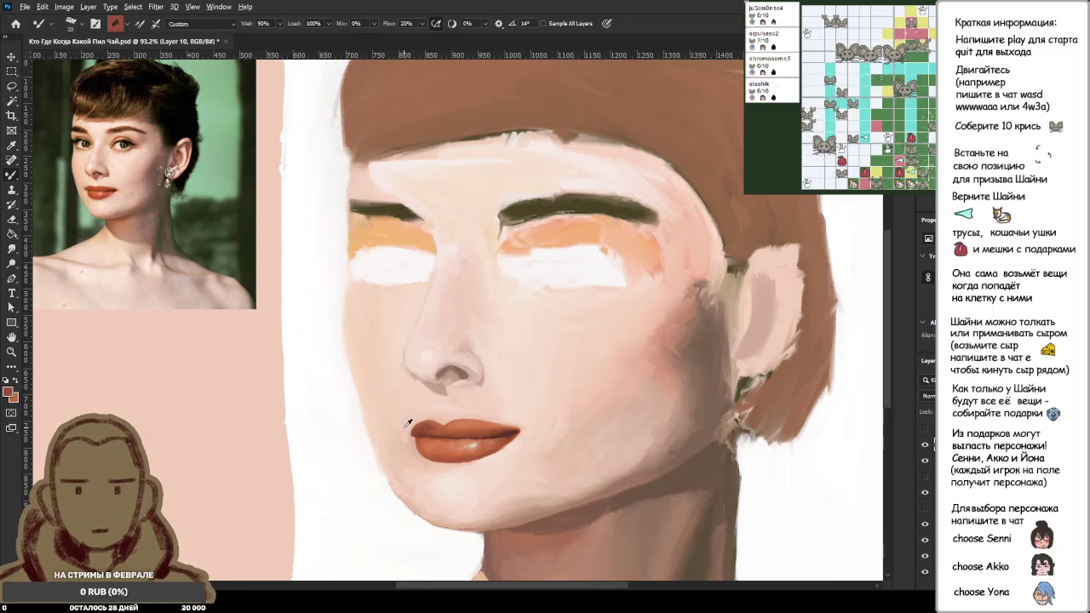
Step: Fit the view, switch painting onto Layer 13, and undo the trial strokes across the face
key(ctrl+0)
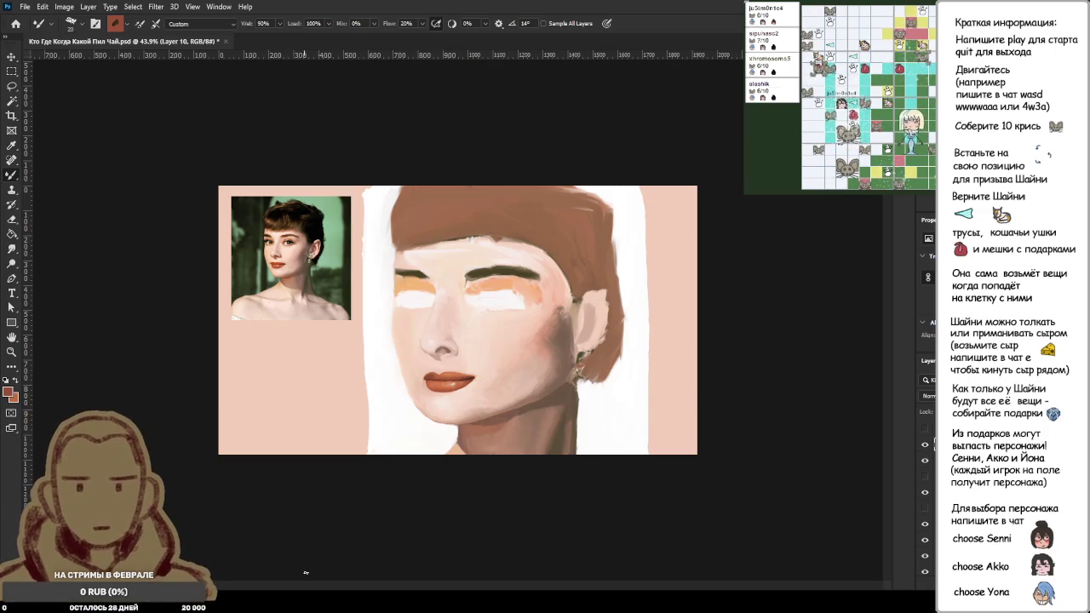
mouse_move(439, 368)
mouse_down()
mouse_move(393, 416)
mouse_move(460, 435)
mouse_move(511, 425)
mouse_move(383, 381)
mouse_up()
mouse_move(534, 318)
mouse_down()
mouse_move(528, 358)
mouse_move(613, 328)
mouse_up()
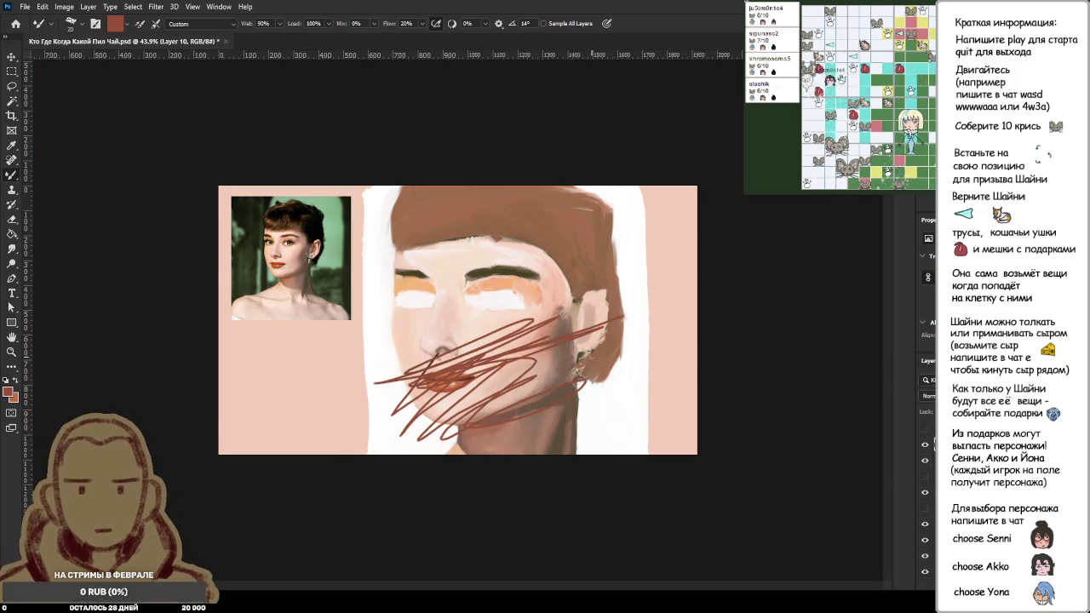
click(933, 452)
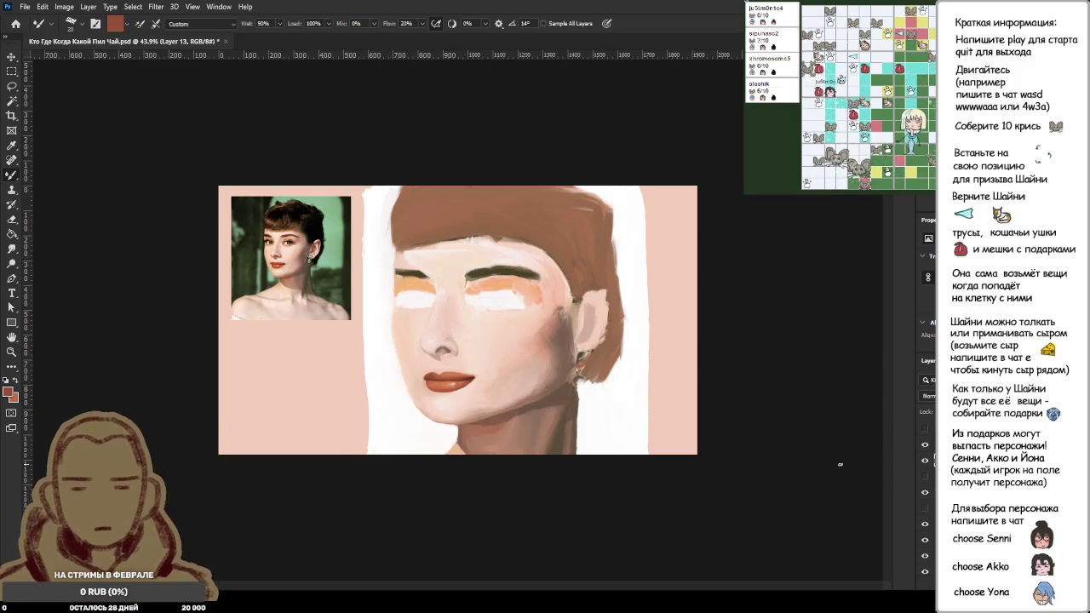
drag(418, 273, 579, 407)
drag(632, 209, 368, 436)
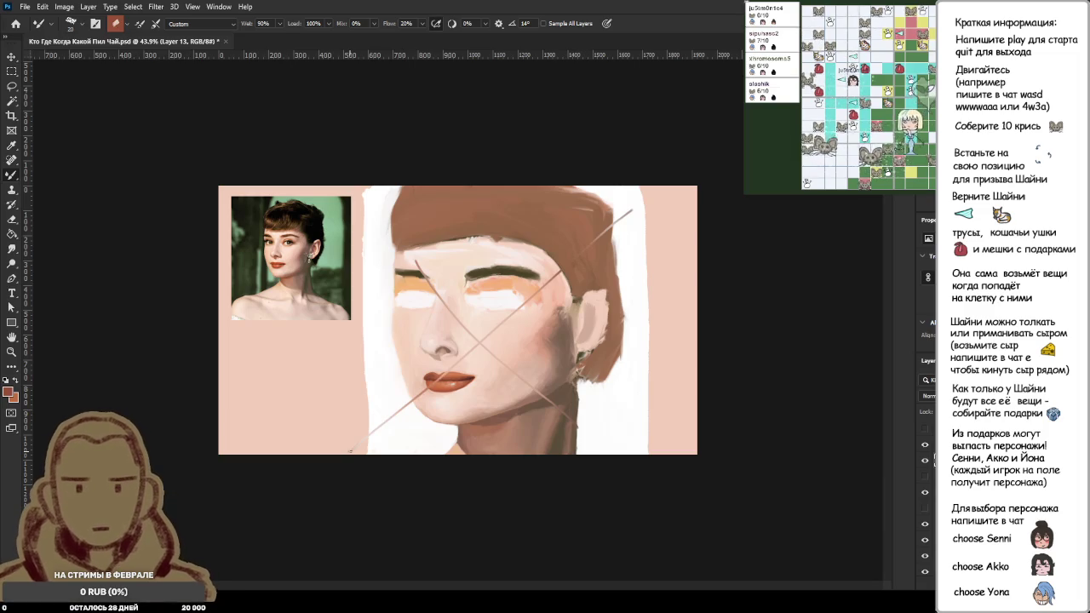
key(ctrl+z)
key(ctrl+z)
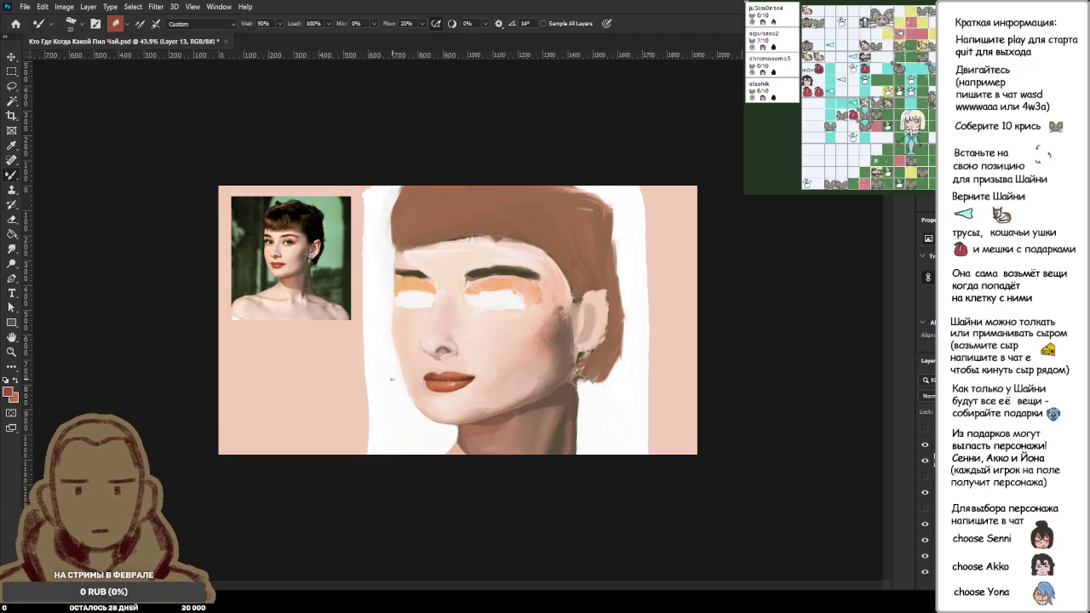
key(ctrl+plus)
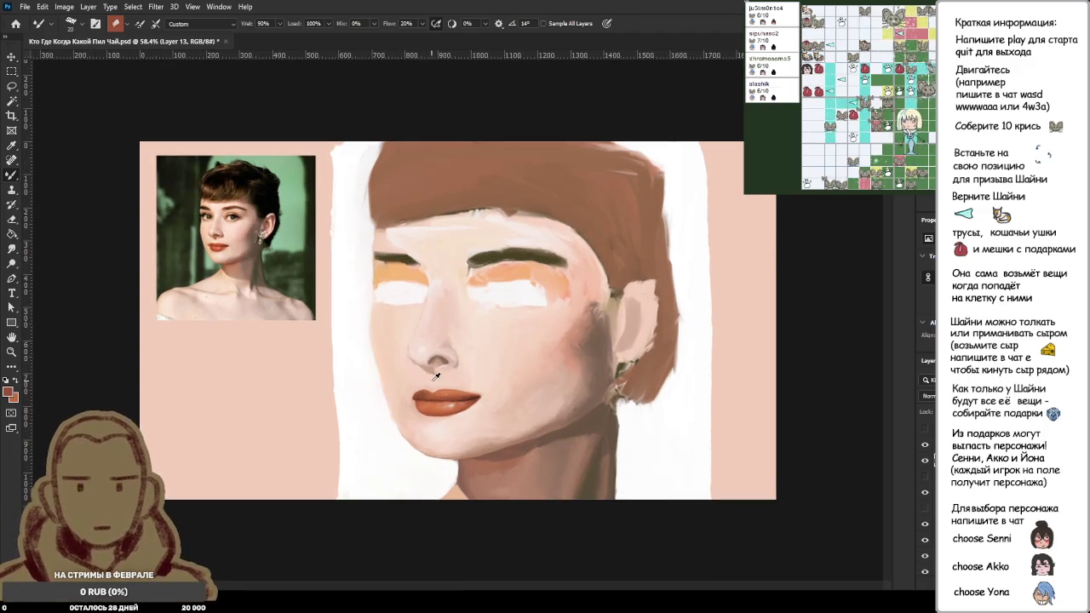
Step: Zoom in and blend the sampled skin tone into the upper lip edge and corner
key(ctrl+plus)
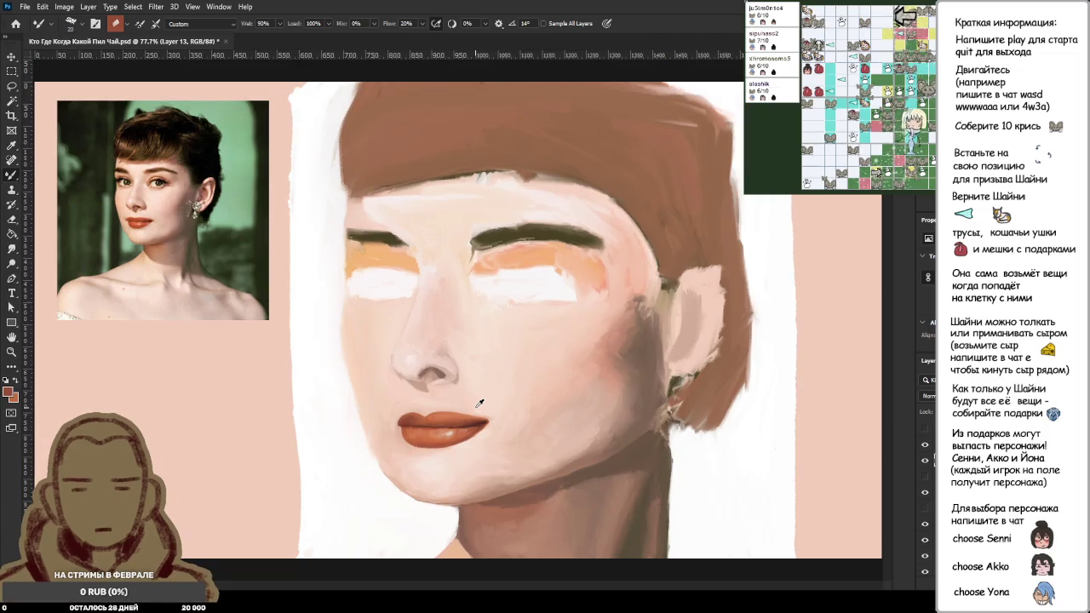
scroll(479, 403, up, 1)
scroll(480, 403, up, 2)
scroll(481, 418, up, 2)
scroll(481, 417, up, 2)
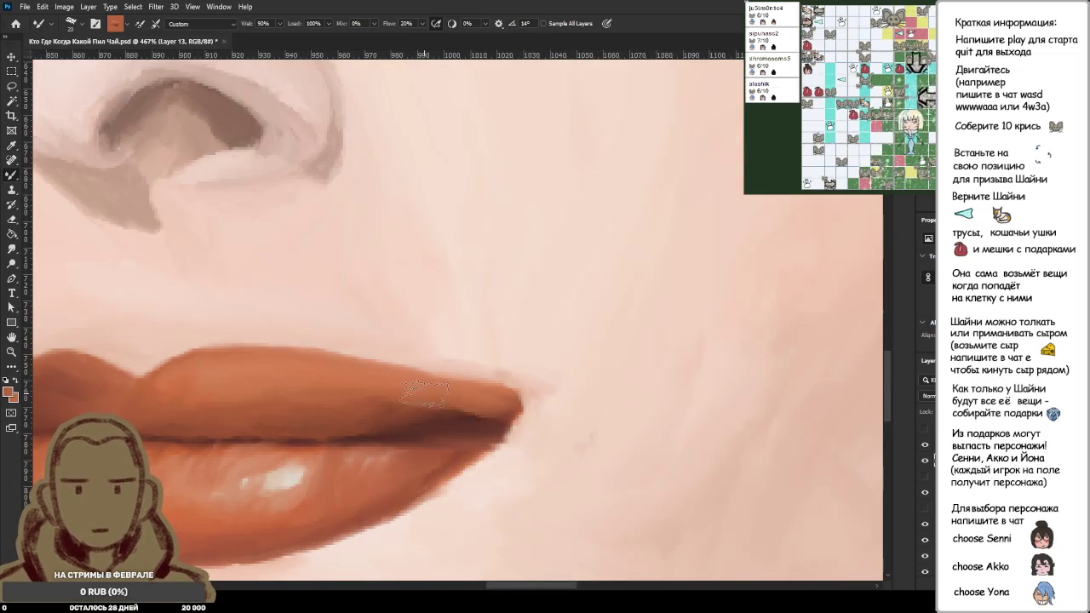
alt+click(472, 349)
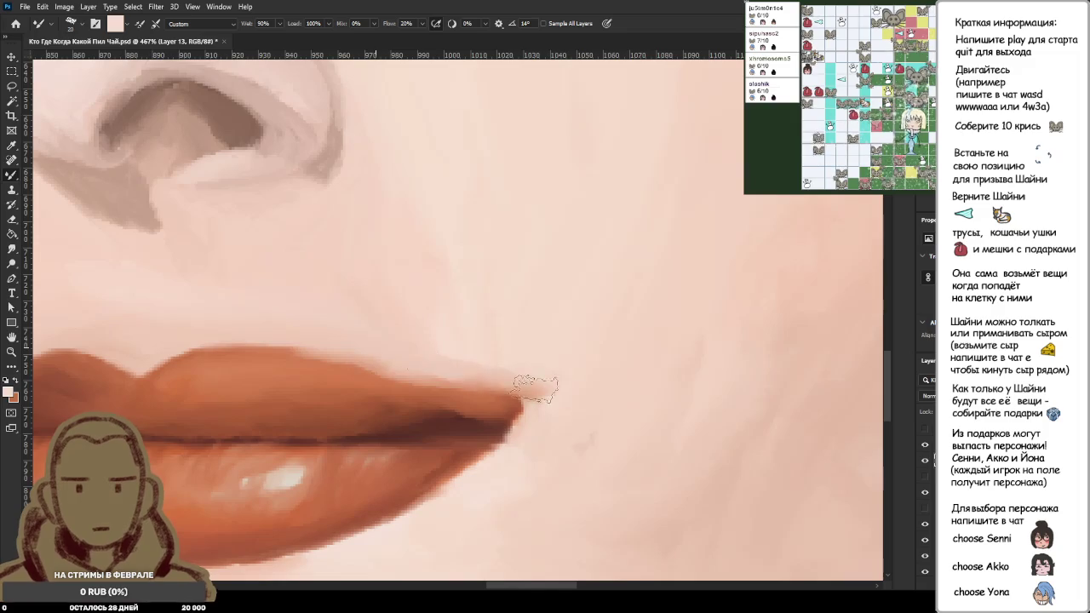
drag(545, 393, 401, 367)
scroll(527, 383, down, 1)
scroll(526, 383, down, 4)
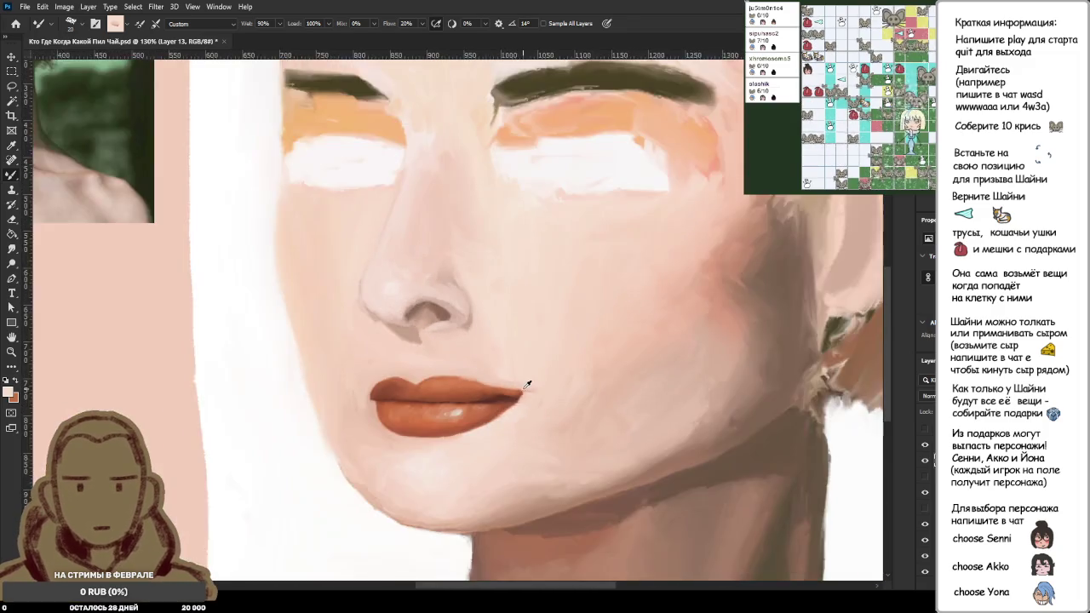
scroll(523, 460, up, 4)
scroll(507, 409, up, 1)
drag(503, 406, 532, 385)
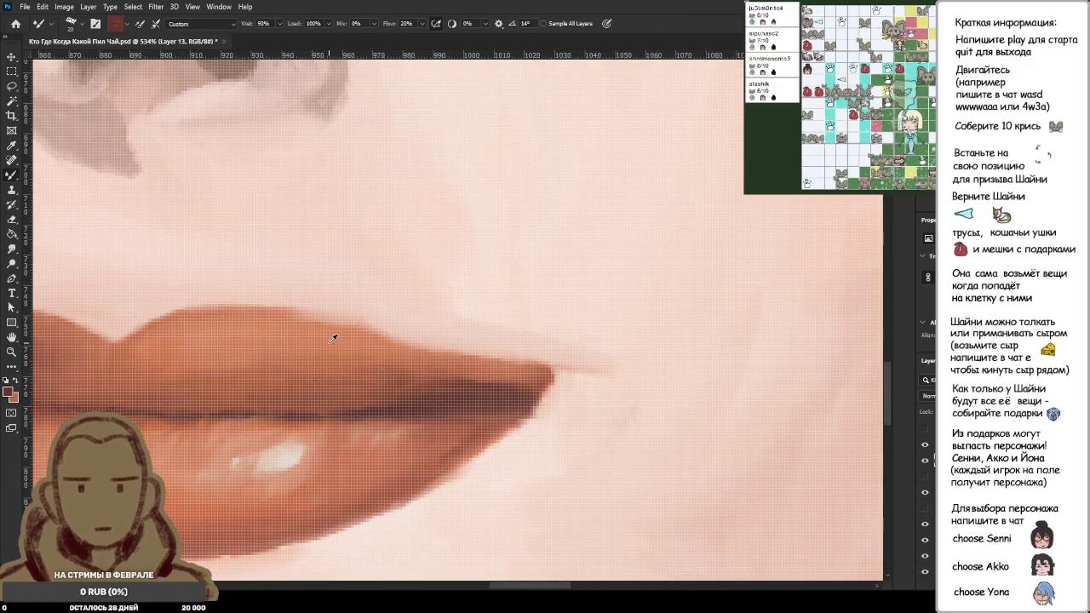
Step: Lighten and smooth the skin along the lower-left lip corner with a nearby skin tone
alt+click(554, 311)
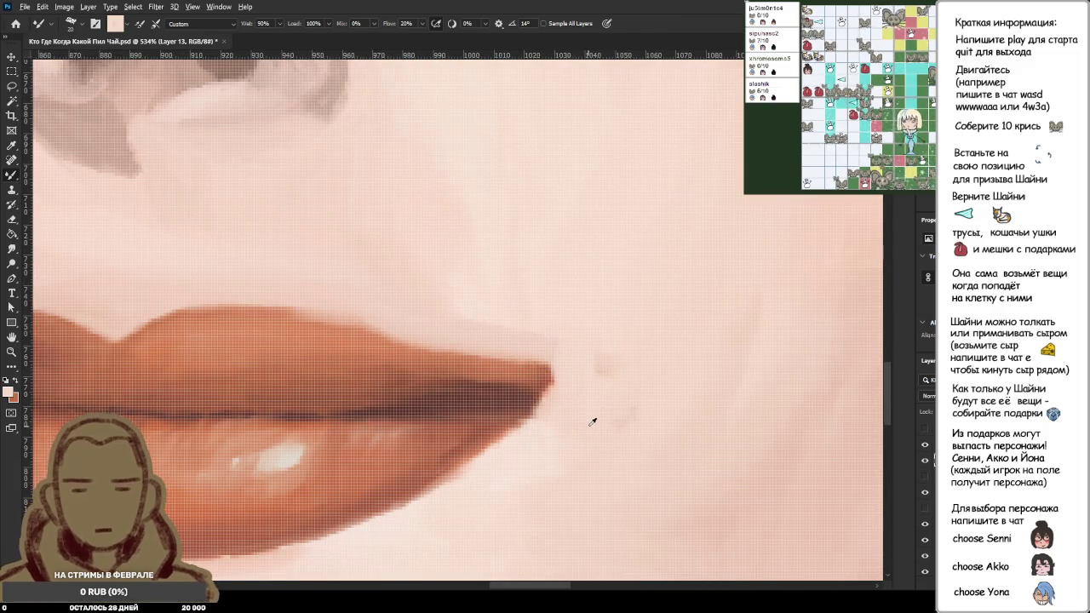
scroll(611, 389, down, 5)
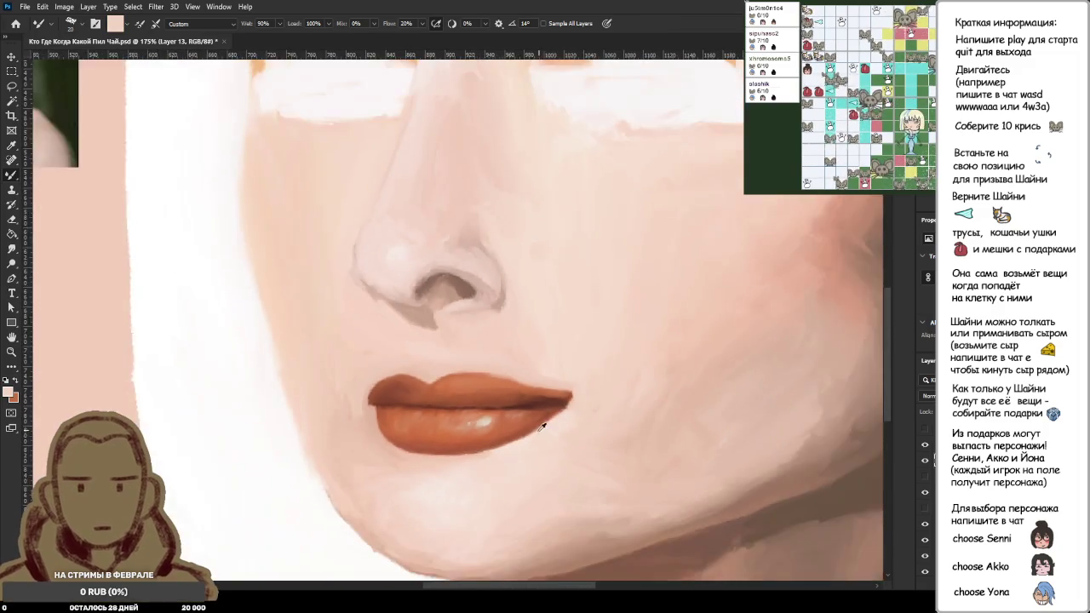
scroll(554, 409, down, 1)
scroll(511, 425, down, 1)
scroll(460, 439, up, 1)
scroll(460, 439, down, 1)
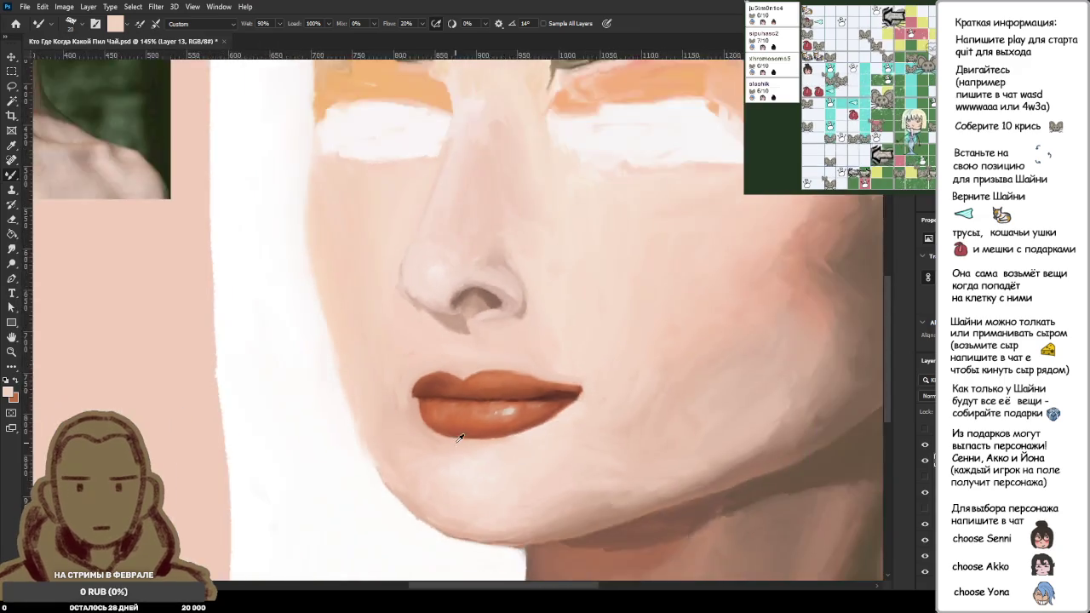
scroll(451, 442, down, 3)
scroll(443, 448, up, 4)
scroll(442, 448, up, 4)
scroll(375, 430, up, 1)
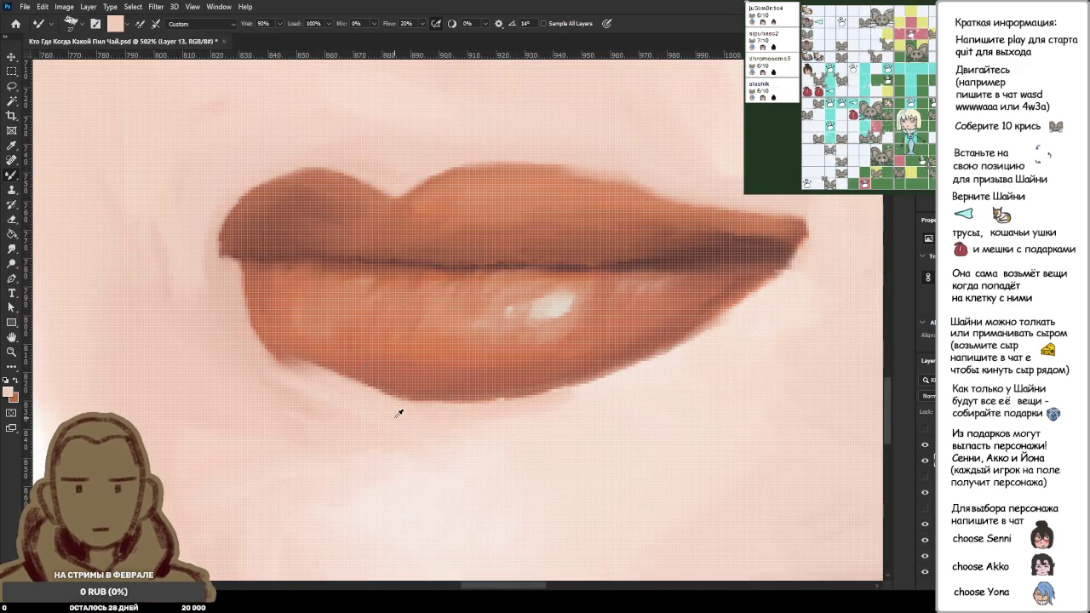
drag(374, 399, 230, 298)
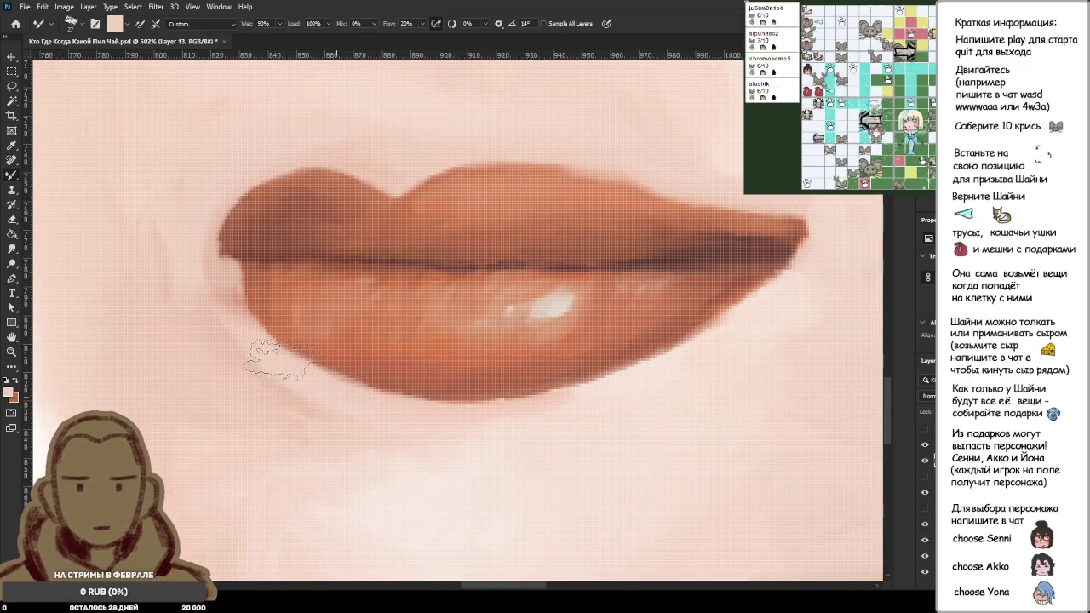
drag(180, 256, 234, 255)
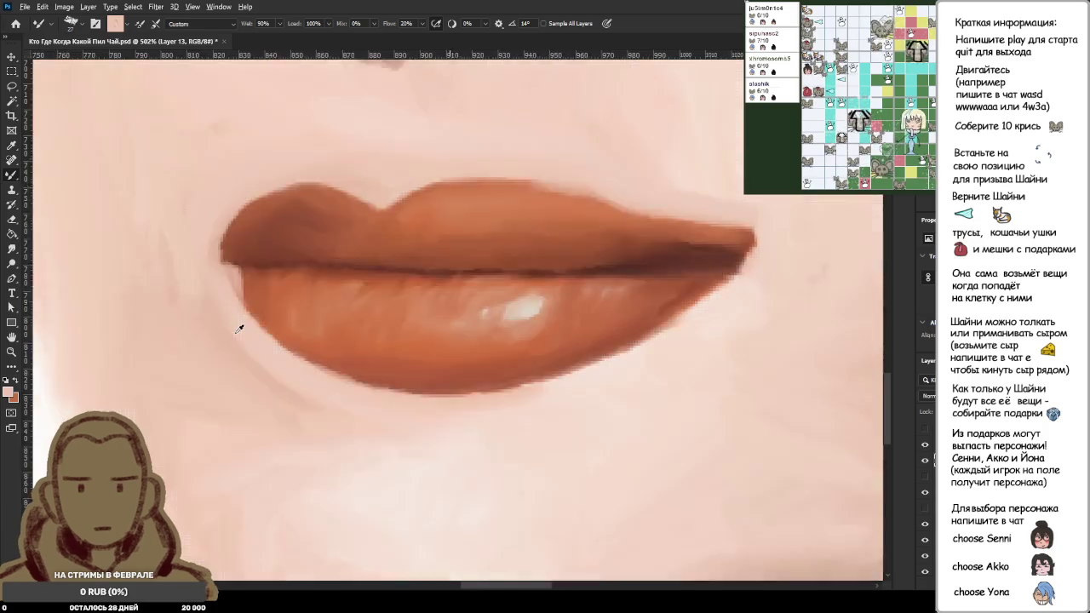
Step: Repaint the lower-left edge of the lower lip with short strokes and dabs
scroll(217, 307, up, 1)
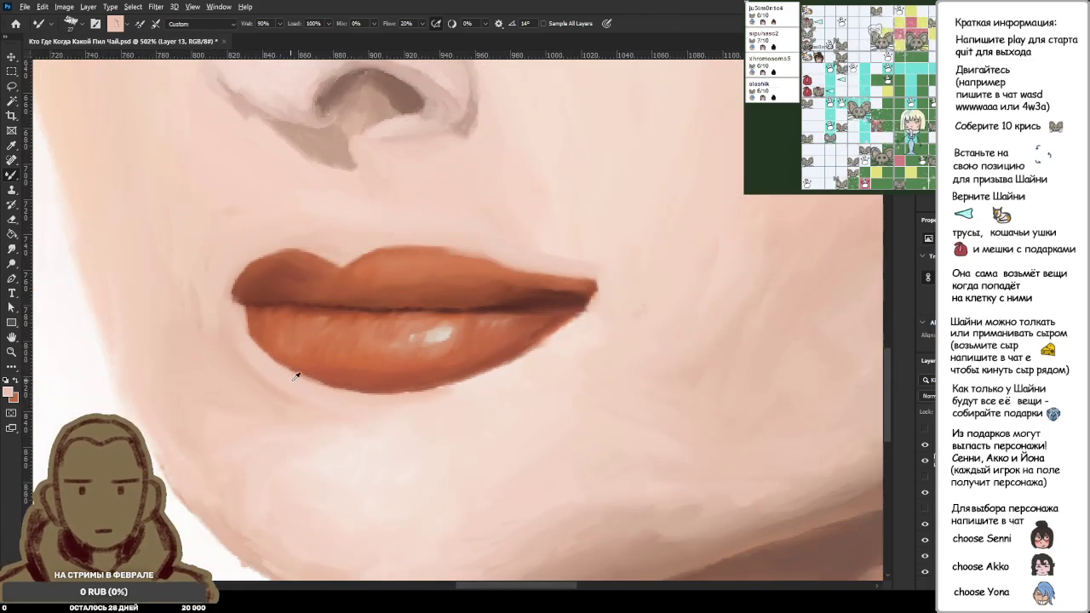
scroll(285, 297, down, 5)
scroll(364, 392, down, 3)
scroll(309, 401, up, 3)
scroll(362, 389, up, 3)
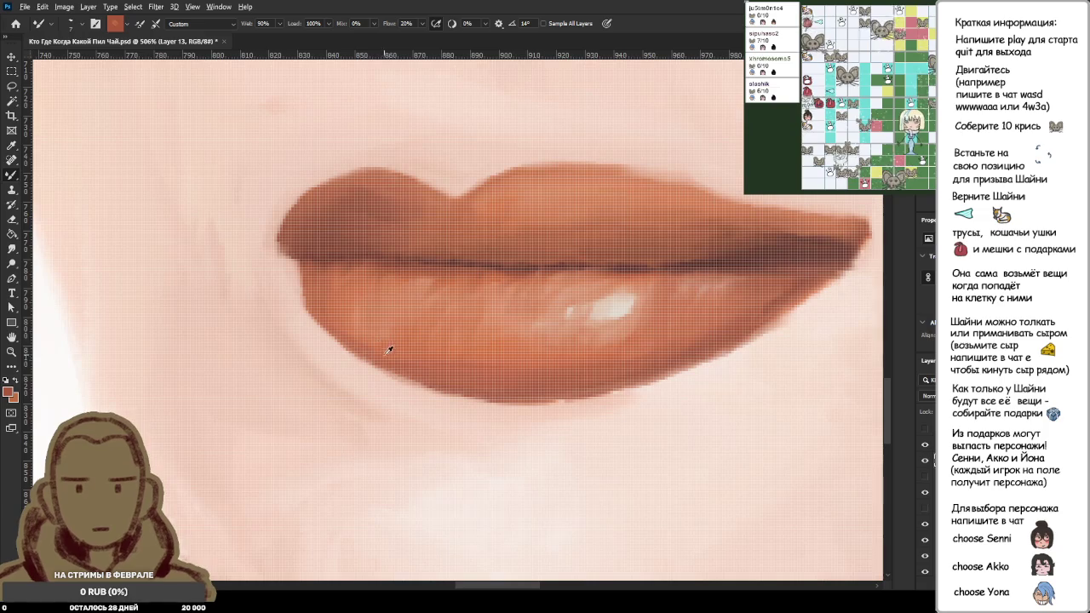
mouse_move(401, 338)
mouse_down()
mouse_move(347, 318)
mouse_move(416, 340)
mouse_move(328, 317)
mouse_up()
alt+click(414, 362)
alt+click(420, 349)
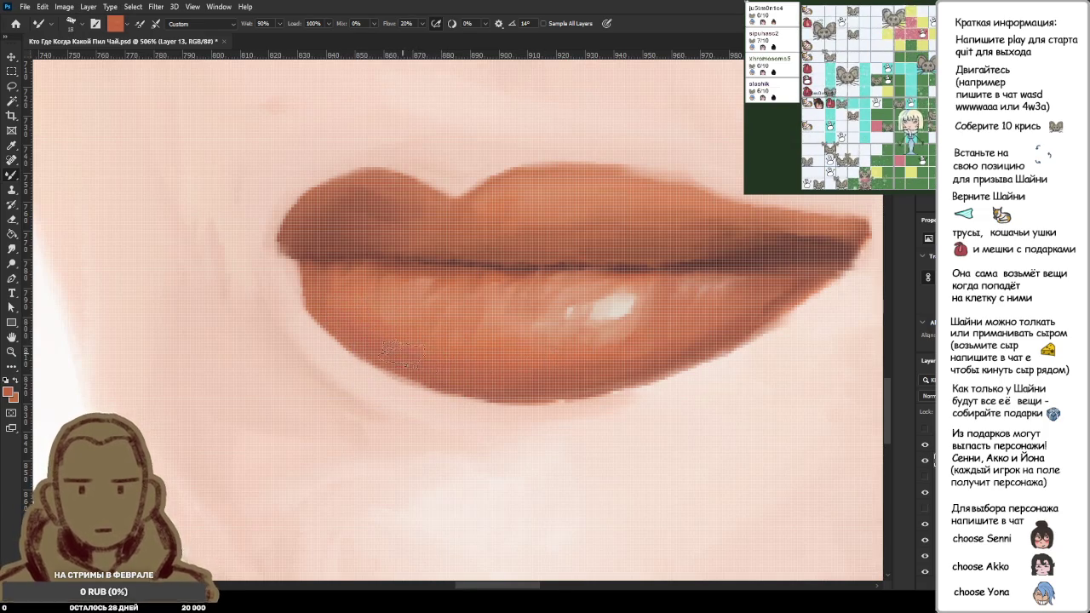
Step: Sample darker red-brown and lighter salmon-brown lip tones, then zoom out to the whole painting
scroll(532, 367, down, 6)
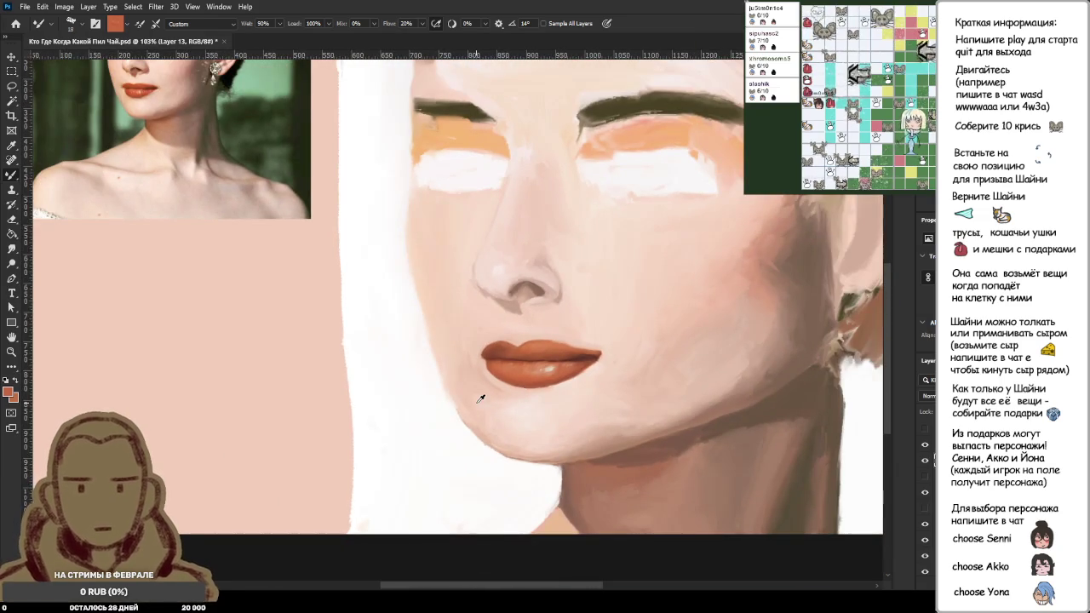
scroll(482, 394, up, 2)
scroll(484, 443, up, 3)
scroll(596, 417, up, 3)
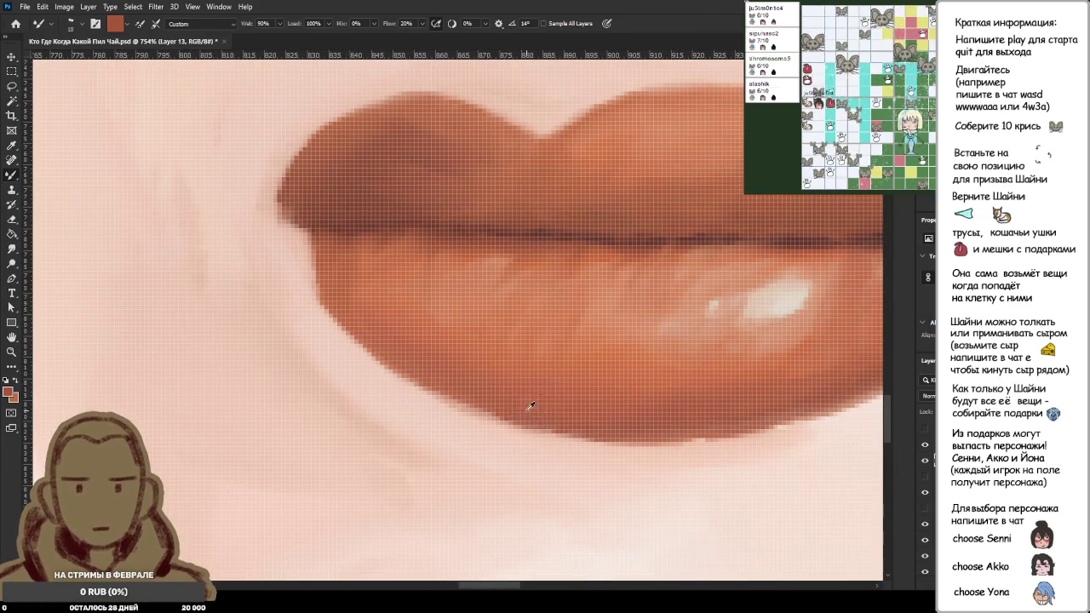
alt+click(347, 226)
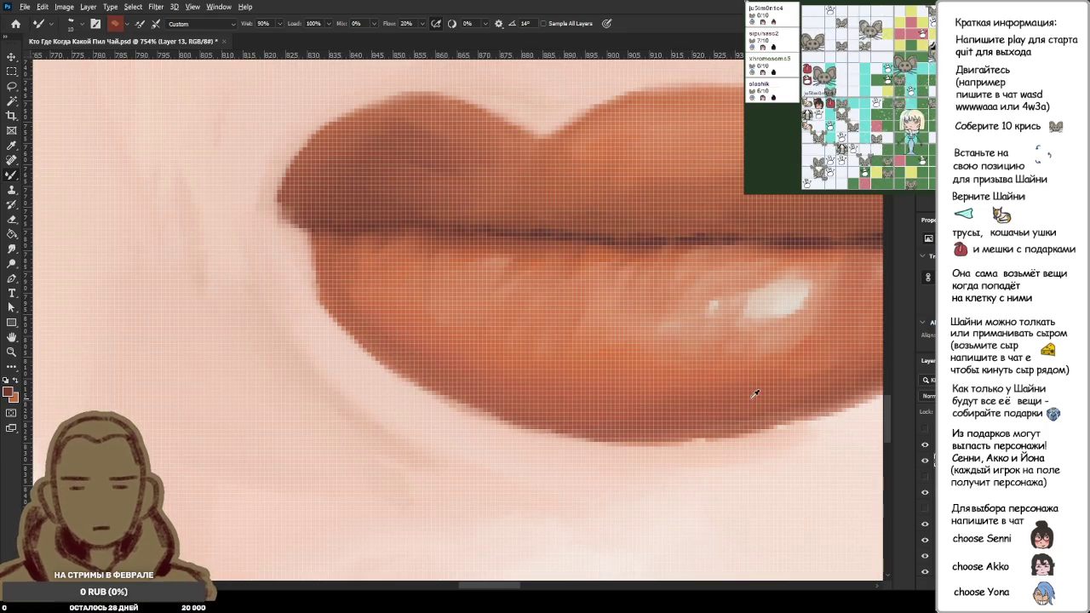
scroll(753, 391, down, 1)
alt+click(718, 271)
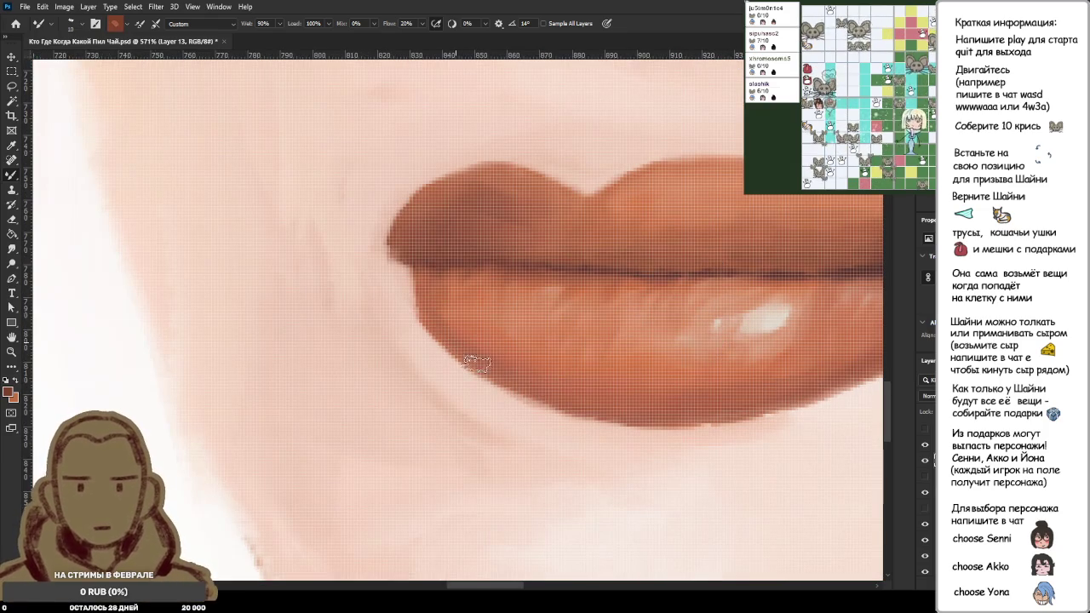
alt+click(532, 389)
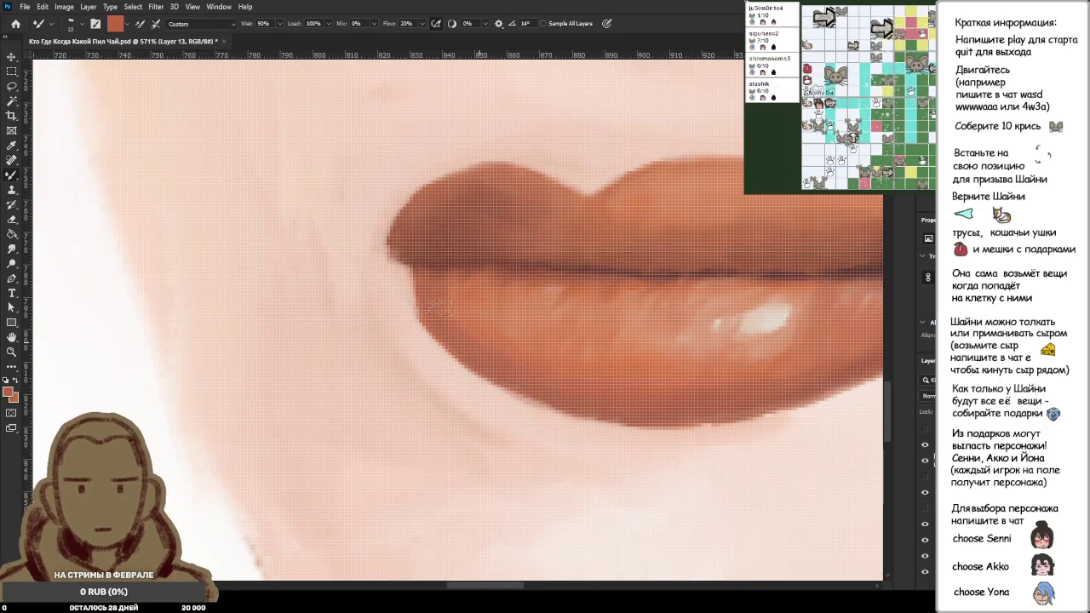
scroll(515, 318, down, 2)
key(ctrl+minus)
key(ctrl+minus)
key(ctrl+minus)
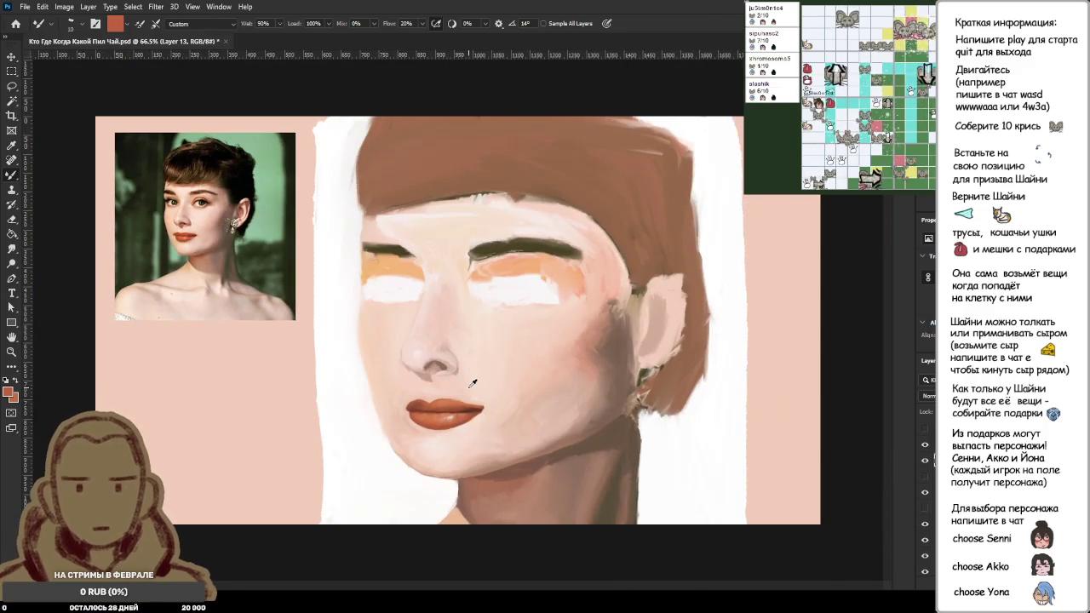
scroll(426, 400, up, 2)
Step: Lower the upper lip's top contour by painting light skin tone along it
scroll(430, 402, up, 2)
scroll(460, 400, up, 3)
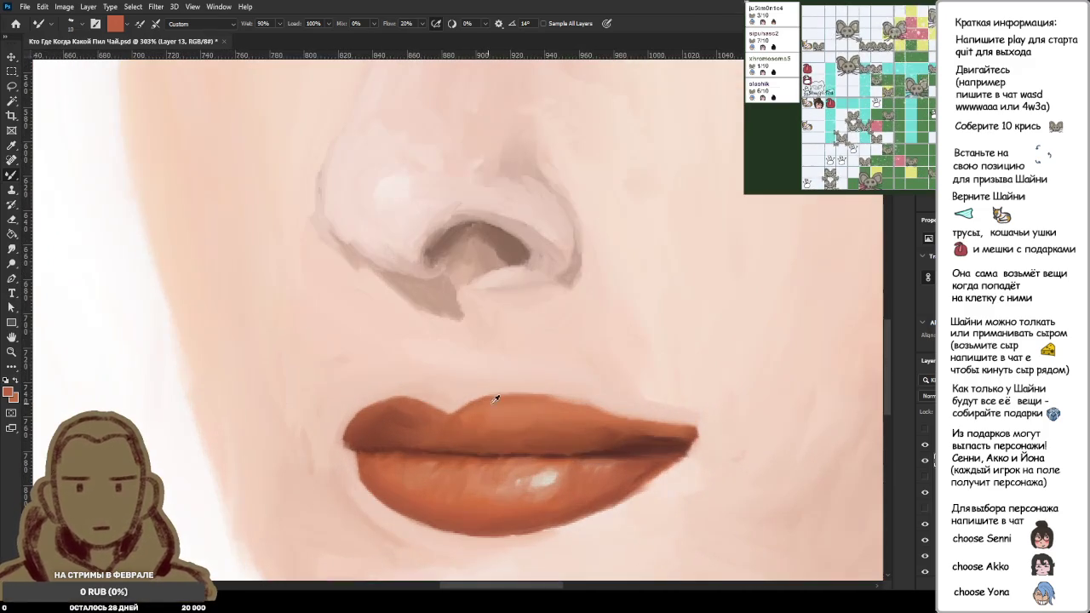
alt+click(629, 388)
scroll(649, 401, up, 2)
mouse_move(425, 397)
mouse_down()
mouse_move(589, 396)
mouse_move(430, 392)
mouse_up()
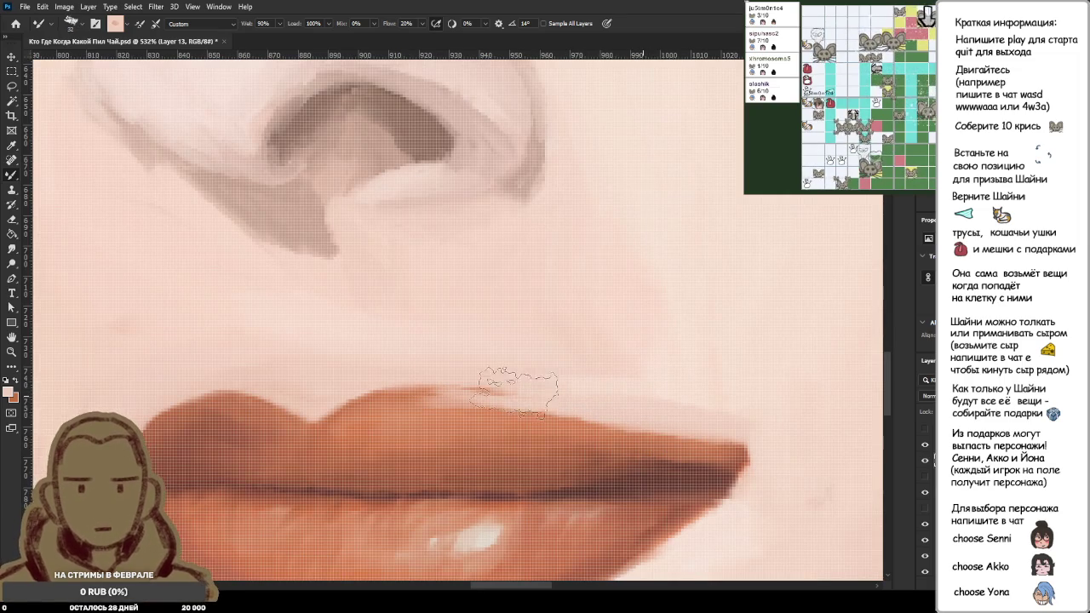
drag(575, 397, 400, 394)
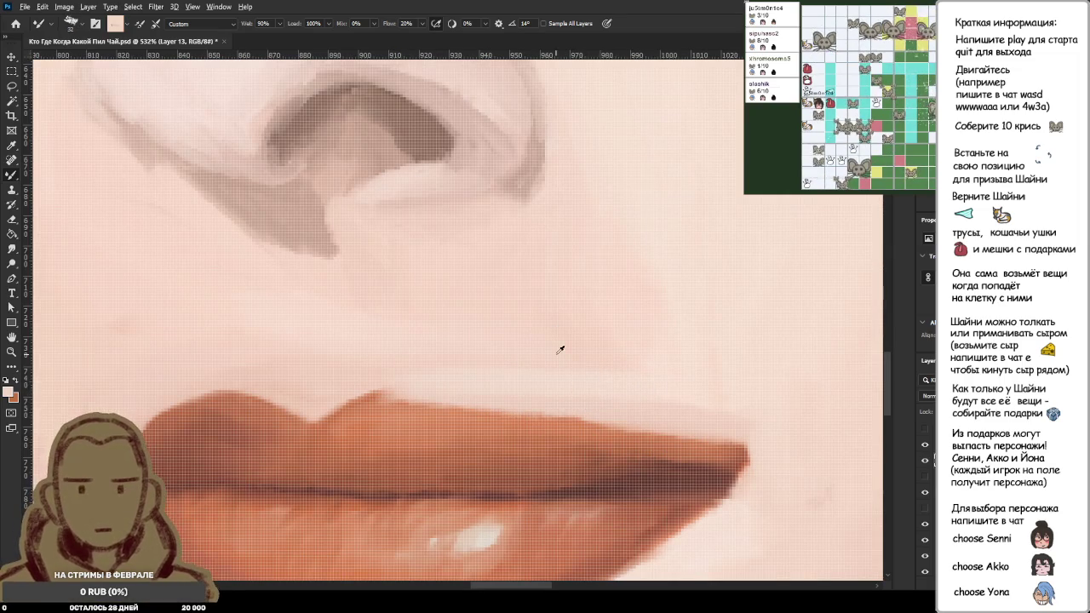
mouse_move(635, 405)
mouse_down()
mouse_move(328, 396)
mouse_move(454, 425)
mouse_up()
Step: Deepen the upper lip along its length with the sampled orange lip colour
alt+click(491, 421)
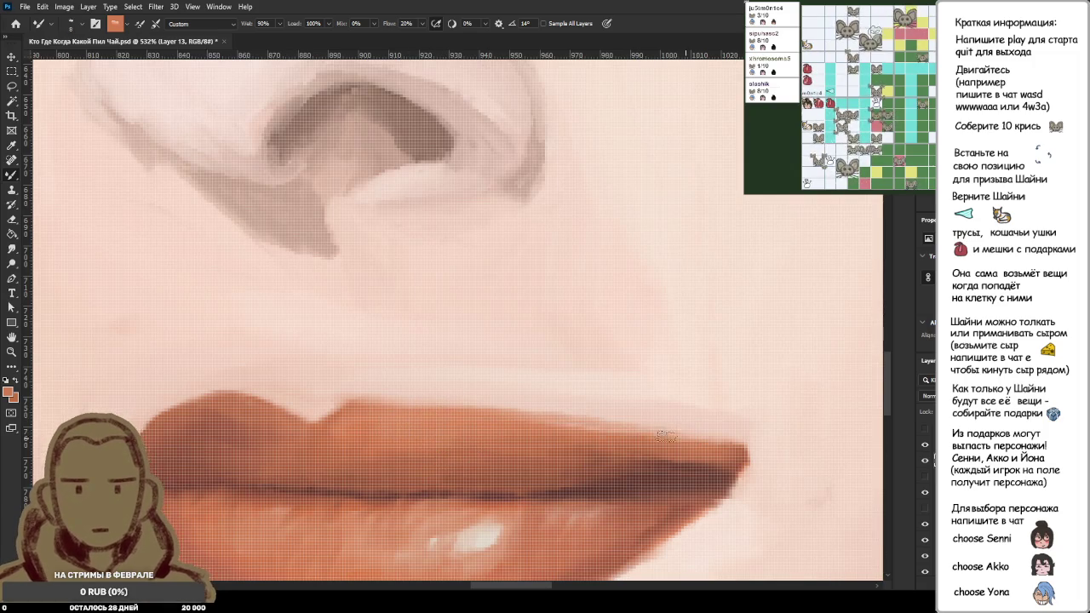
scroll(498, 438, up, 1)
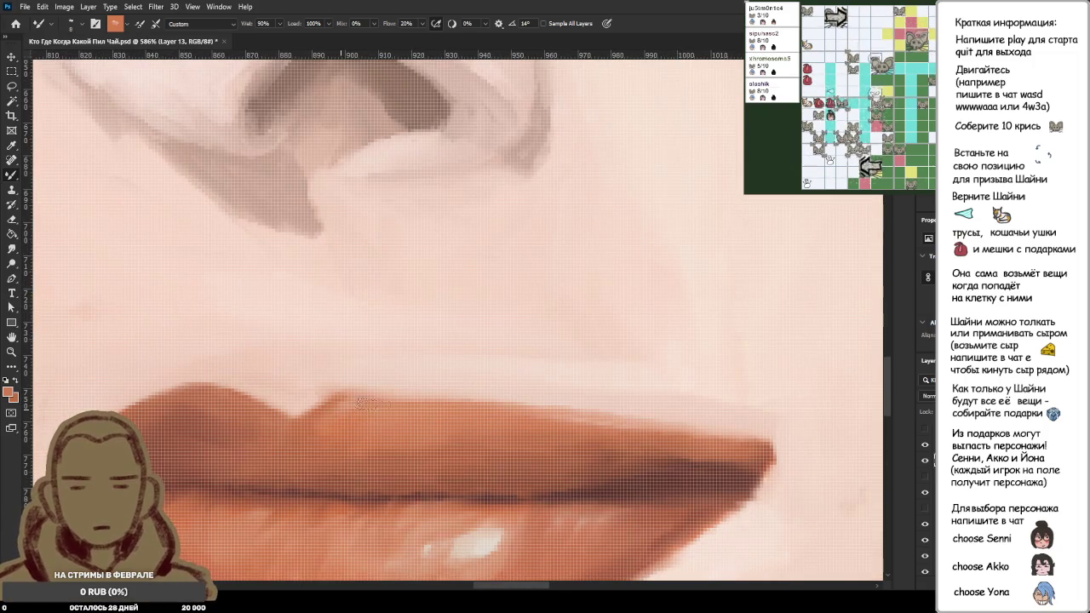
alt+click(445, 401)
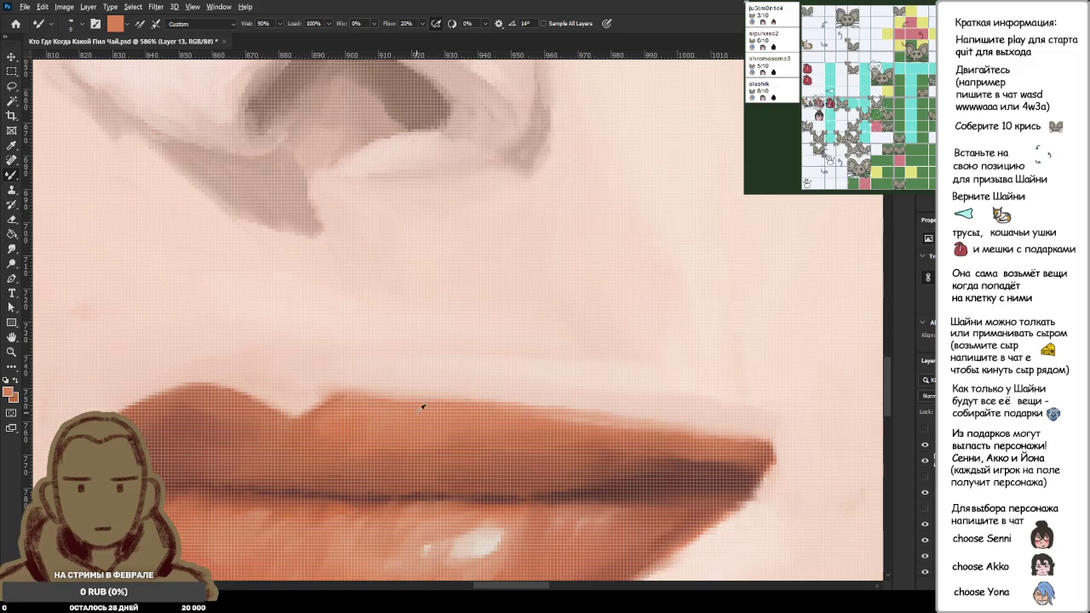
drag(328, 419, 495, 422)
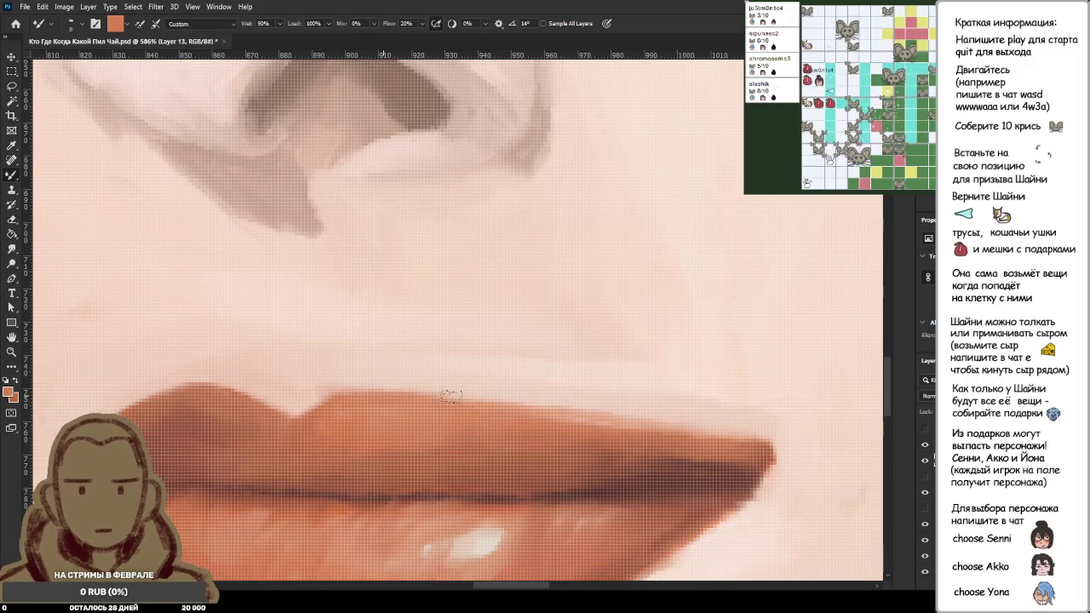
drag(345, 417, 587, 421)
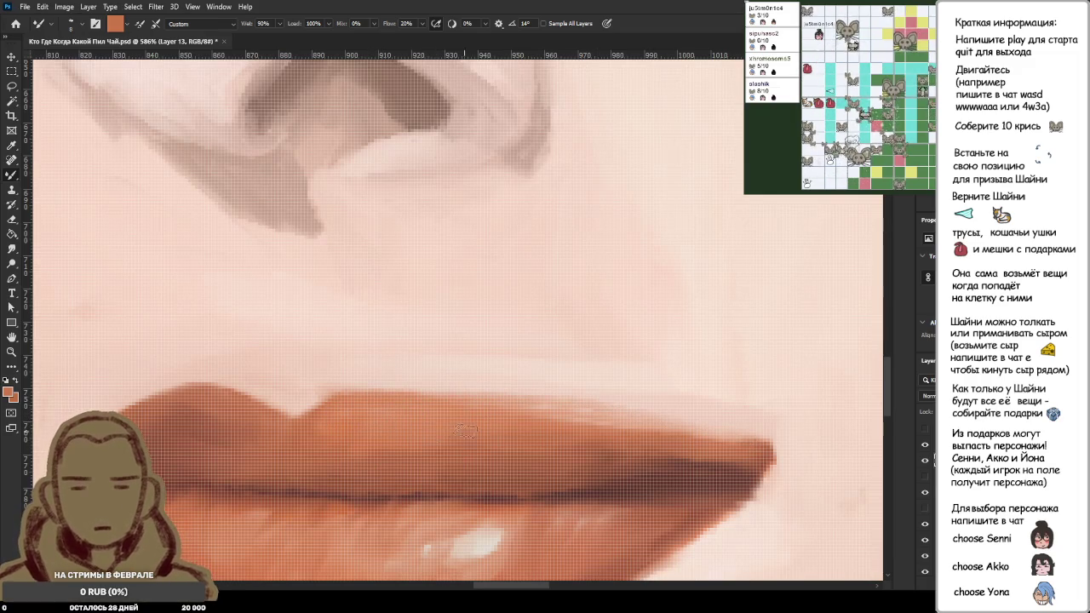
scroll(587, 421, down, 4)
scroll(575, 406, down, 4)
scroll(575, 407, down, 2)
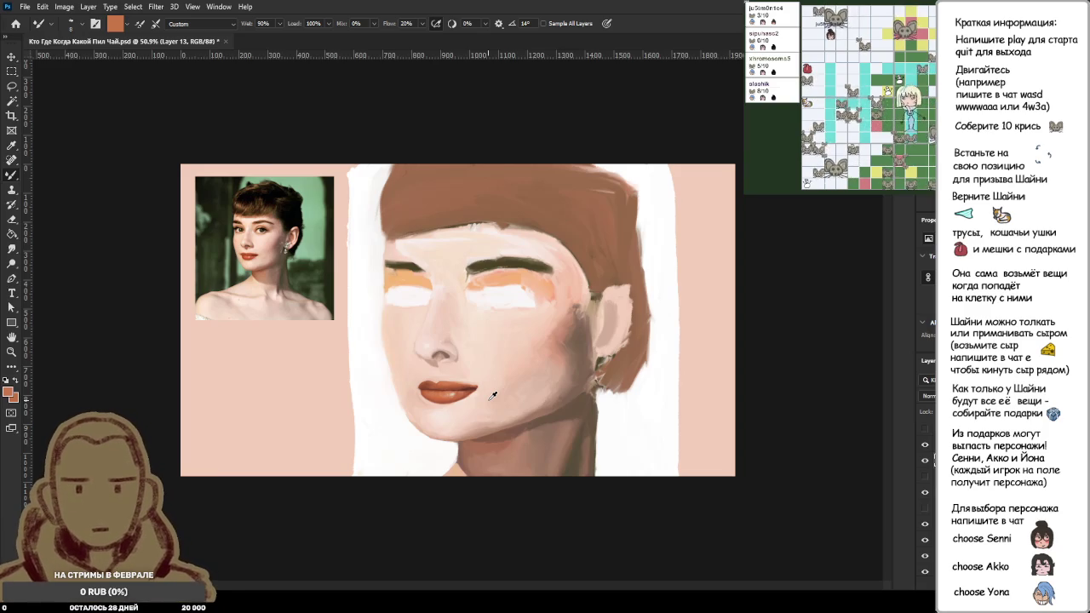
Step: Zoom in, sample a darker reddish-brown from the lip, and zoom out to review
scroll(274, 346, up, 3)
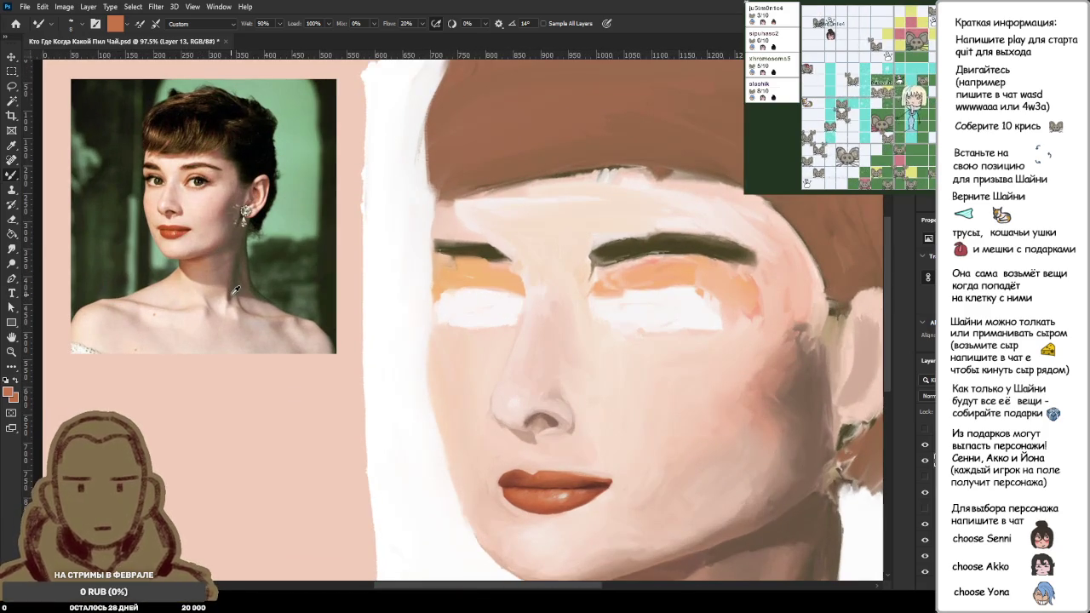
scroll(511, 502, up, 5)
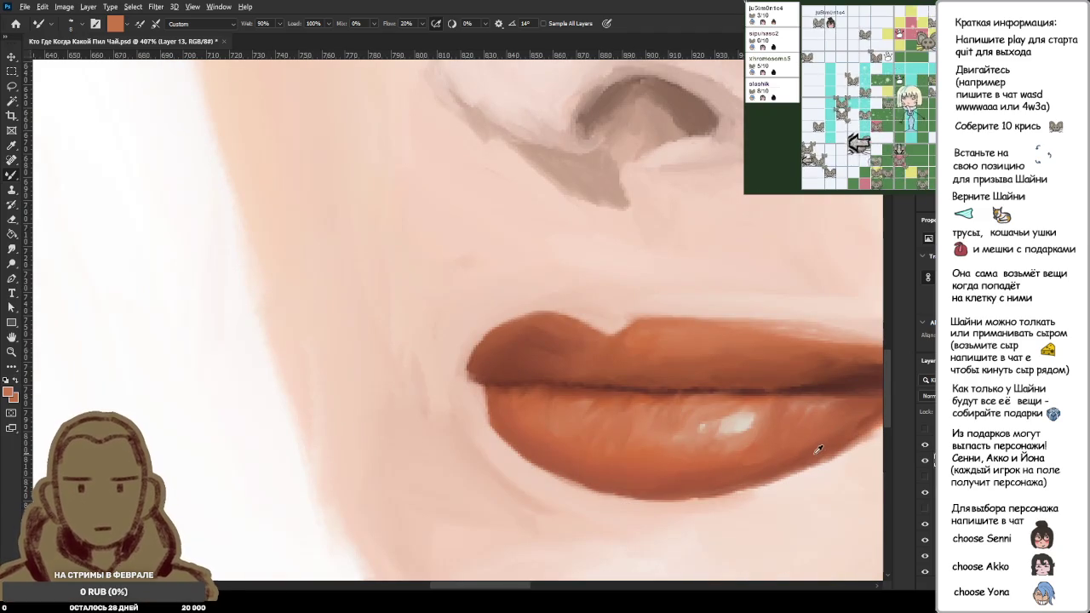
alt+click(816, 450)
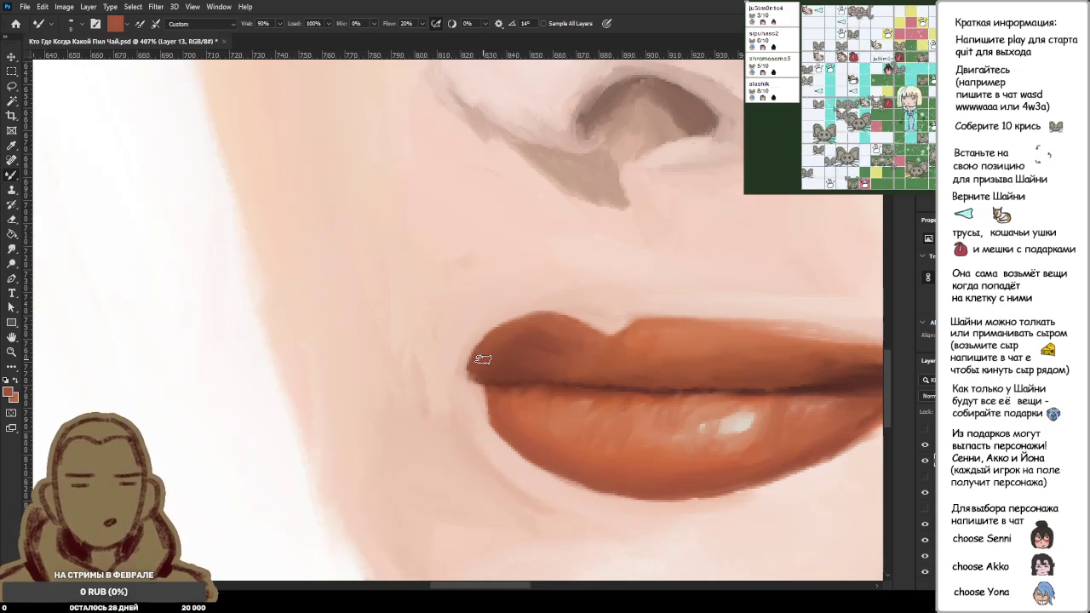
scroll(556, 203, down, 3)
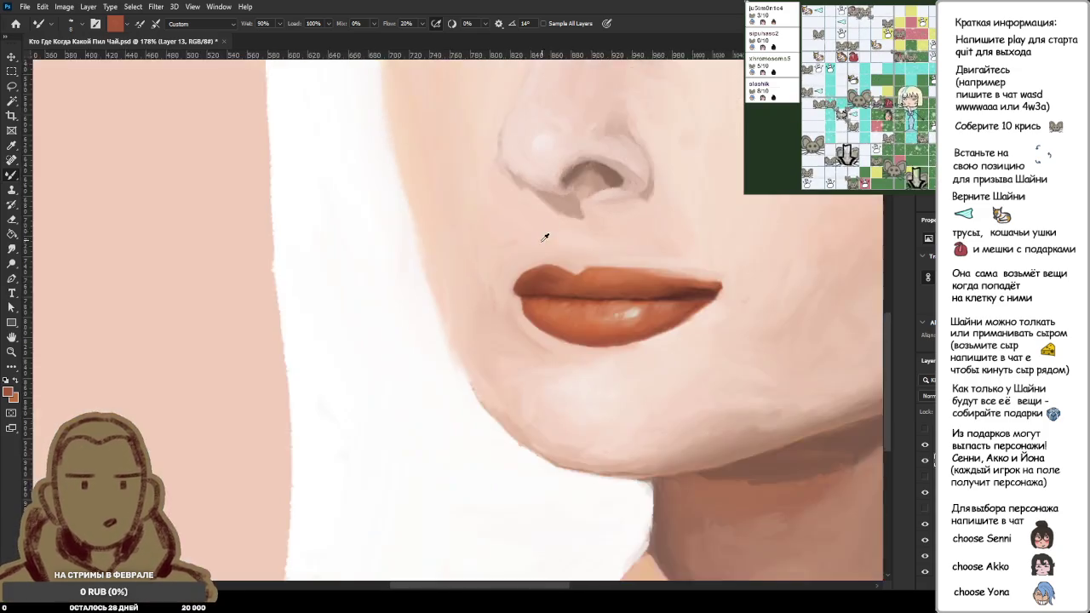
scroll(550, 229, down, 2)
scroll(536, 236, down, 3)
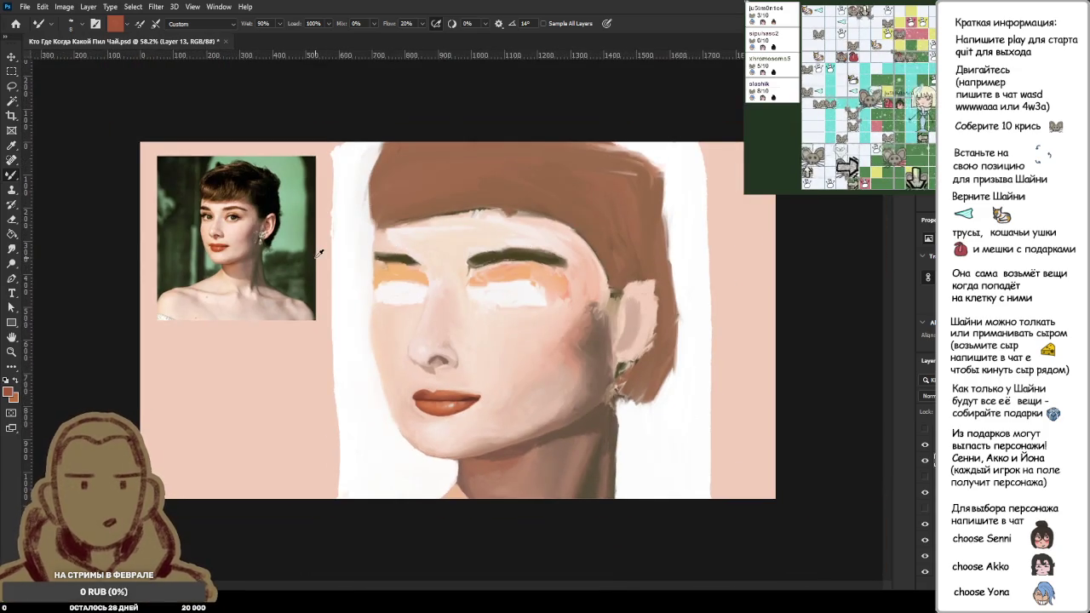
scroll(319, 253, up, 3)
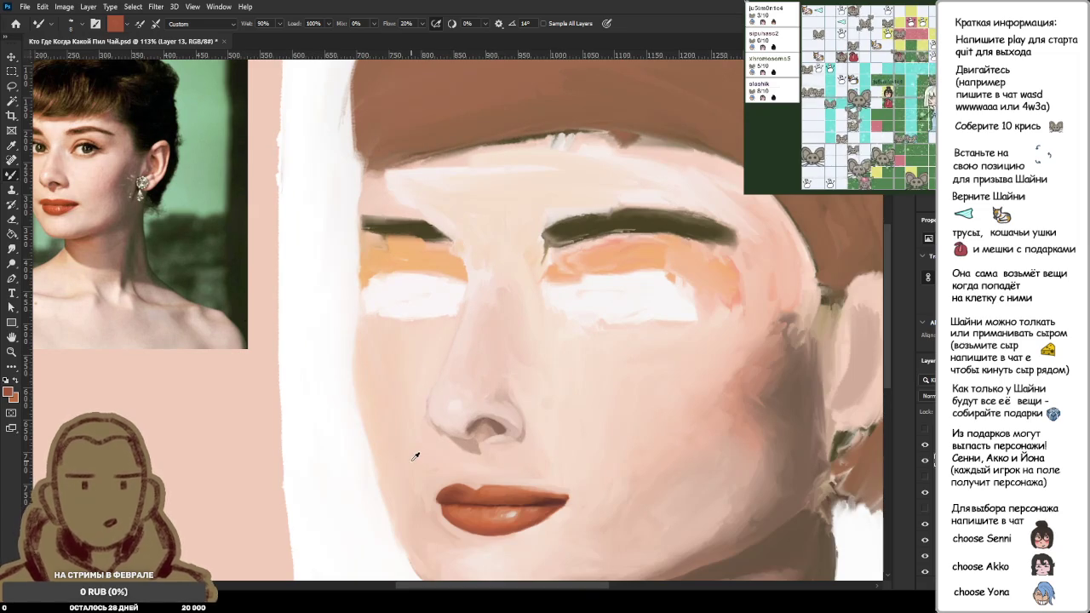
scroll(476, 526, up, 2)
scroll(476, 526, up, 2)
Step: Load the Mixer Brush with upper and lower lip colours and recentre the lips
scroll(476, 526, up, 1)
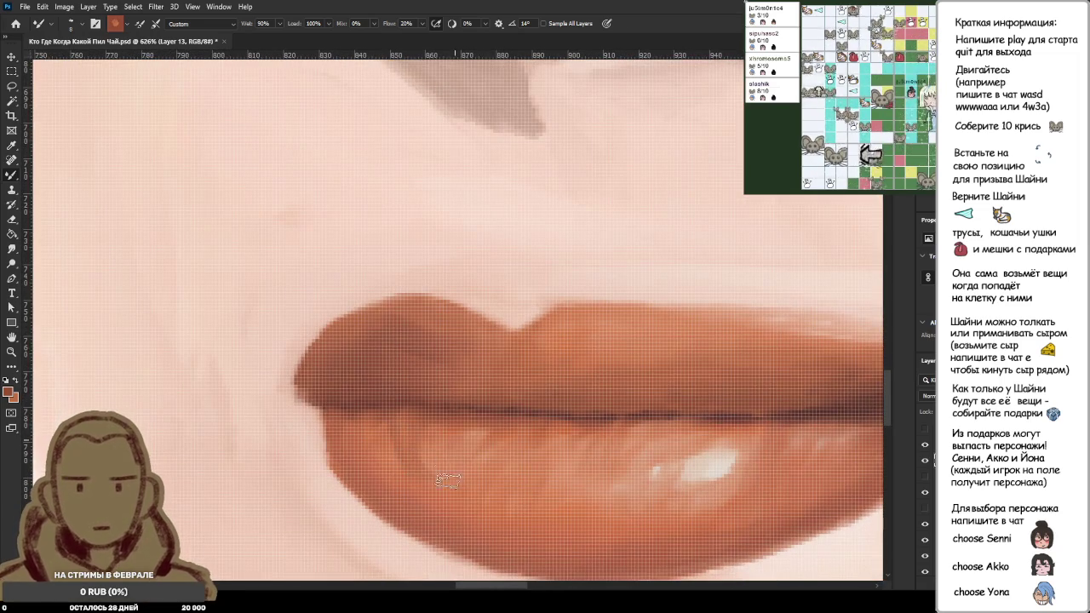
alt+click(430, 401)
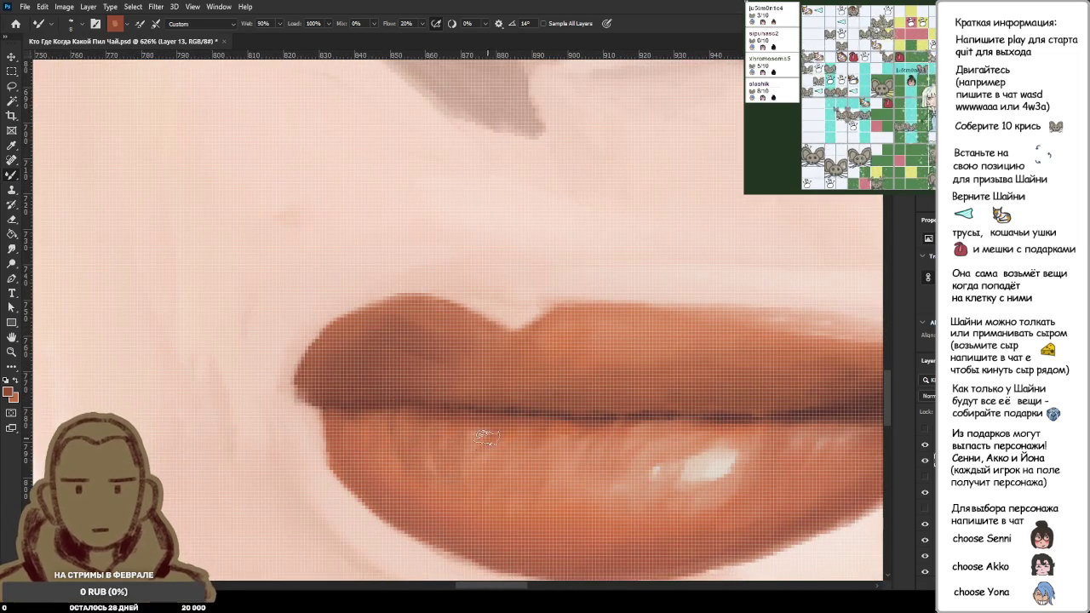
scroll(555, 500, down, 2)
alt+click(568, 525)
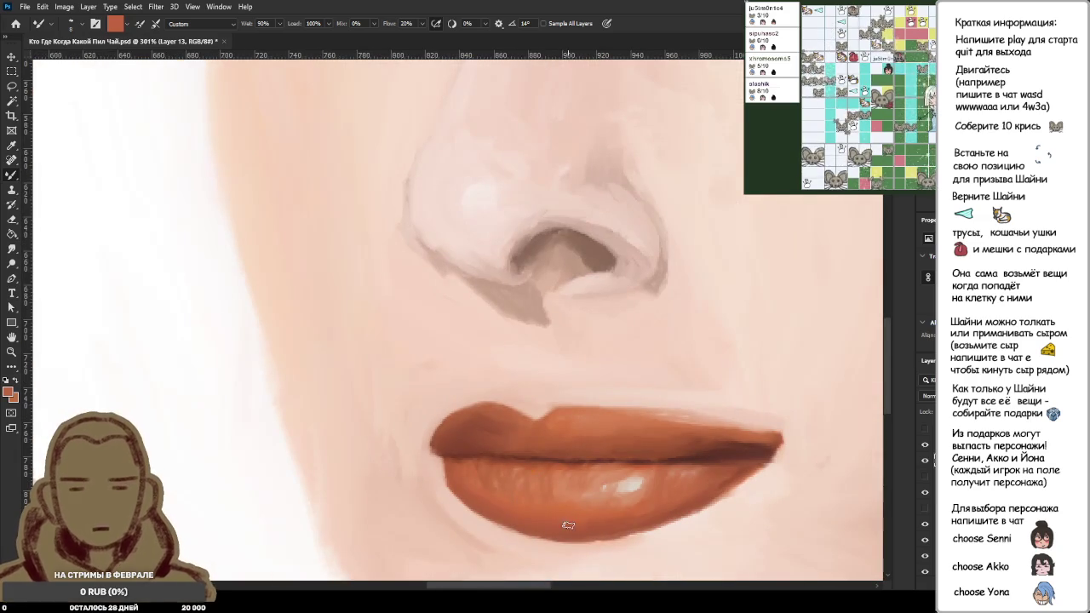
alt+click(527, 469)
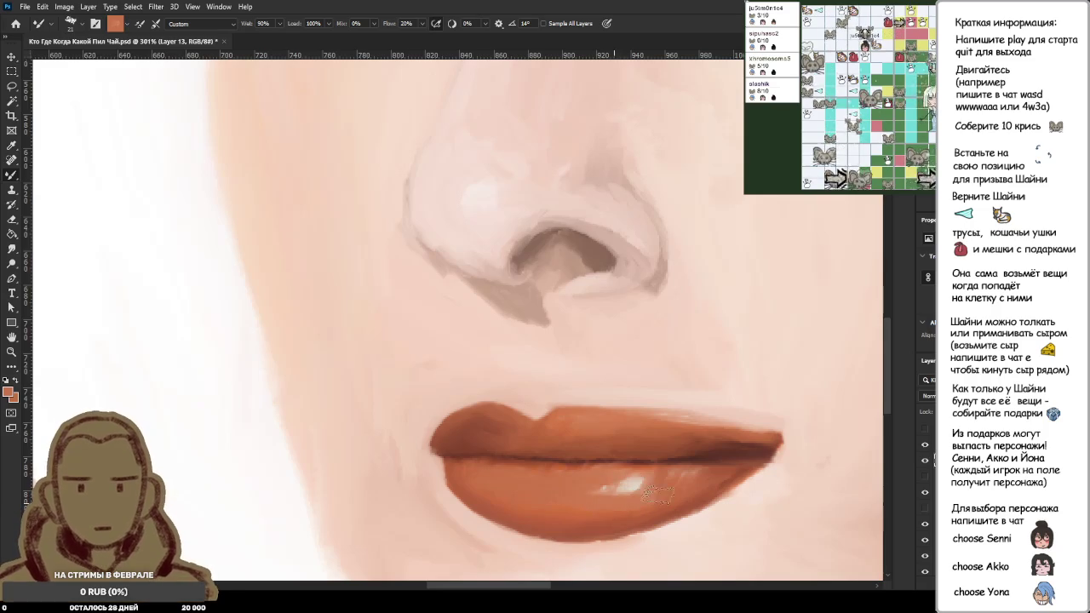
drag(619, 511, 574, 502)
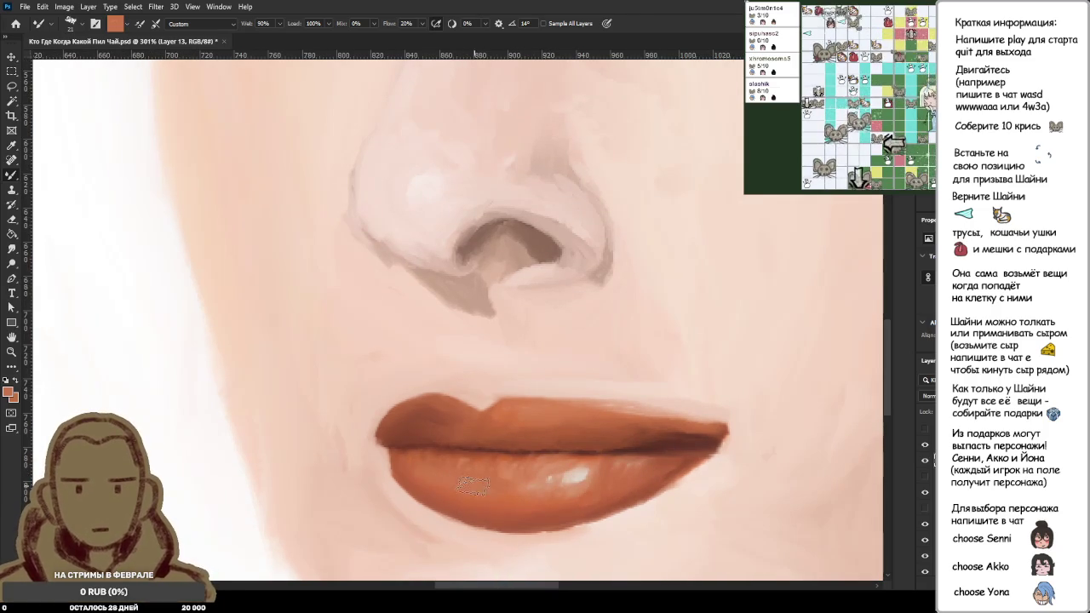
Step: Blend lighter orange along the lip line and repaint the lower-lip highlight smaller
alt+click(537, 464)
mouse_move(506, 454)
mouse_down()
mouse_move(583, 460)
mouse_move(479, 469)
mouse_up()
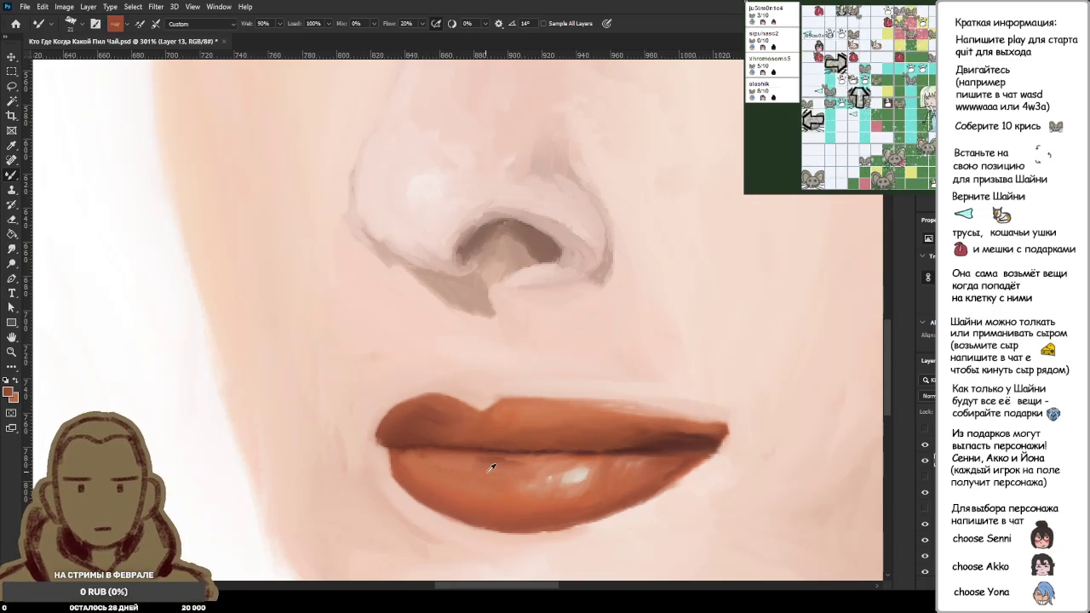
drag(522, 513, 513, 419)
alt+click(498, 415)
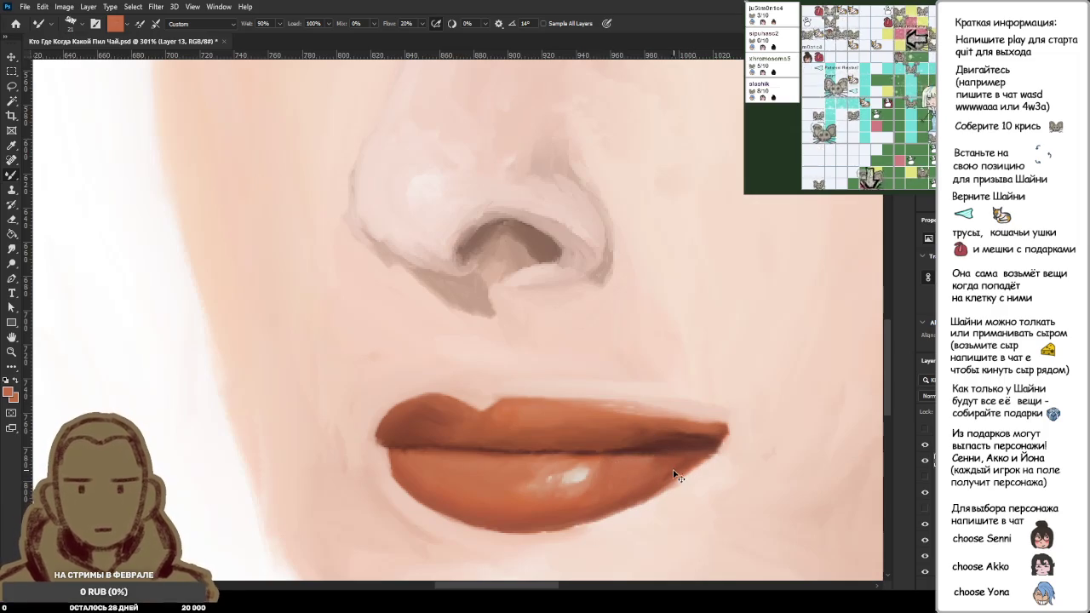
mouse_move(579, 503)
mouse_down()
mouse_move(600, 487)
mouse_move(546, 492)
mouse_up()
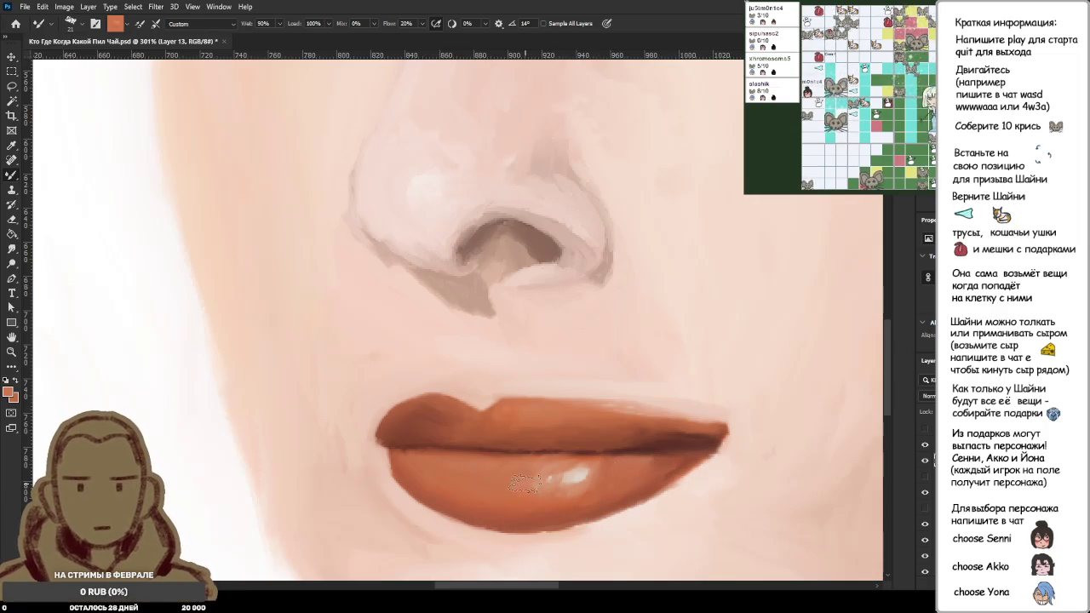
alt+scroll(548, 461, down, 3)
alt+scroll(546, 477, down, 5)
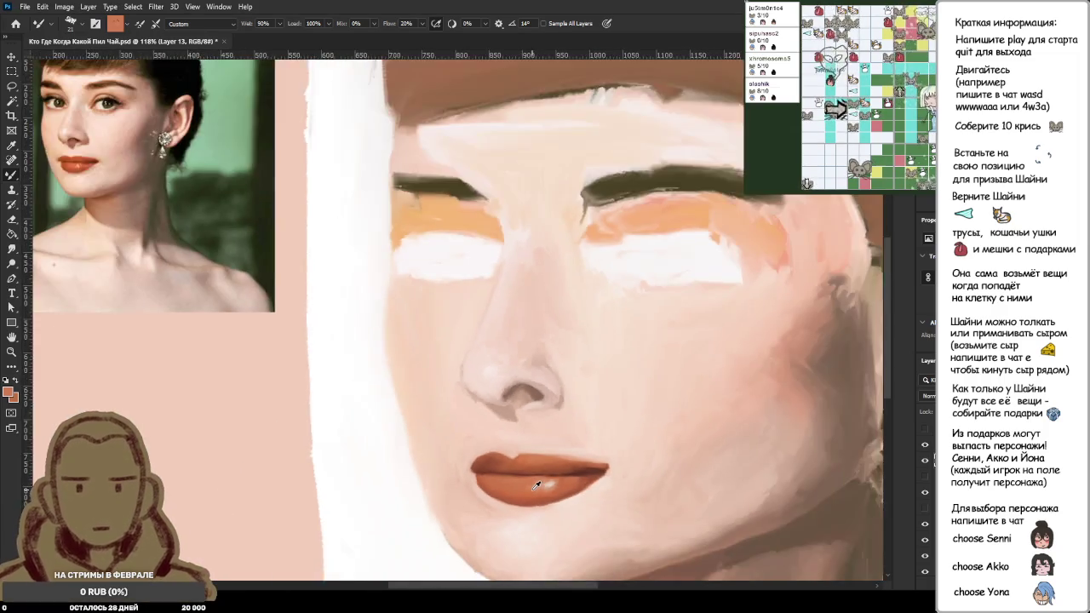
Step: Cover the dark marks at the left lip corner with pale pink skin tone, then zoom out
alt+scroll(535, 511, up, 2)
alt+scroll(494, 455, up, 3)
alt+click(433, 337)
alt+scroll(433, 340, up, 3)
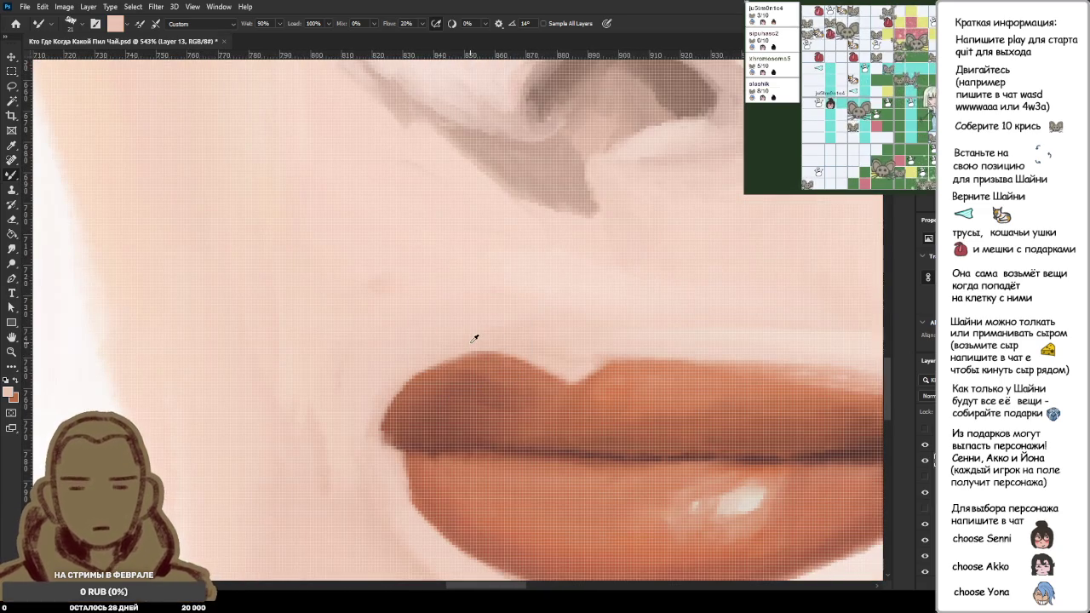
drag(379, 407, 353, 389)
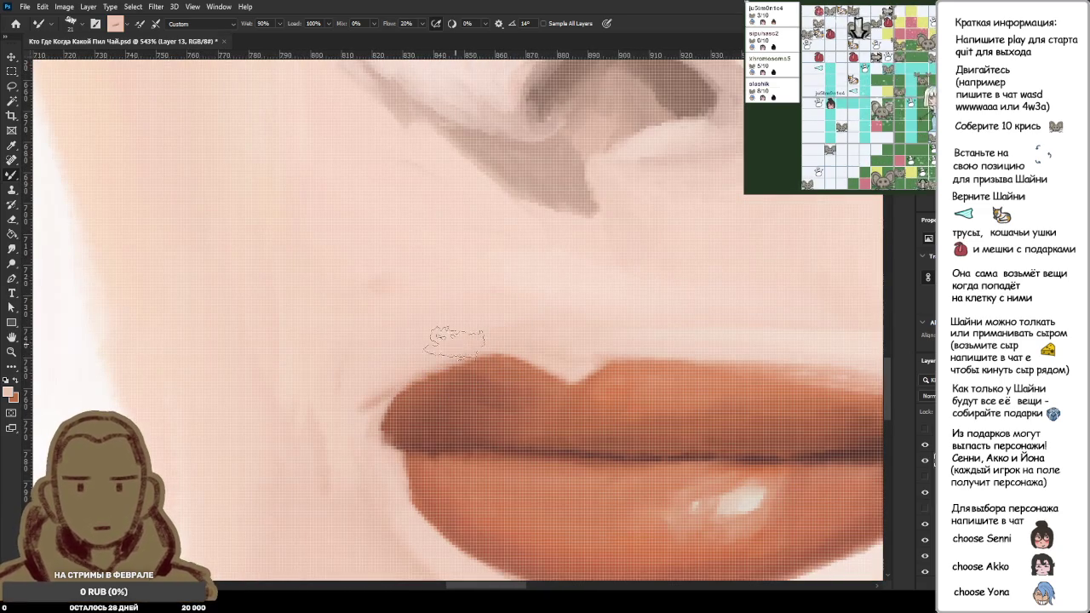
drag(451, 337, 354, 426)
alt+click(406, 341)
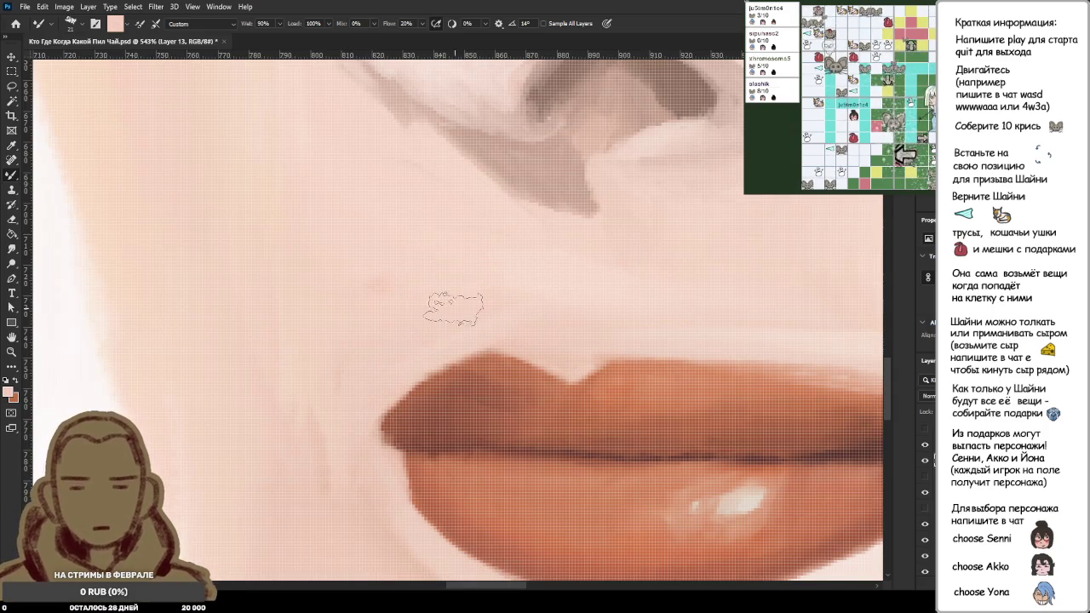
drag(360, 401, 379, 460)
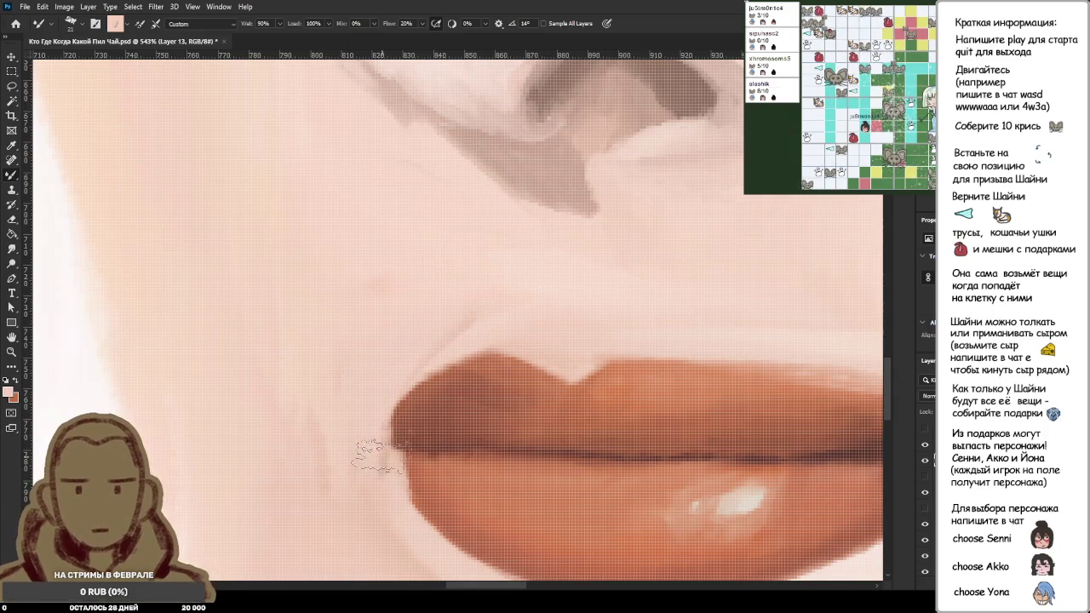
scroll(368, 390, down, 3)
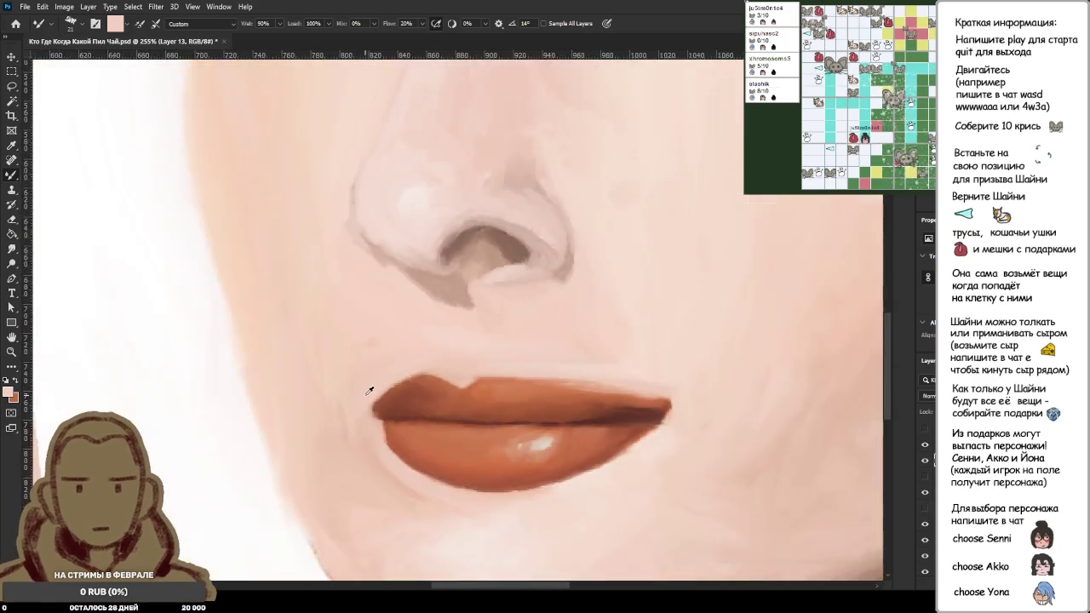
scroll(369, 390, down, 5)
scroll(425, 379, down, 5)
scroll(478, 369, down, 2)
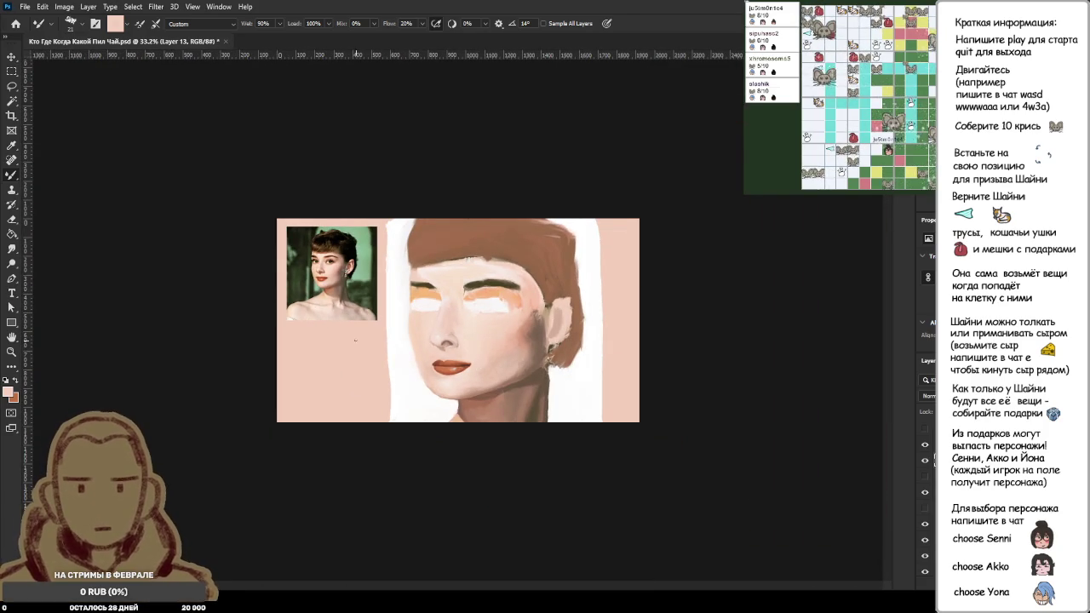
Step: Zoom in and pick up brown from the lip corner and a tone from the lower lip
scroll(374, 343, up, 4)
scroll(400, 375, up, 4)
scroll(413, 426, up, 3)
scroll(414, 426, up, 2)
alt+click(427, 339)
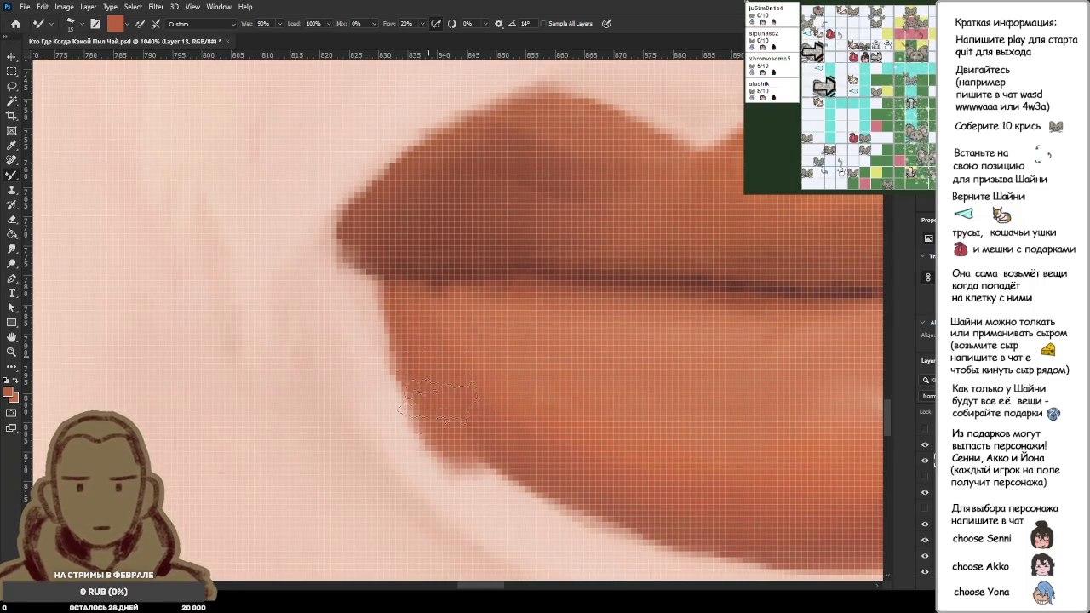
scroll(486, 404, down, 4)
scroll(515, 426, up, 2)
scroll(519, 435, up, 2)
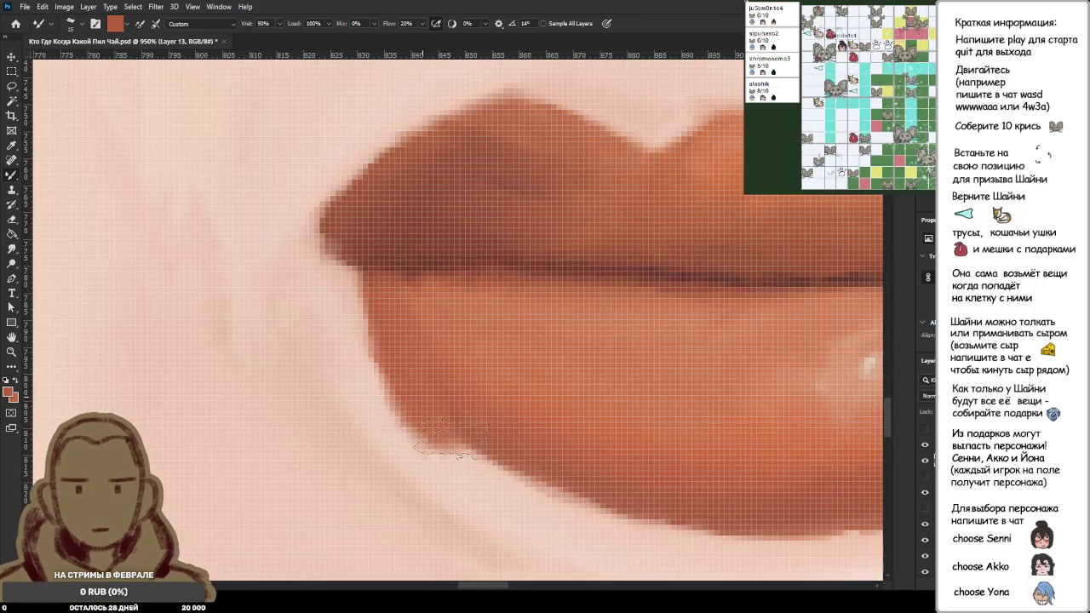
scroll(521, 441, down, 1)
alt+click(494, 434)
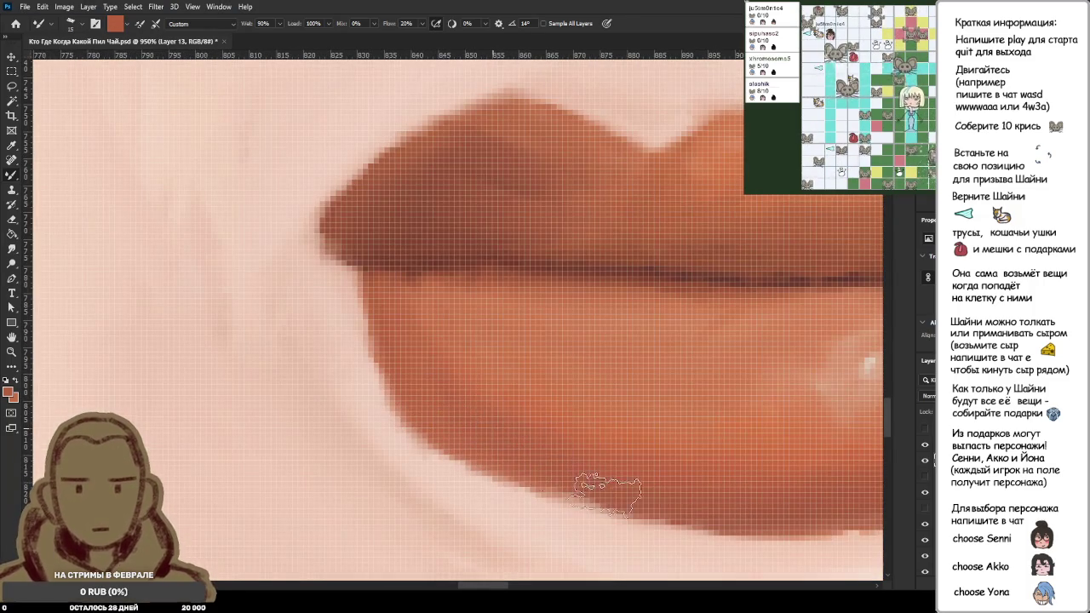
scroll(590, 462, down, 1)
scroll(673, 492, up, 2)
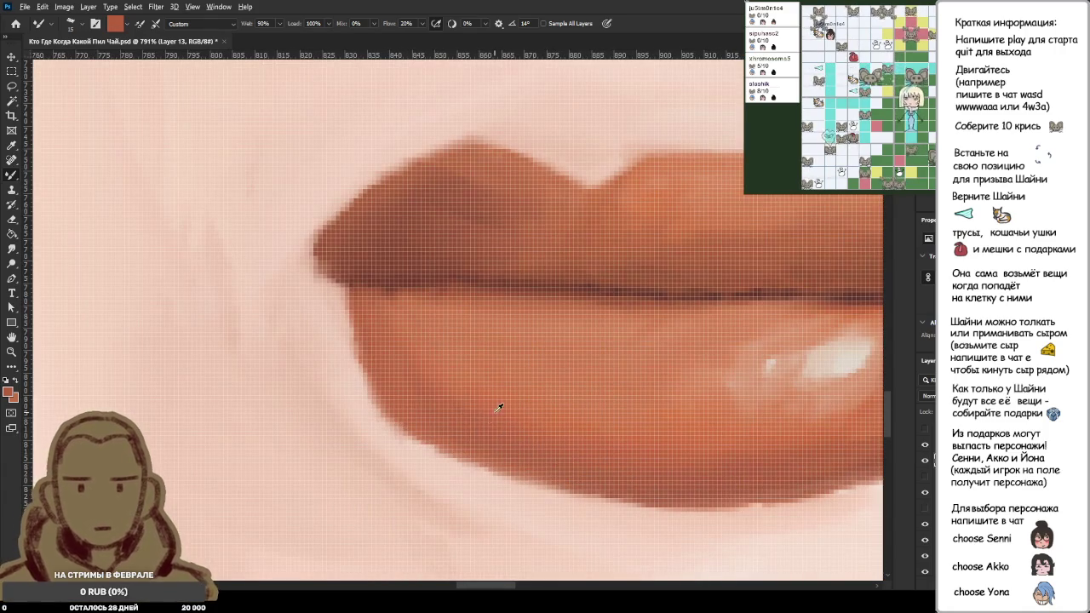
scroll(597, 407, down, 2)
scroll(622, 402, down, 2)
Step: Resample lighter orange-brown tones across the lower lip to even its left and bottom edge
alt+click(628, 433)
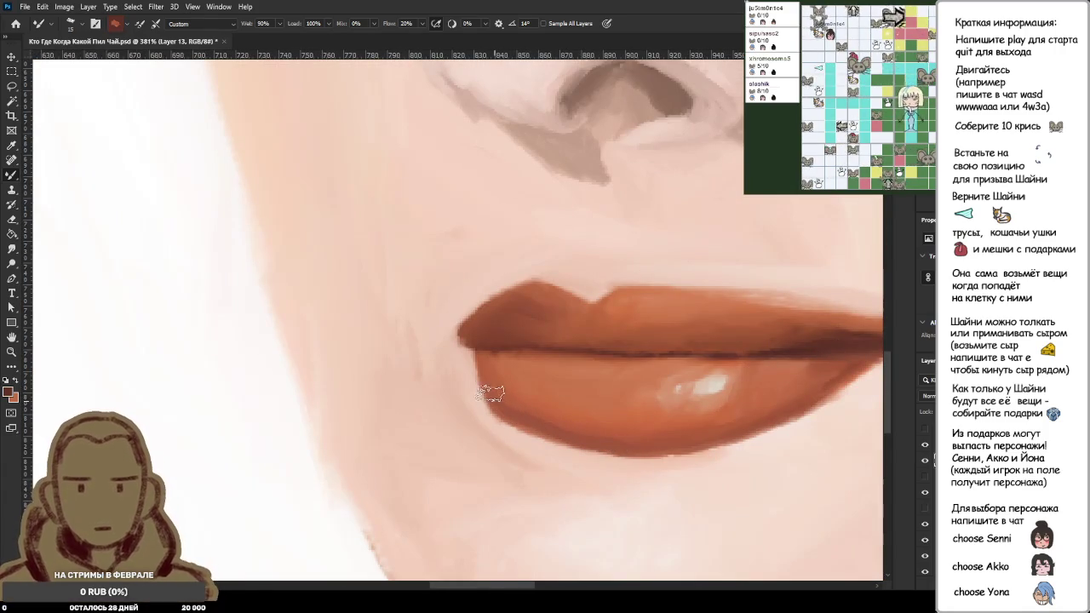
scroll(519, 375, up, 2)
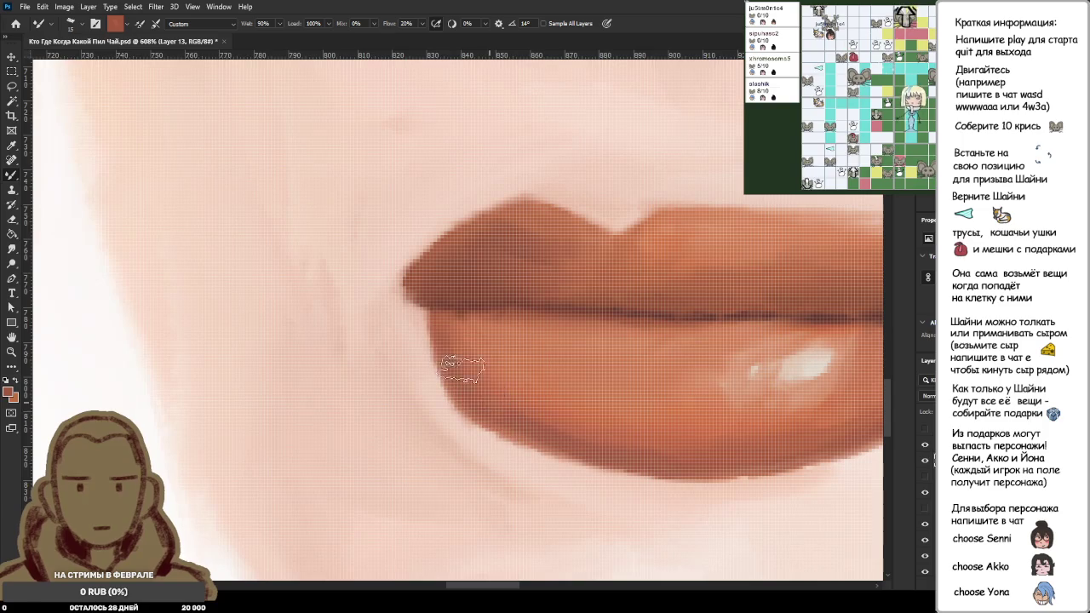
alt+click(563, 412)
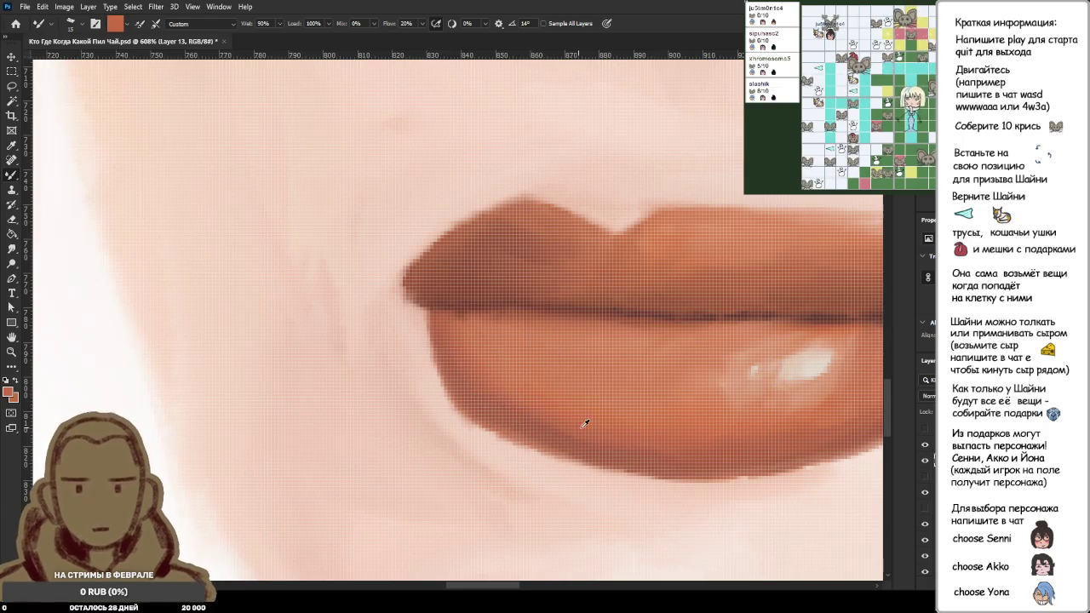
alt+click(597, 417)
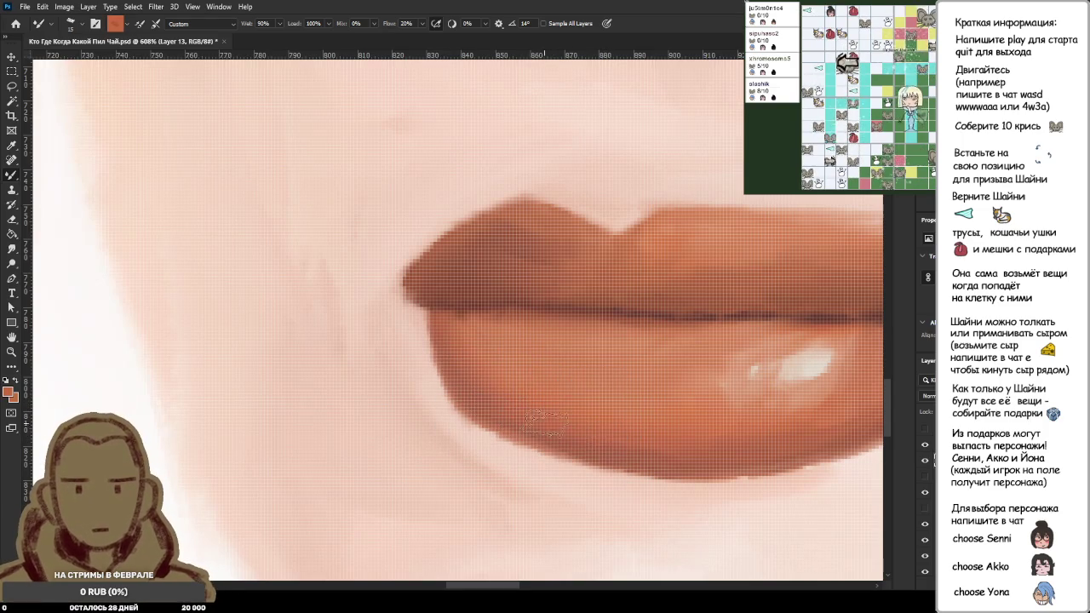
scroll(697, 440, down, 5)
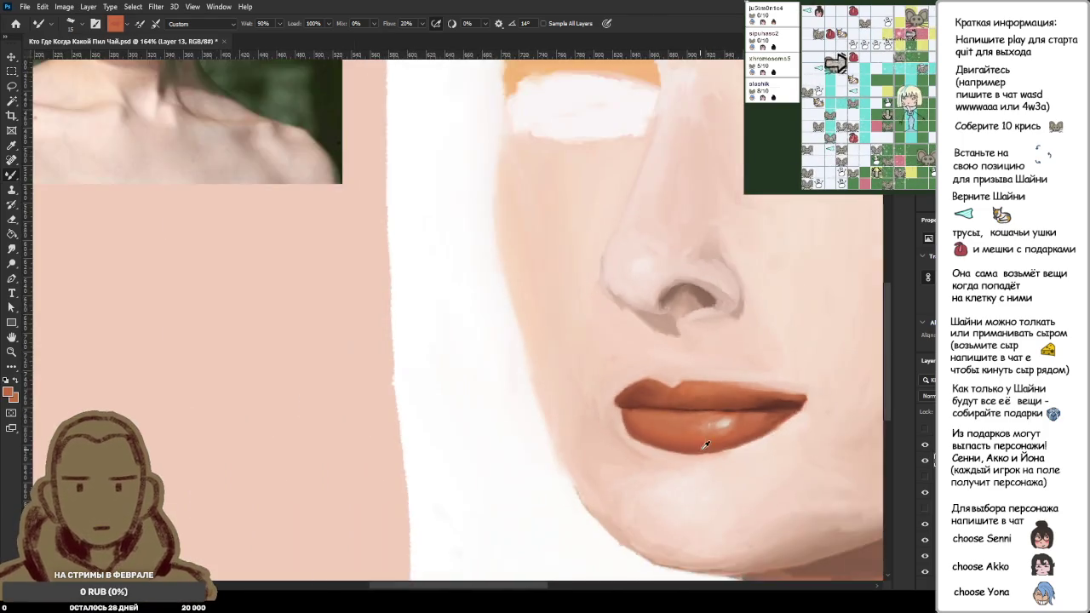
scroll(596, 434, up, 2)
scroll(586, 432, up, 2)
alt+click(595, 420)
alt+click(397, 413)
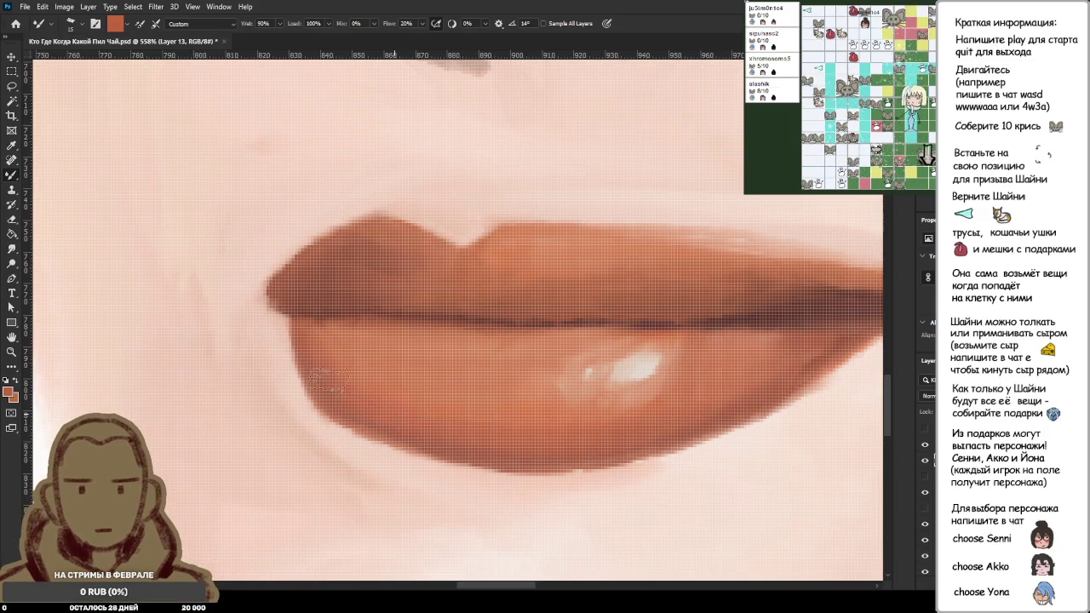
scroll(336, 383, down, 2)
scroll(341, 379, down, 2)
scroll(358, 375, up, 3)
alt+click(375, 393)
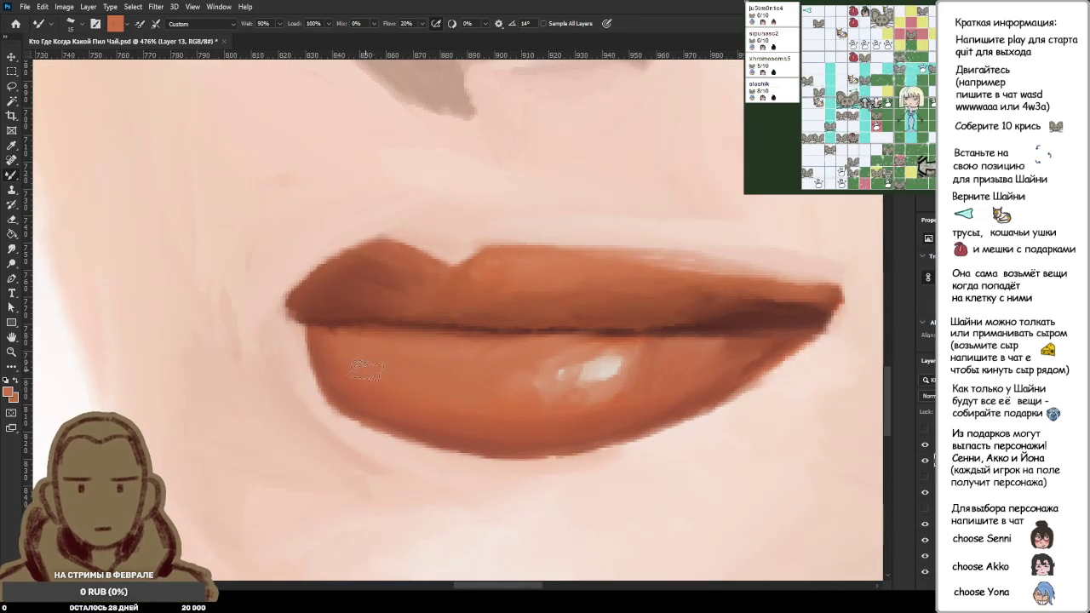
scroll(381, 375, down, 4)
scroll(470, 397, down, 4)
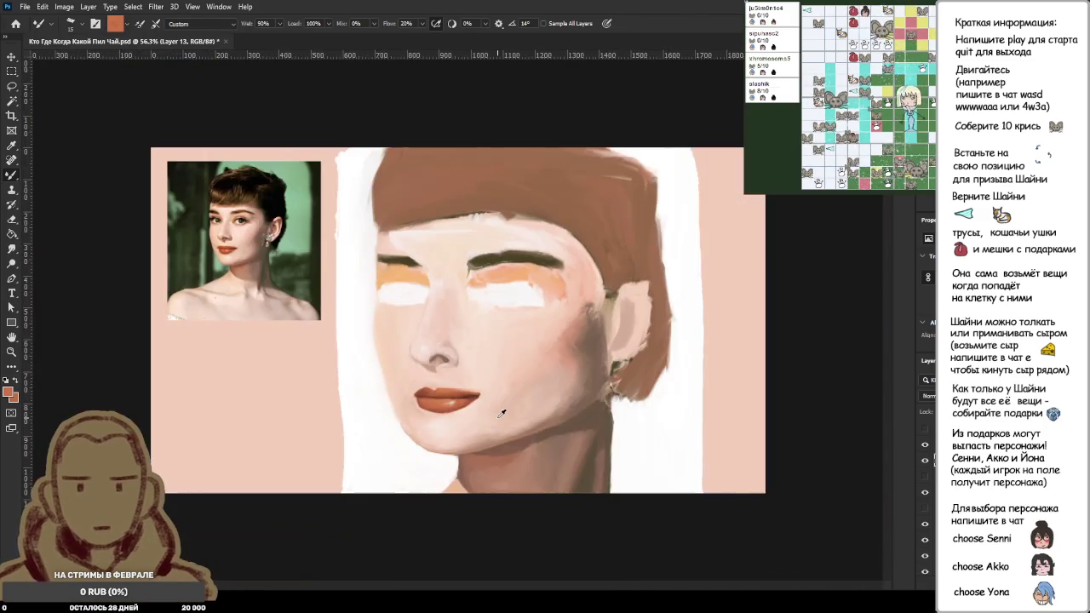
Step: Sample the light skin tone beside the lips
scroll(502, 413, down, 2)
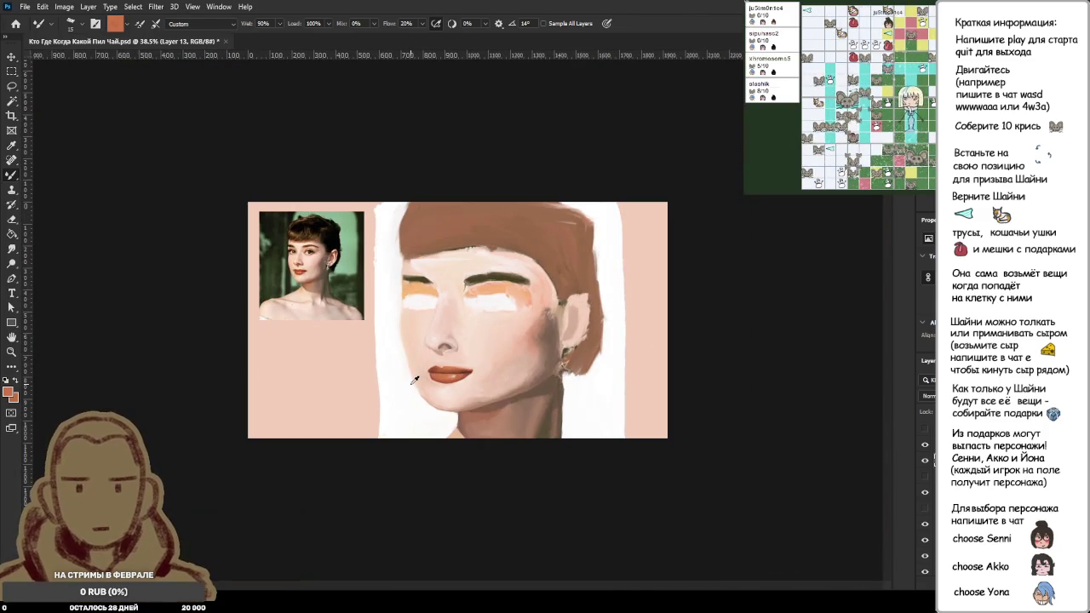
scroll(413, 381, up, 3)
scroll(413, 383, up, 3)
scroll(427, 490, up, 2)
scroll(426, 490, up, 1)
alt+click(427, 491)
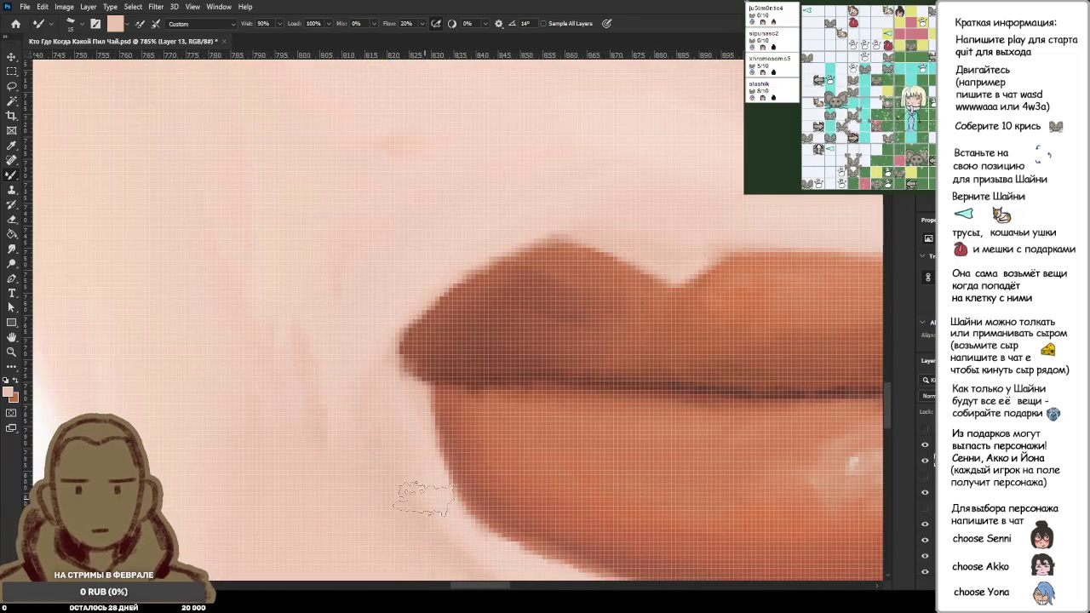
scroll(400, 479, up, 1)
scroll(400, 479, down, 1)
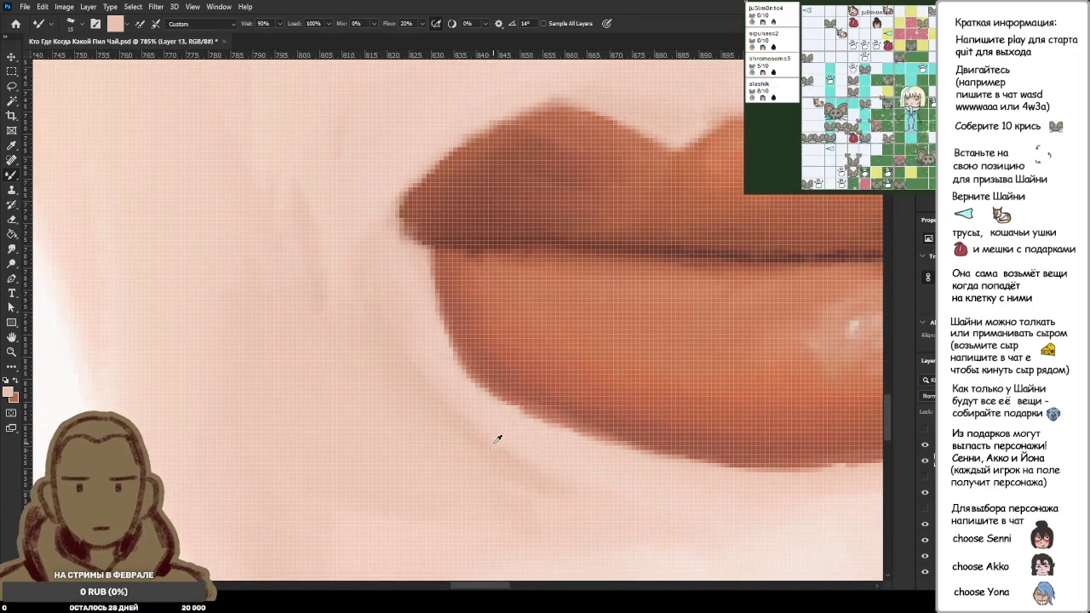
scroll(436, 385, down, 1)
scroll(436, 385, down, 3)
scroll(432, 382, down, 3)
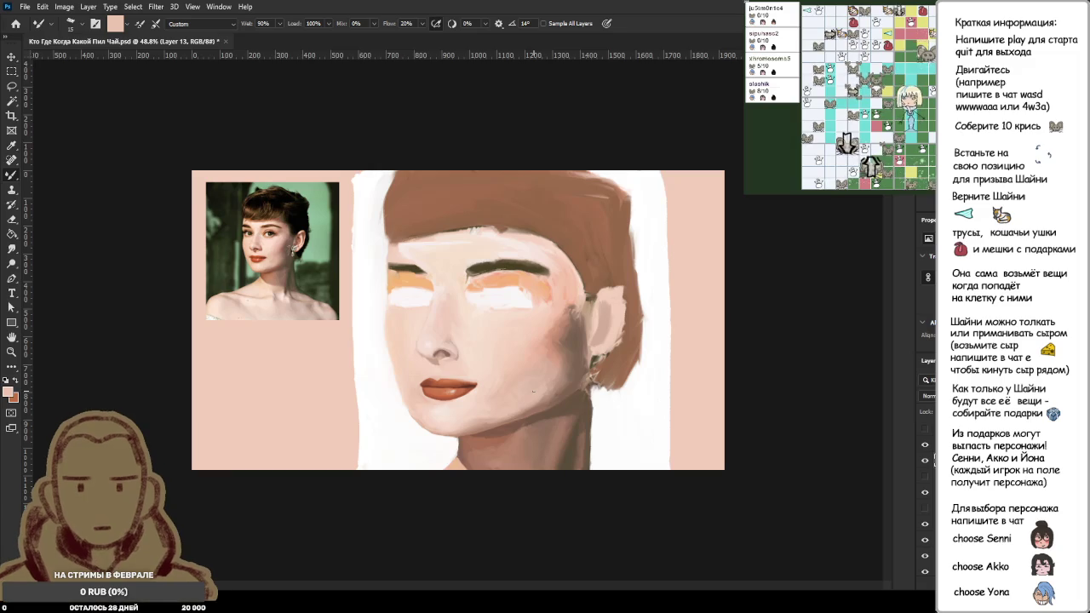
Step: Smooth the skin below the left lower lip, re-sample it, and shrink the brush
scroll(534, 392, up, 5)
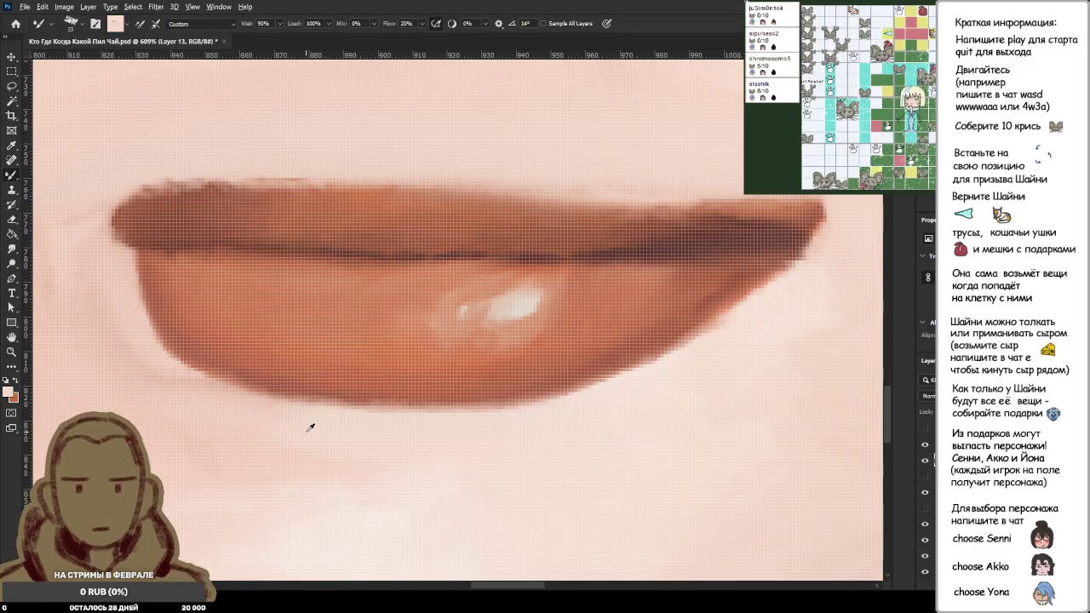
scroll(370, 450, down, 2)
scroll(392, 442, down, 1)
scroll(391, 441, down, 4)
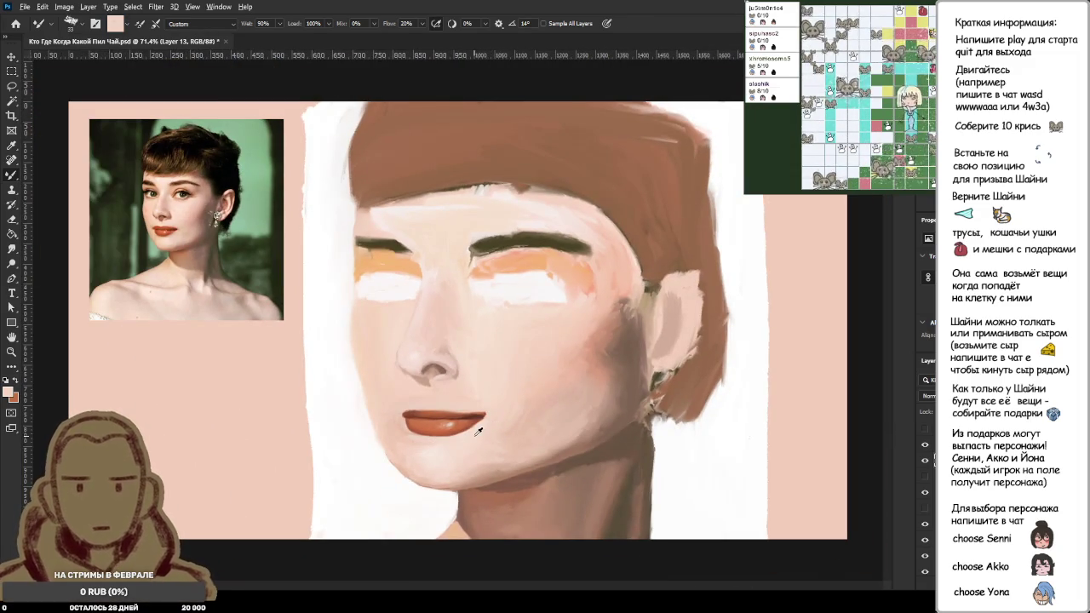
scroll(494, 433, up, 2)
scroll(484, 433, up, 2)
scroll(370, 442, up, 2)
drag(401, 419, 343, 394)
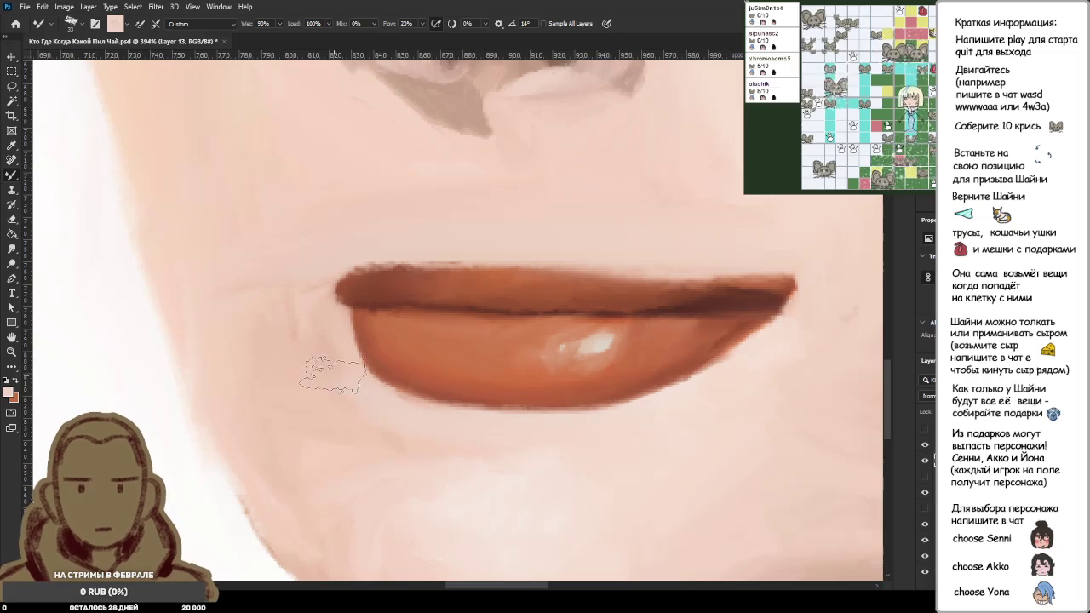
alt+click(431, 414)
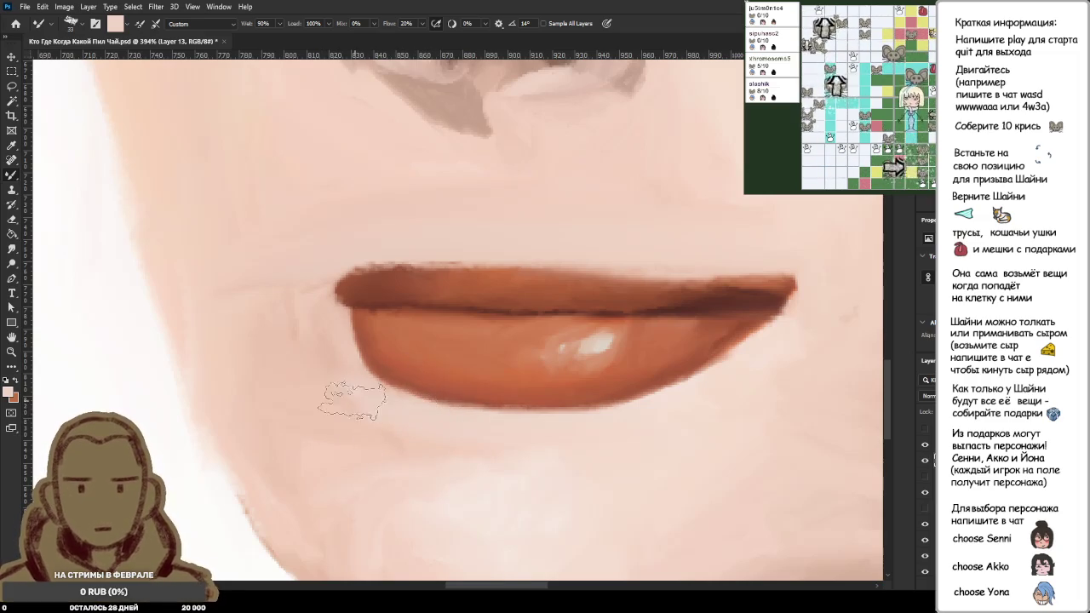
key(bracketleft)
key(bracketleft)
key(bracketleft)
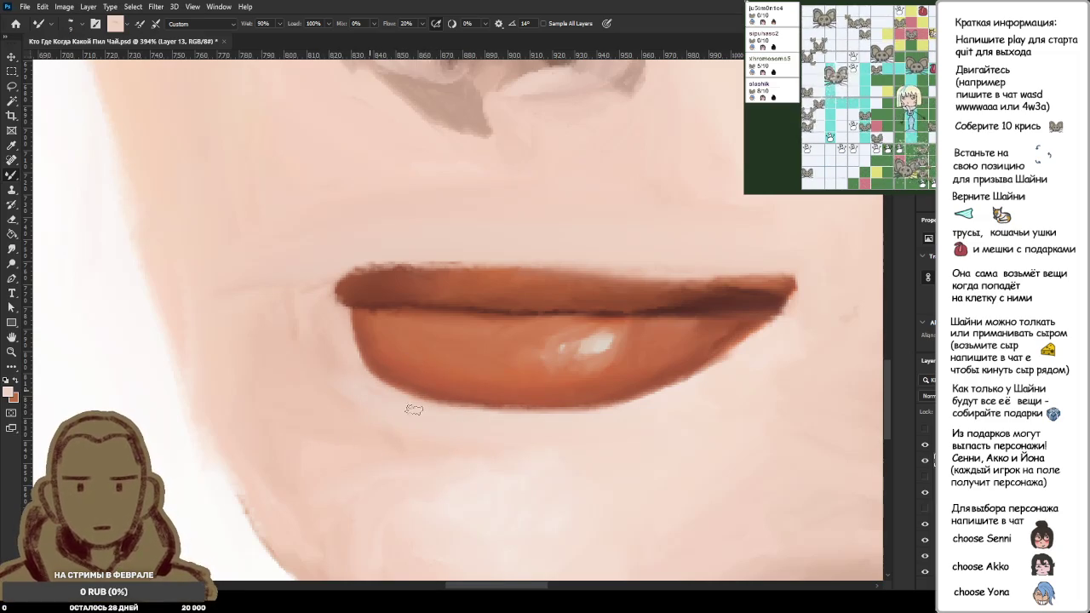
scroll(459, 414, down, 3)
scroll(474, 412, down, 4)
scroll(475, 412, down, 2)
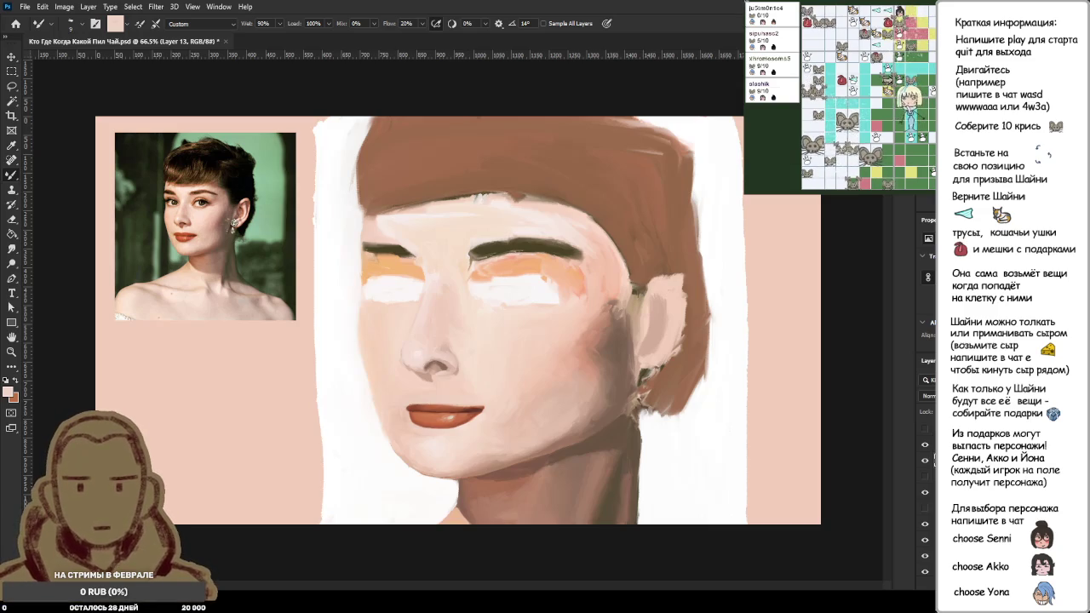
Step: Try skin tone over the upper lip's top edge, then undo the resulting notch
scroll(437, 411, up, 2)
scroll(437, 410, up, 5)
scroll(426, 383, up, 3)
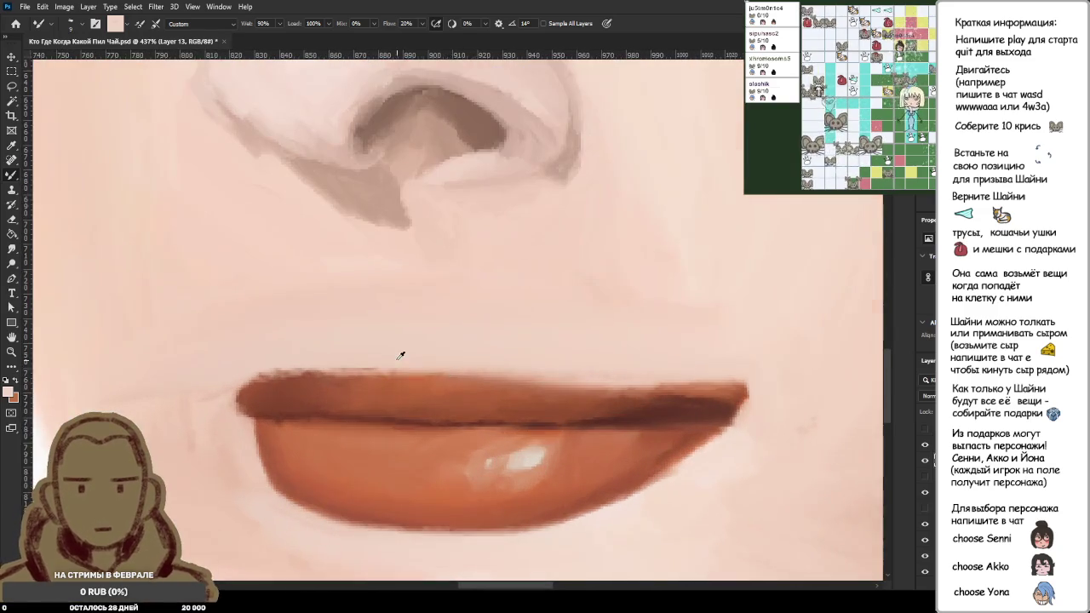
scroll(418, 364, up, 1)
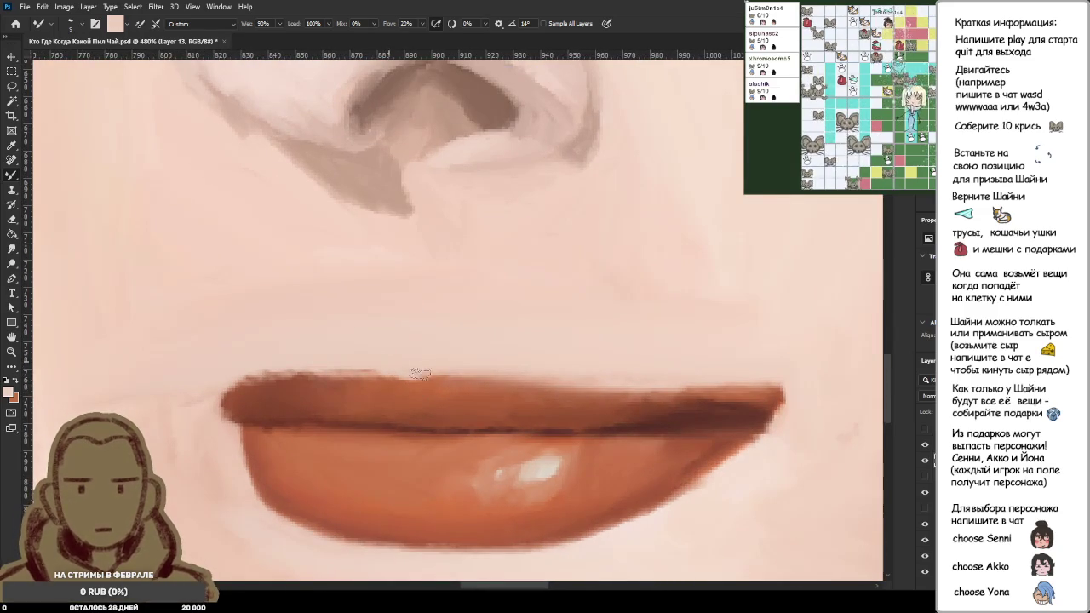
drag(377, 371, 409, 380)
key(ctrl+z)
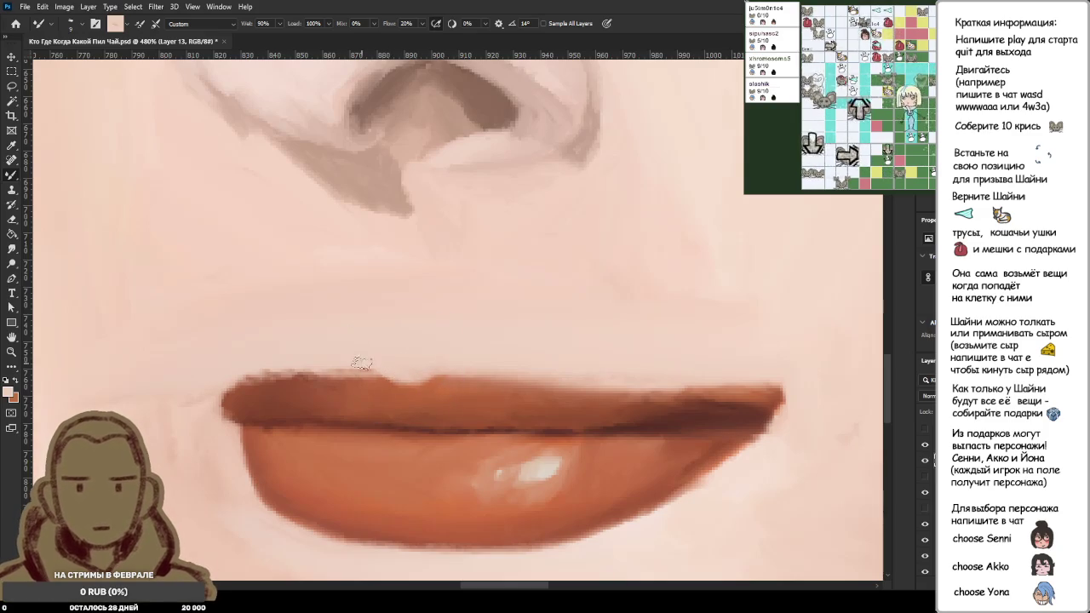
Step: Smooth the upper lip's top outline in reddish-brown and keep its brown as paint colour
alt+click(381, 390)
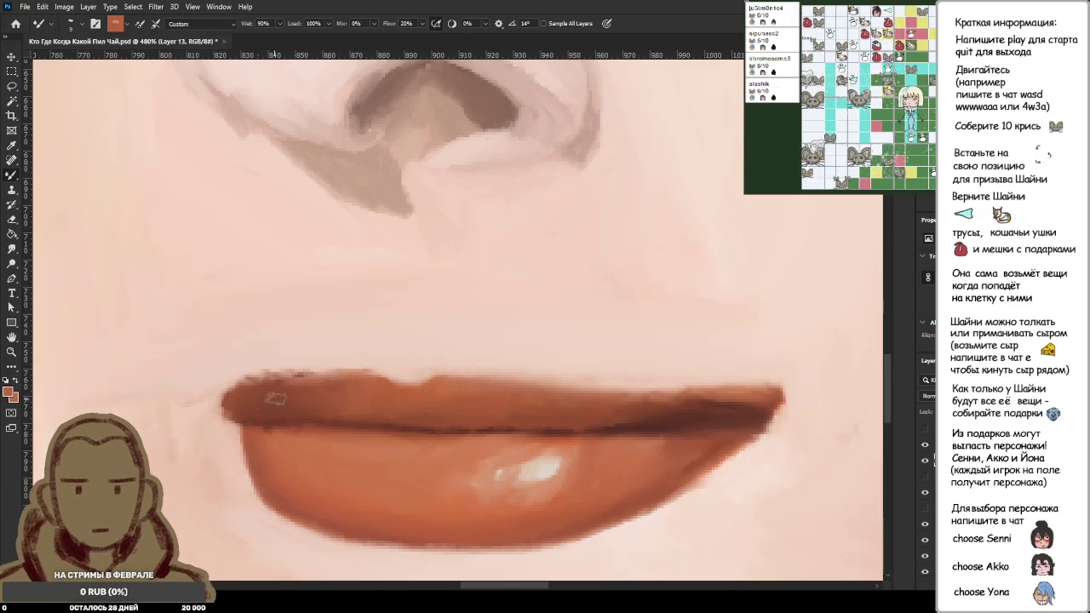
drag(377, 390, 367, 385)
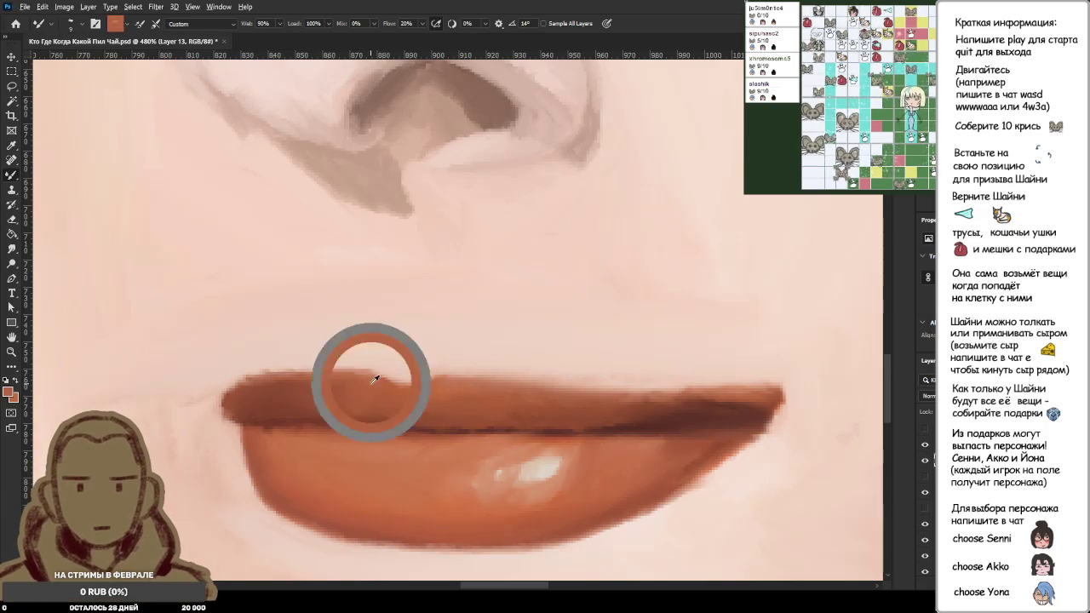
alt+click(357, 382)
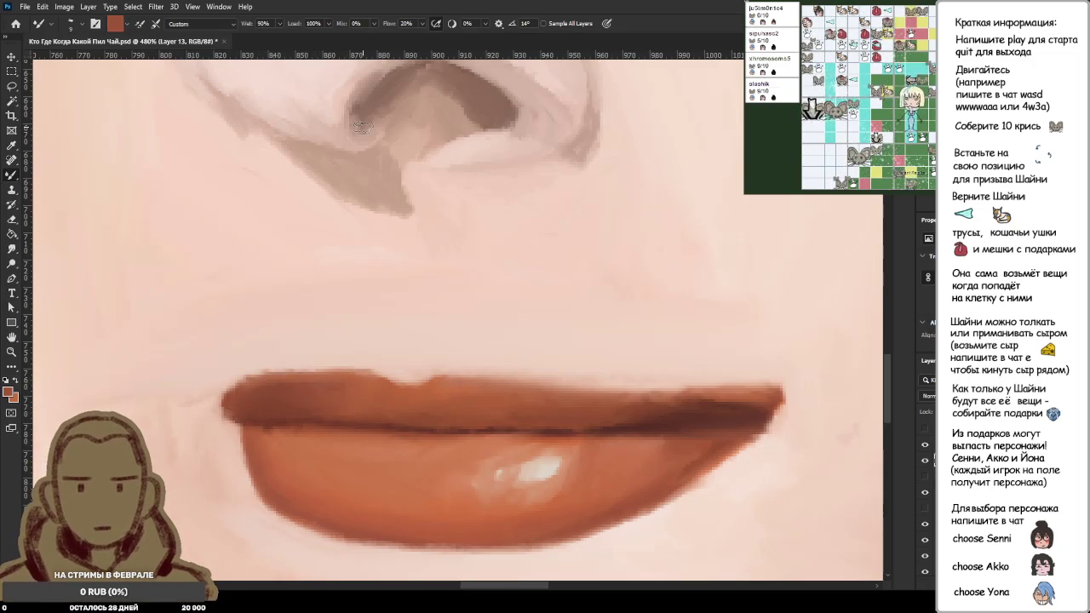
alt+click(275, 380)
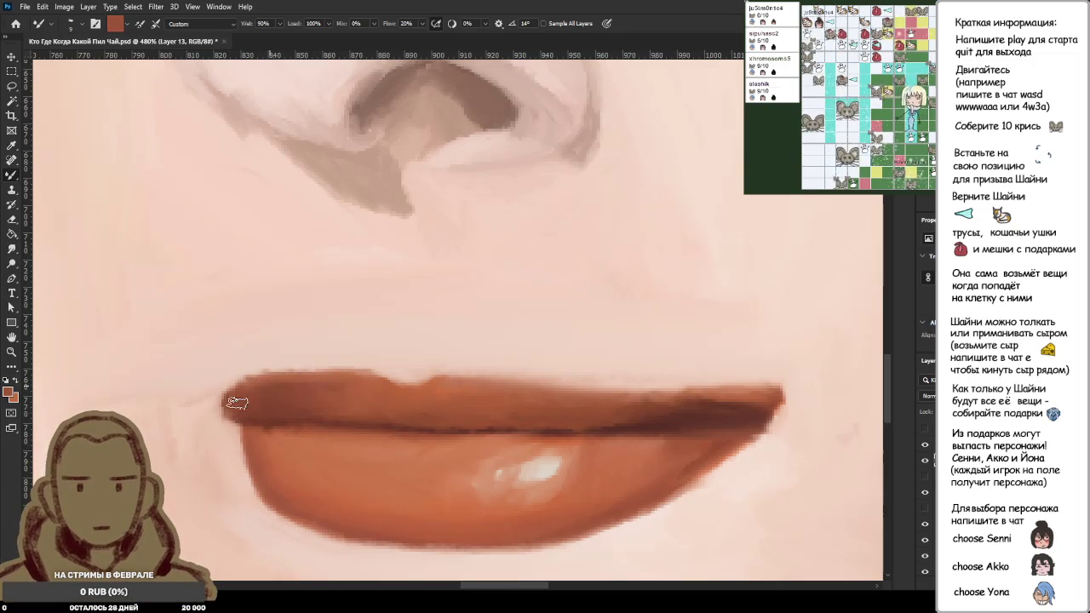
alt+scroll(370, 379, down, 10)
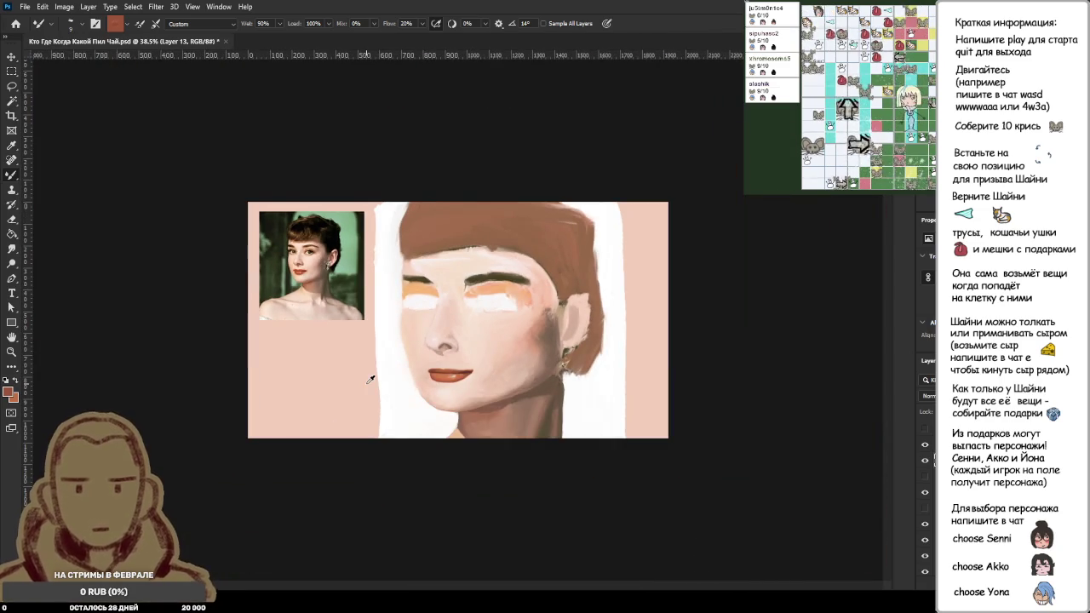
Step: Repaint the upper lip's top edge higher and smoother using sampled lip-edge colours
scroll(424, 440, up, 2)
scroll(424, 440, up, 4)
scroll(424, 440, up, 4)
scroll(424, 440, up, 4)
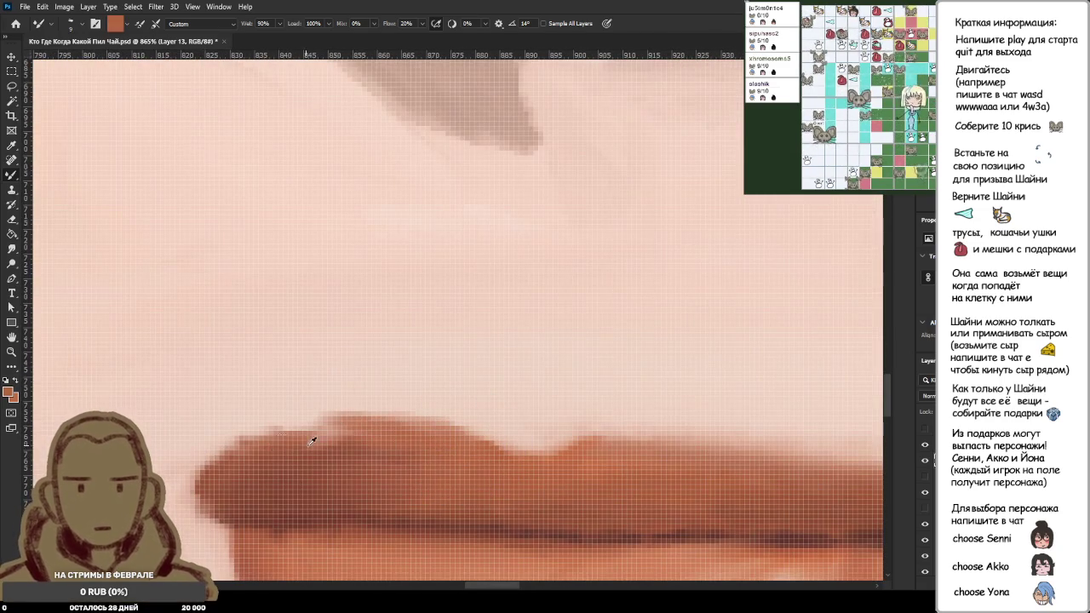
mouse_move(455, 452)
mouse_down()
mouse_move(400, 417)
mouse_move(345, 448)
mouse_up()
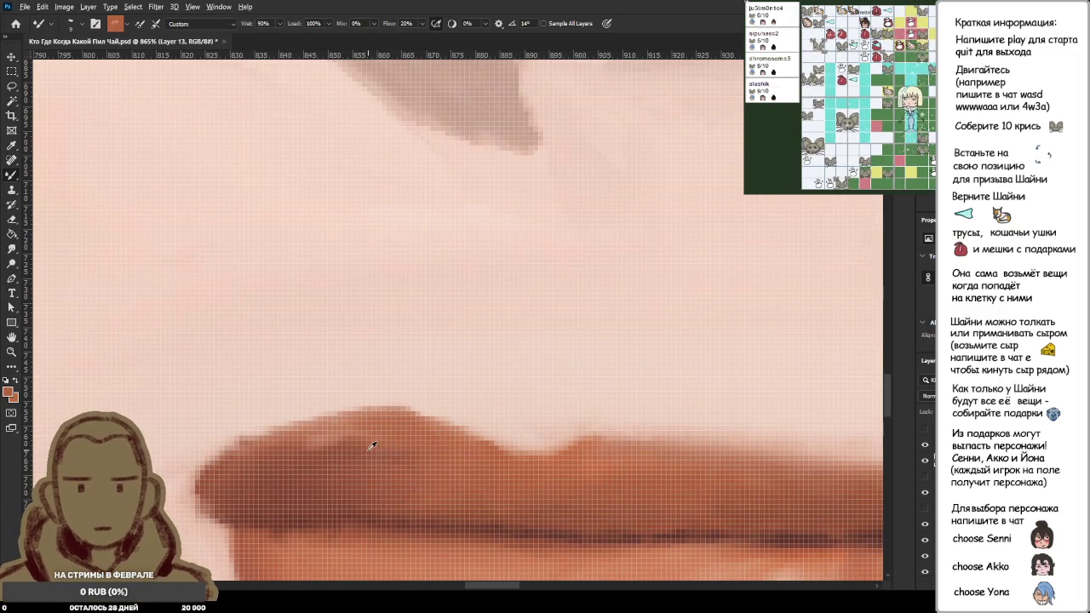
alt+click(371, 447)
alt+click(446, 455)
alt+click(464, 457)
scroll(384, 444, down, 5)
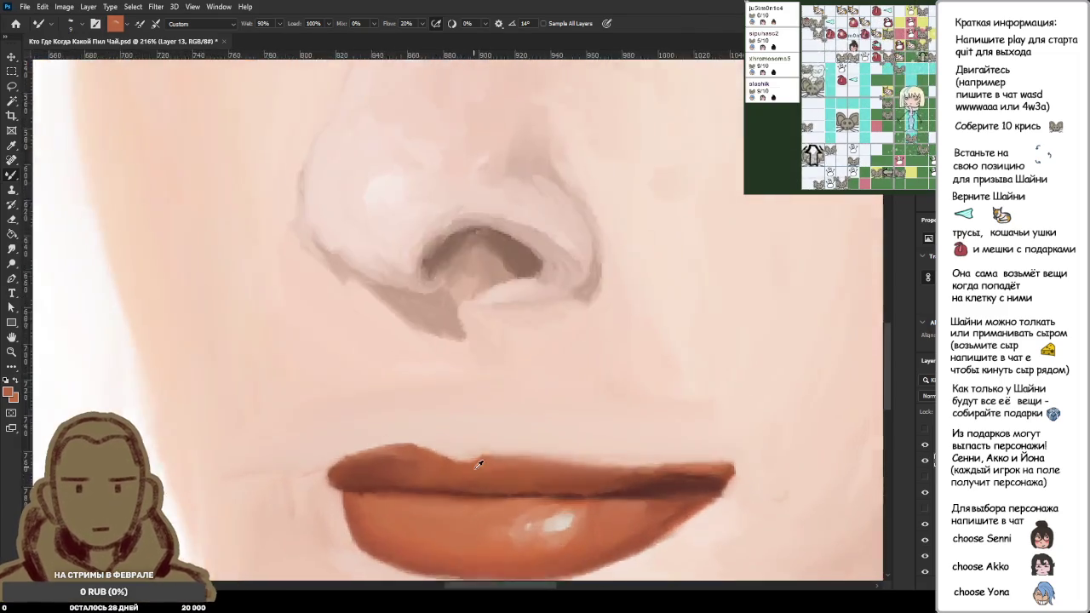
scroll(475, 439, up, 5)
mouse_move(479, 430)
mouse_down()
mouse_move(545, 421)
mouse_move(560, 450)
mouse_up()
Step: Paint soft lip-brown strokes on the upper lip's right side and darken its right part
scroll(566, 460, down, 3)
scroll(571, 471, up, 2)
scroll(428, 445, down, 2)
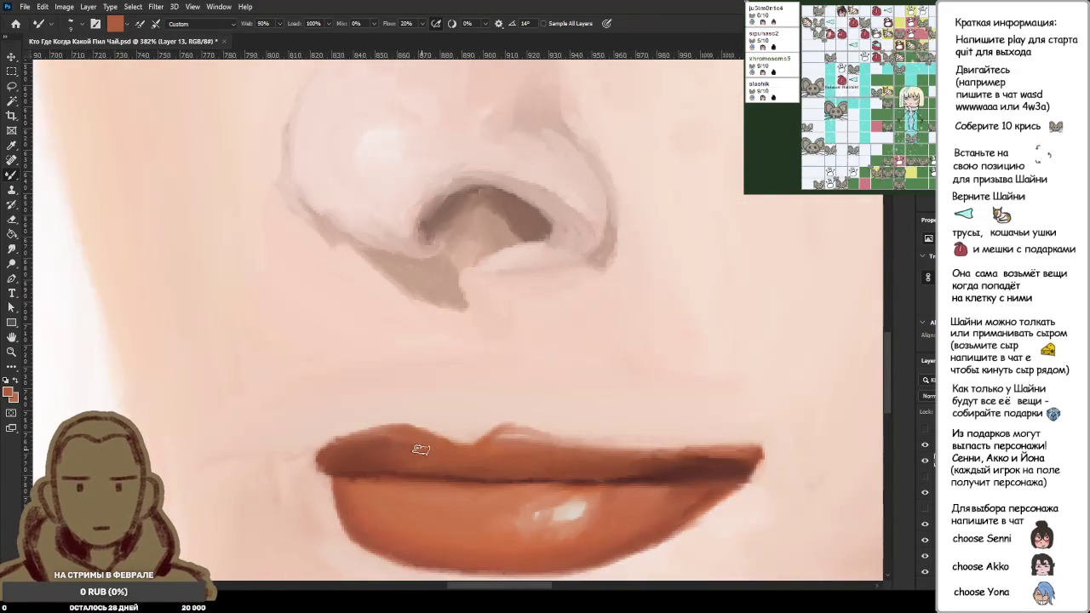
scroll(406, 443, down, 3)
scroll(511, 457, down, 4)
scroll(513, 460, down, 2)
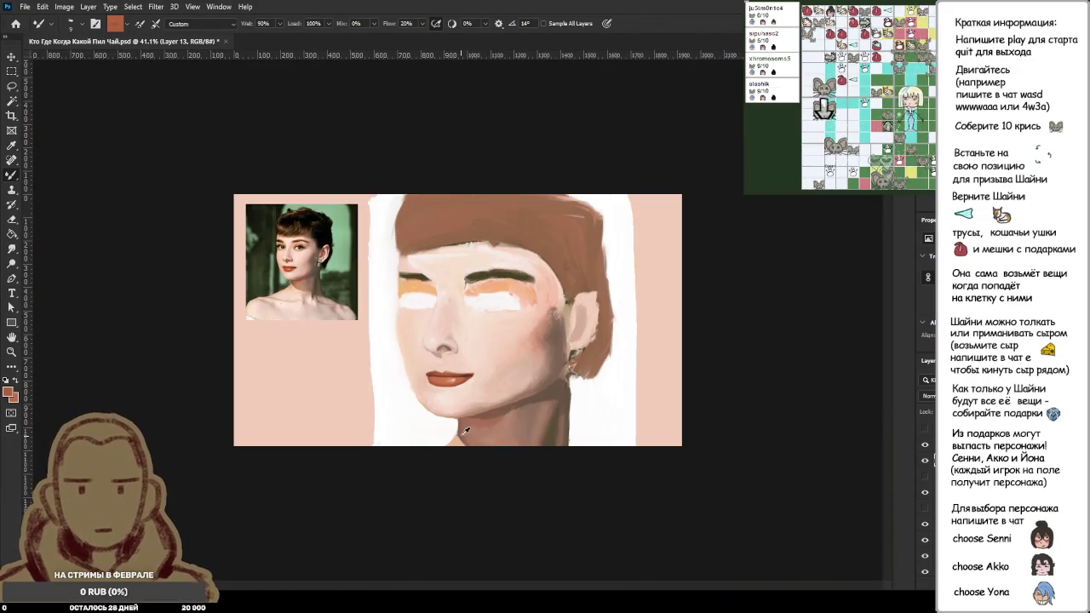
scroll(467, 376, up, 3)
scroll(467, 426, up, 2)
scroll(438, 418, up, 2)
scroll(409, 358, up, 2)
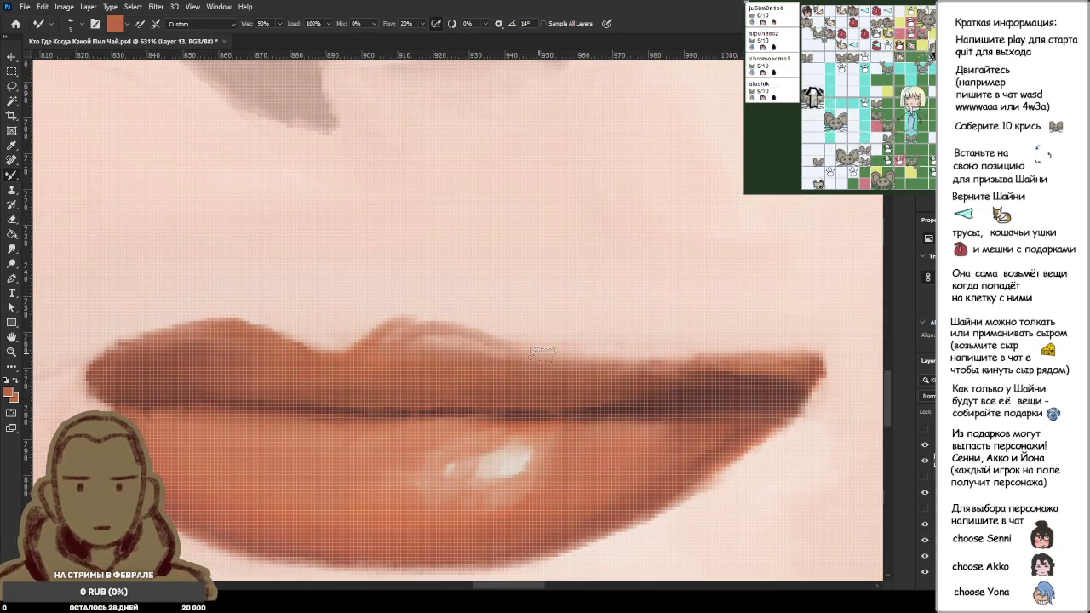
alt+click(443, 370)
alt+click(490, 370)
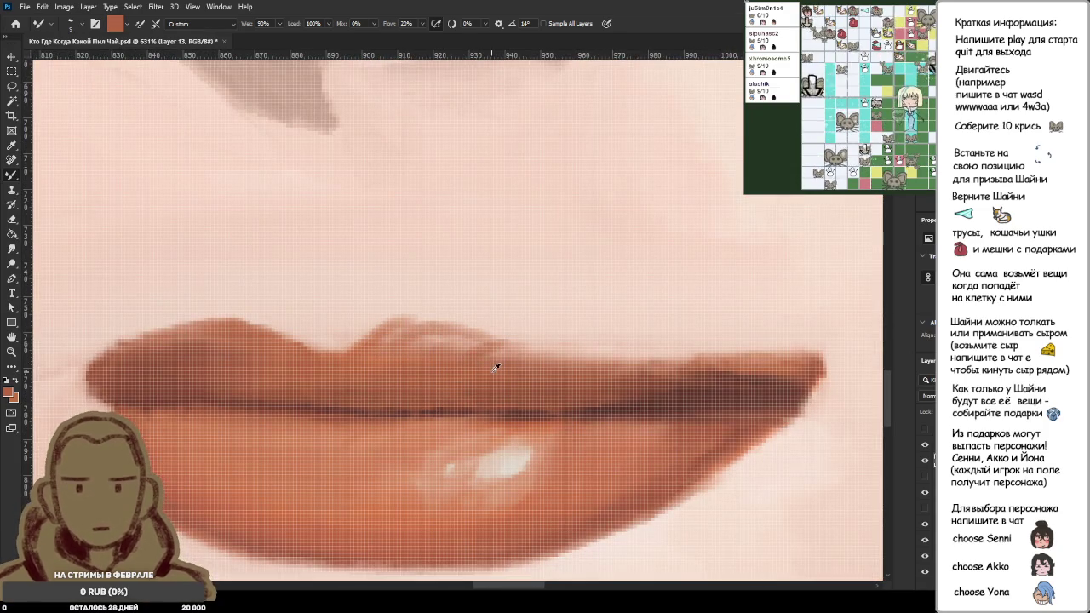
alt+click(541, 381)
drag(541, 375, 584, 339)
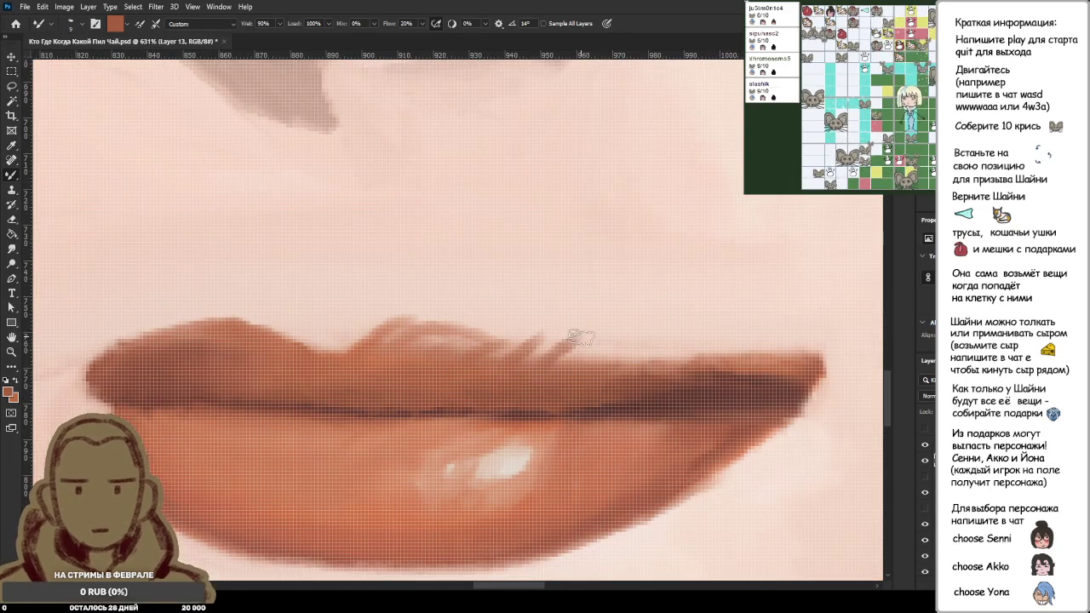
drag(460, 349, 502, 328)
drag(426, 322, 716, 364)
alt+click(486, 362)
drag(502, 362, 690, 362)
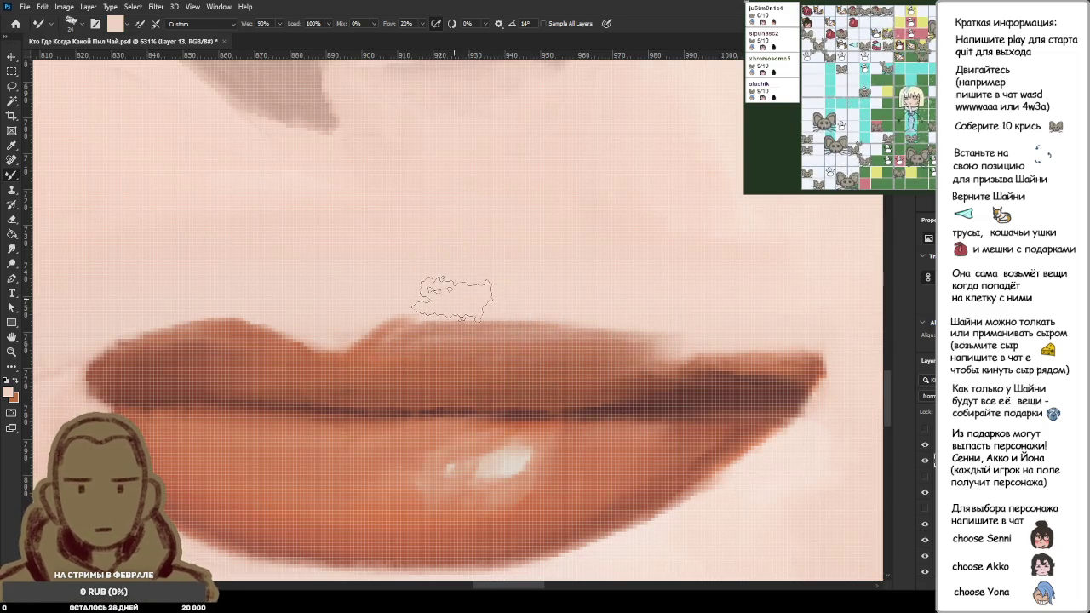
Step: With a smaller brush, repaint the right lip corner in sampled skin pink
alt+click(633, 319)
alt+click(596, 312)
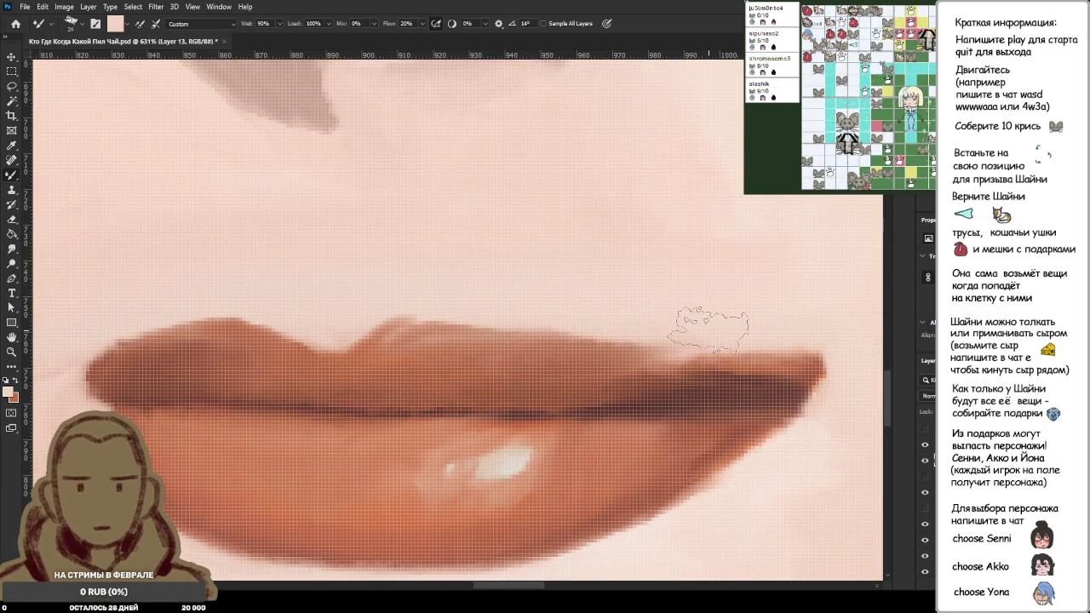
alt+click(526, 357)
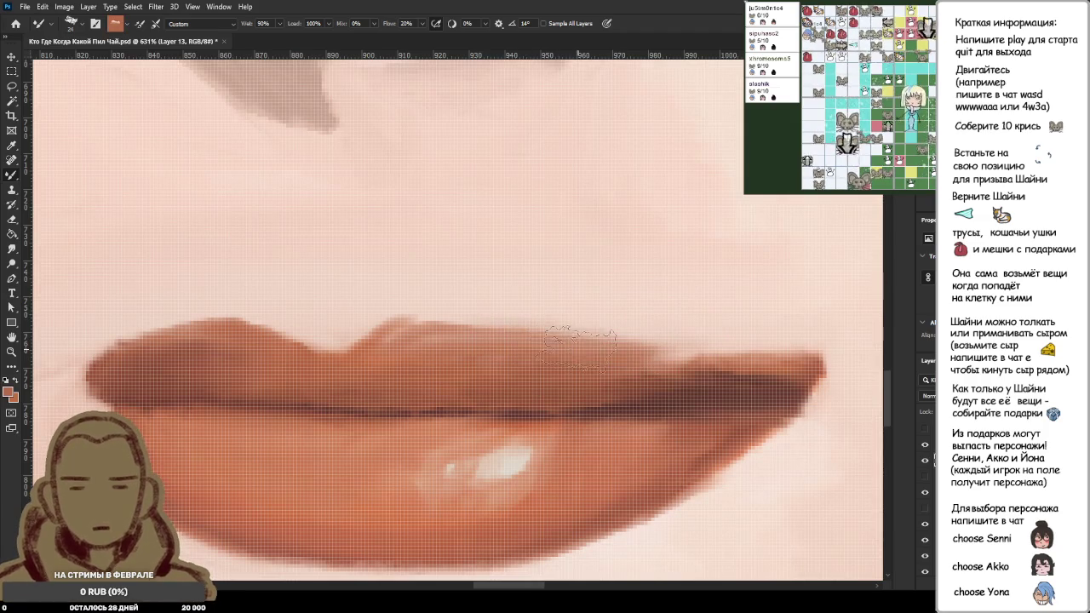
key(bracketleft)
key(bracketleft)
key(bracketleft)
scroll(661, 341, down, 3)
scroll(641, 316, down, 3)
scroll(634, 316, down, 1)
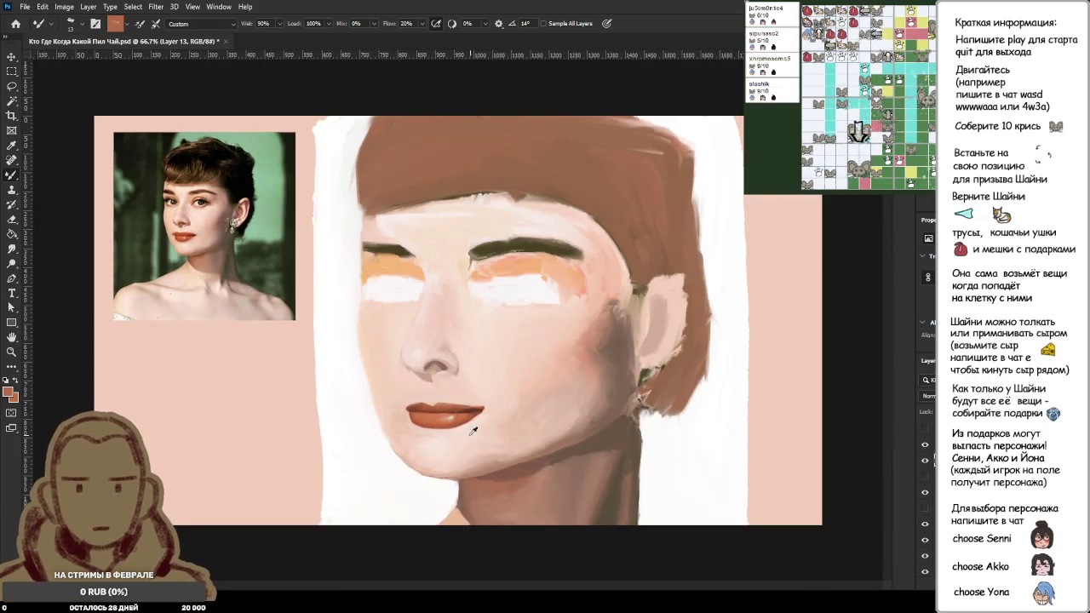
scroll(480, 431, up, 3)
scroll(451, 400, up, 3)
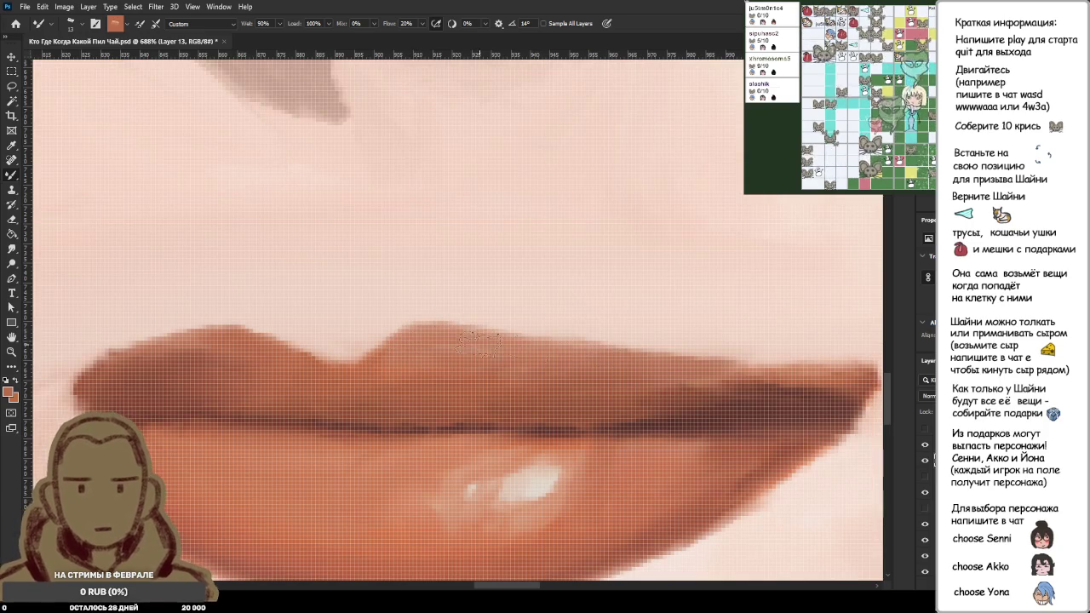
scroll(556, 381, up, 2)
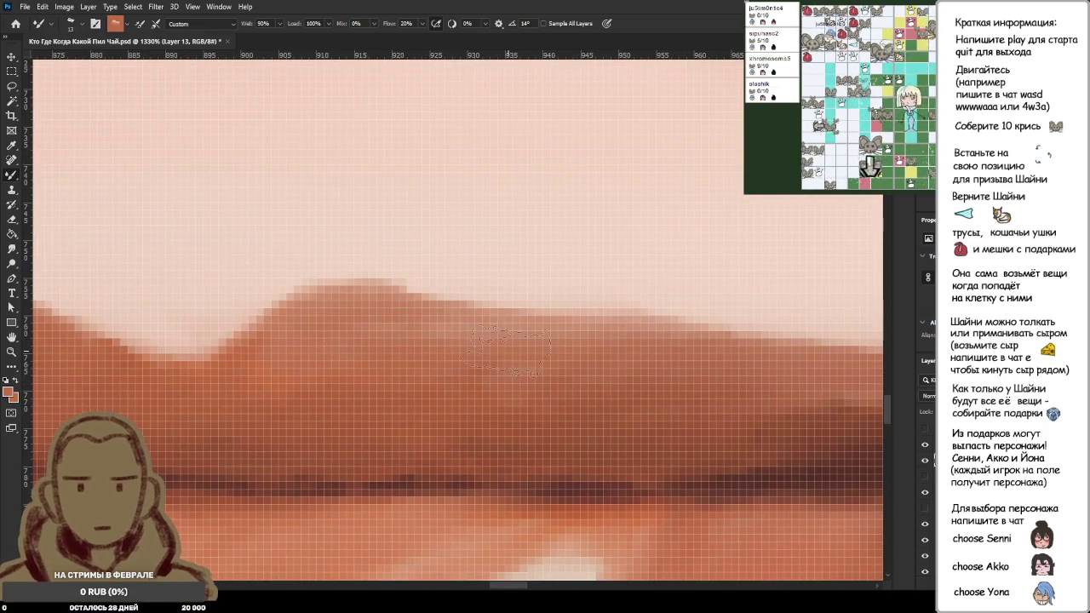
scroll(506, 281, down, 5)
scroll(325, 314, down, 2)
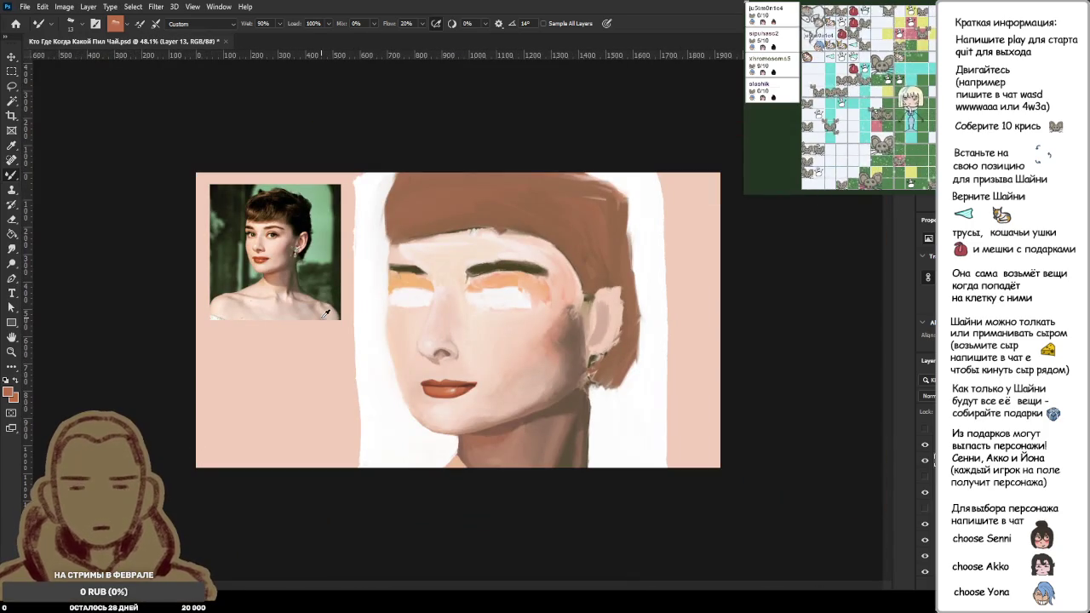
scroll(325, 313, up, 4)
scroll(118, 252, up, 1)
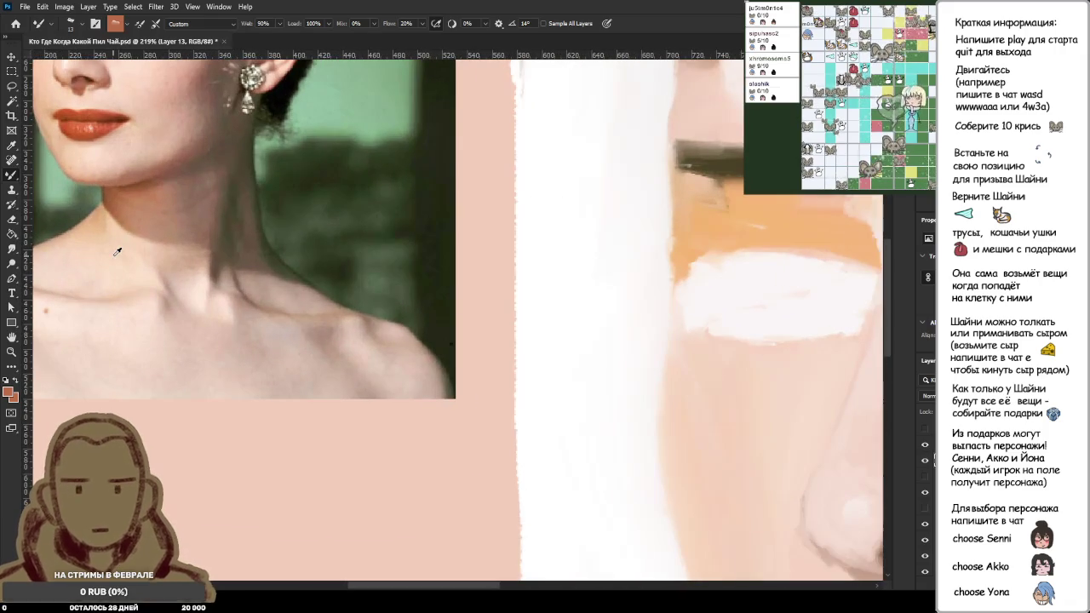
scroll(500, 352, down, 3)
scroll(414, 438, up, 3)
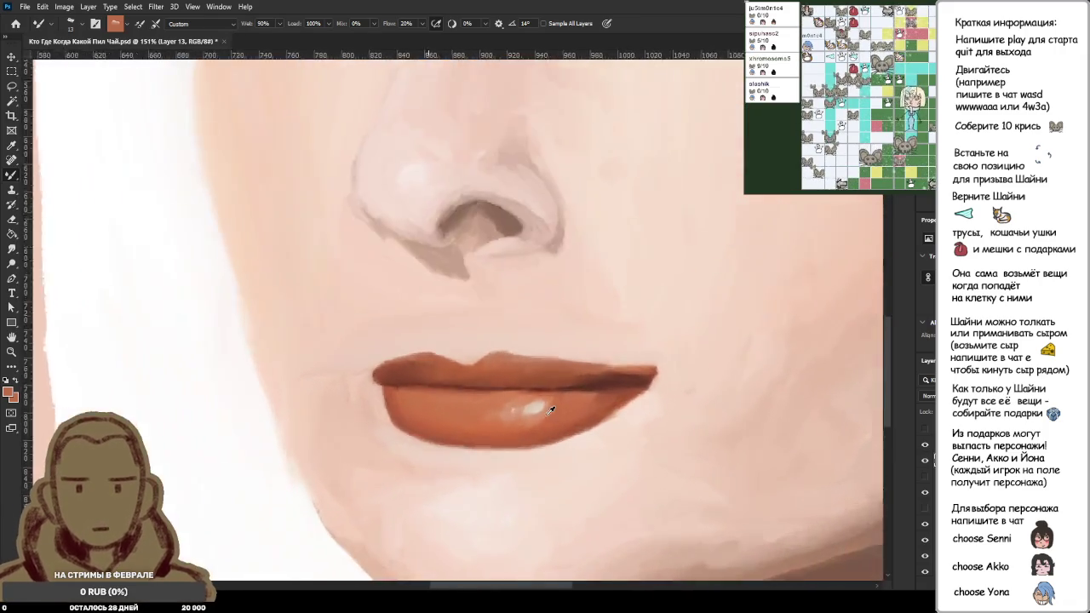
alt+click(731, 305)
drag(733, 336, 788, 356)
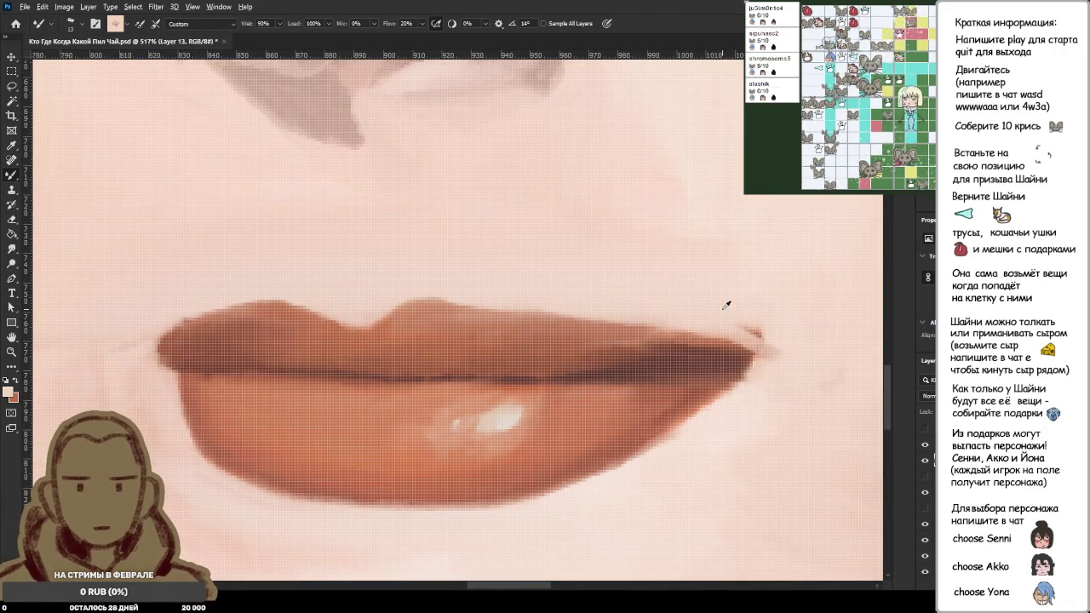
alt+click(731, 316)
alt+click(678, 309)
drag(723, 332, 755, 344)
Step: Paint along the lower lip edge, then try darkening the upper lip, undoing both strokes
alt+click(682, 316)
drag(669, 383, 720, 380)
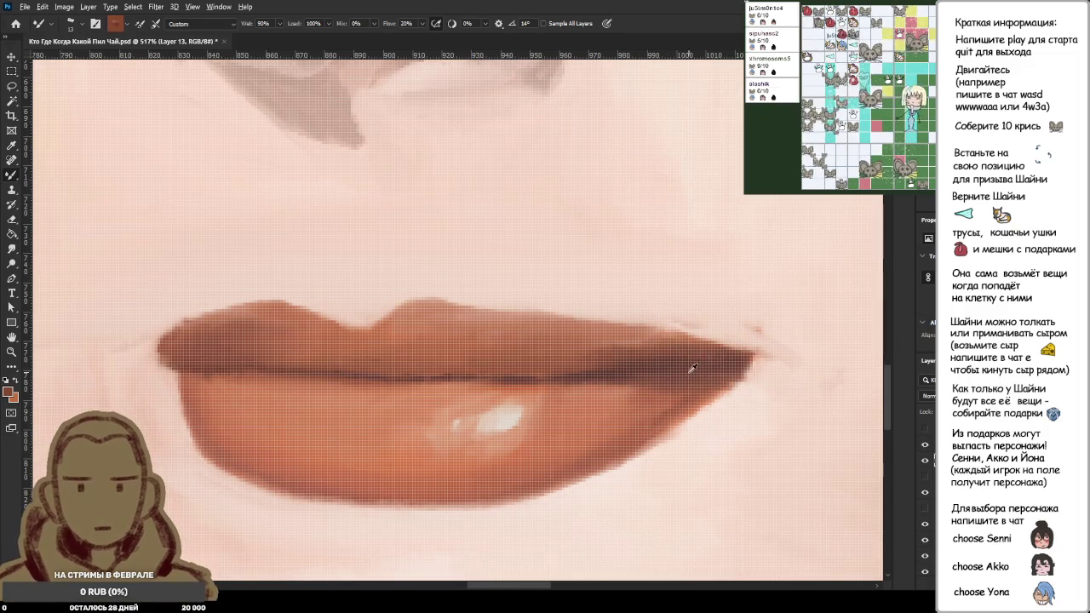
alt+click(699, 357)
alt+click(735, 289)
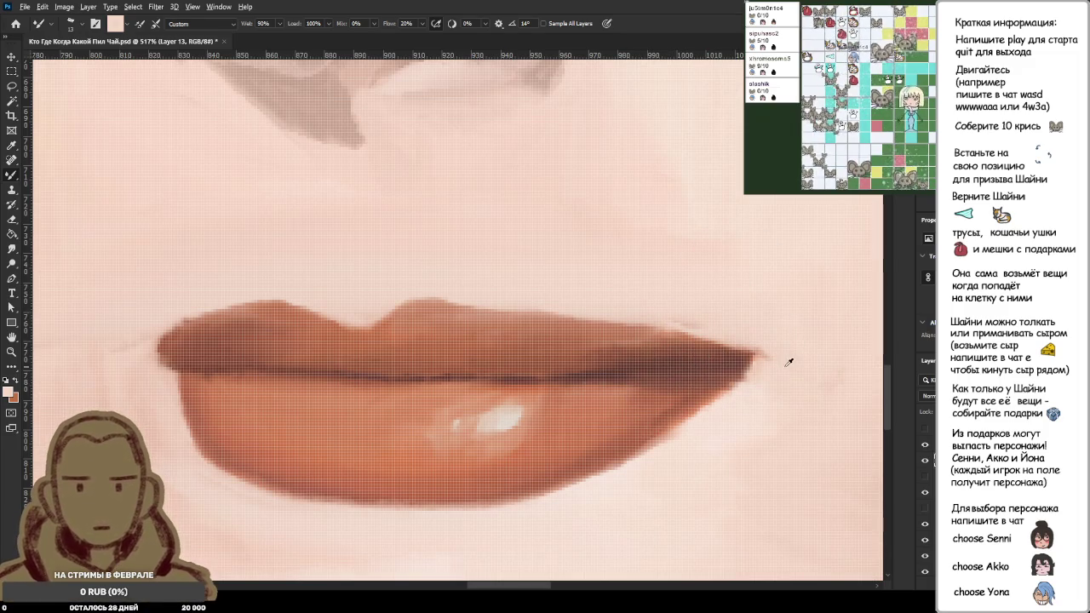
alt+click(747, 357)
alt+click(741, 356)
alt+click(689, 343)
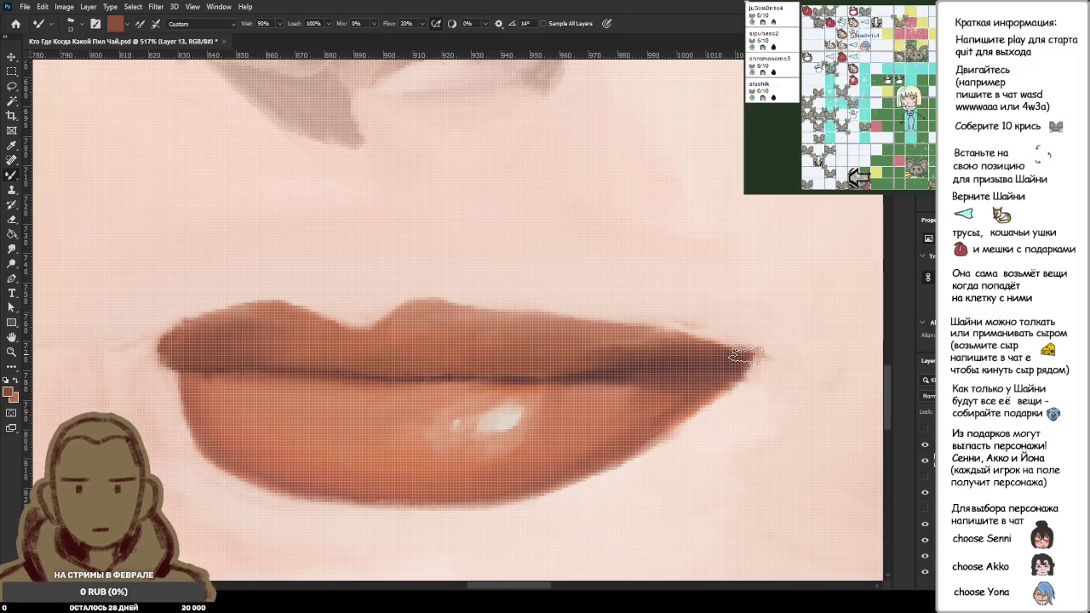
drag(703, 341, 462, 329)
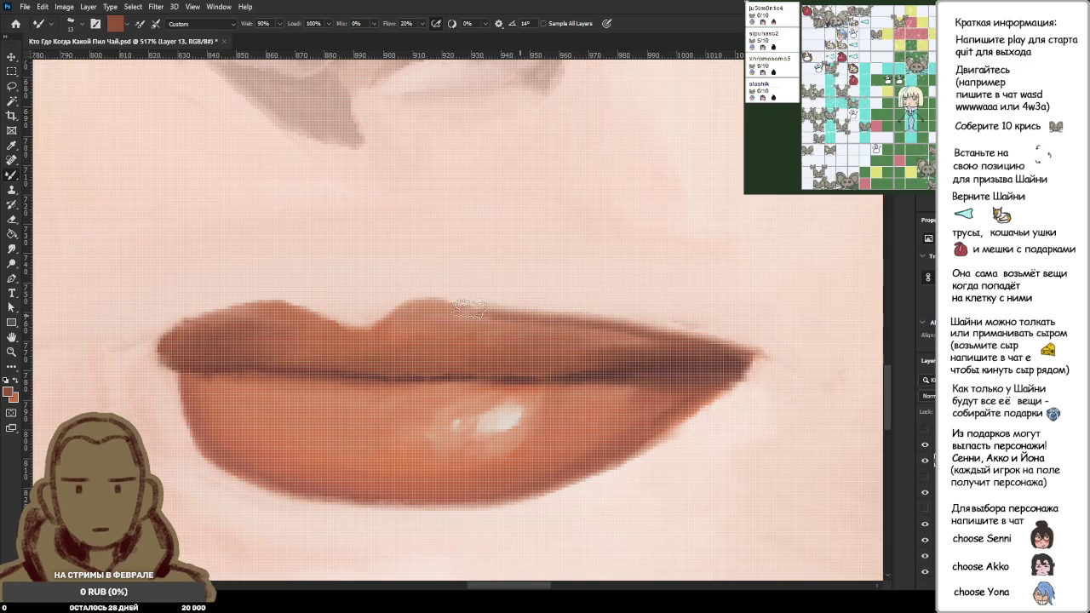
key(ctrl+z)
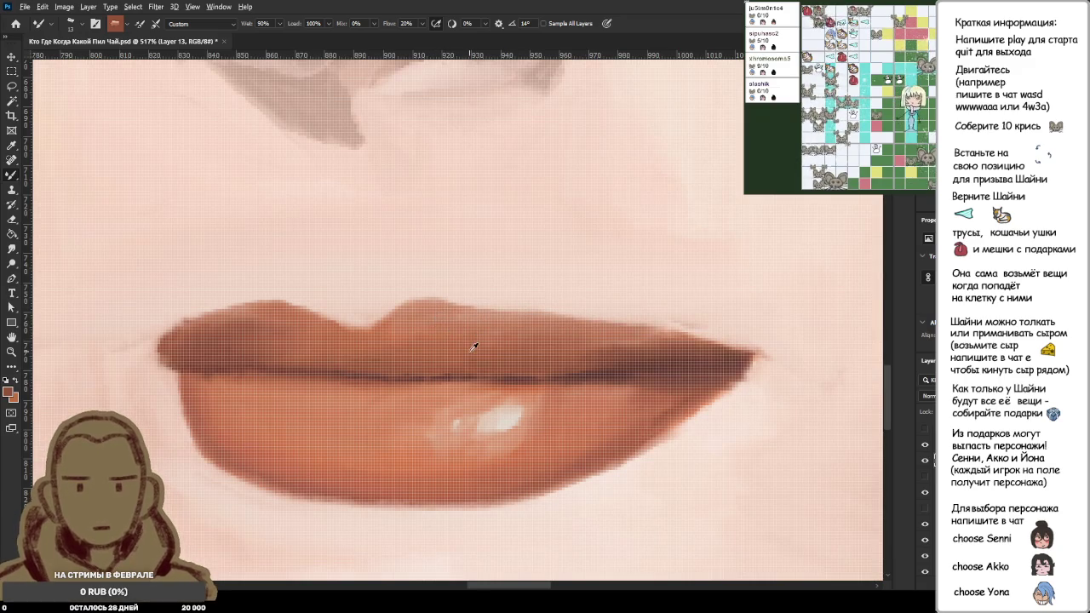
alt+click(468, 341)
drag(421, 316, 635, 322)
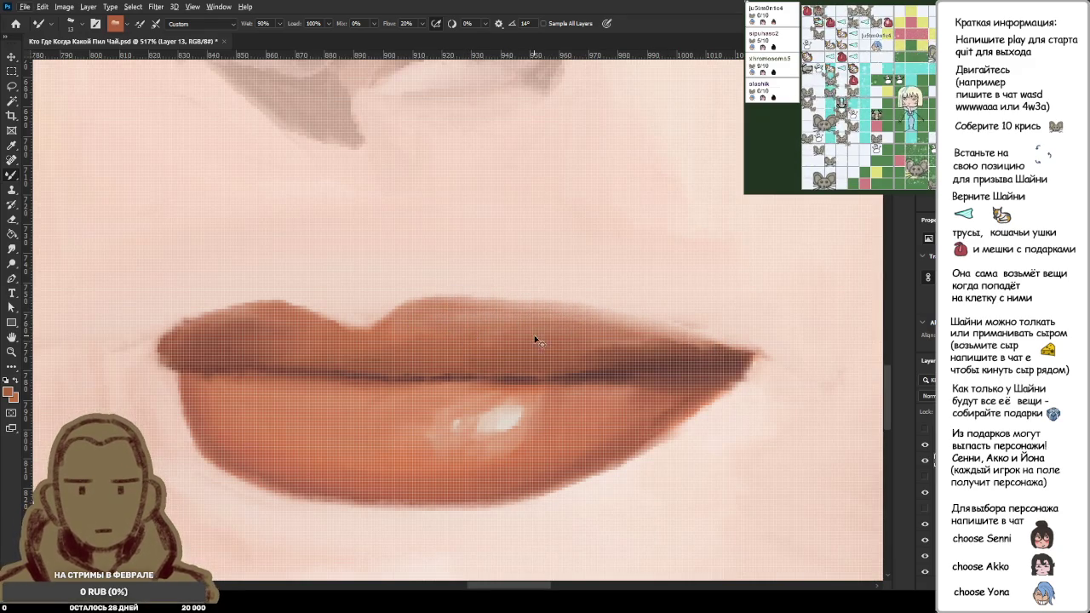
key(ctrl+z)
Step: Blend and darken the upper lip edge from centre to corner with brown strokes, then sample pale skin
scroll(472, 326, down, 2)
scroll(517, 319, up, 2)
alt+click(575, 319)
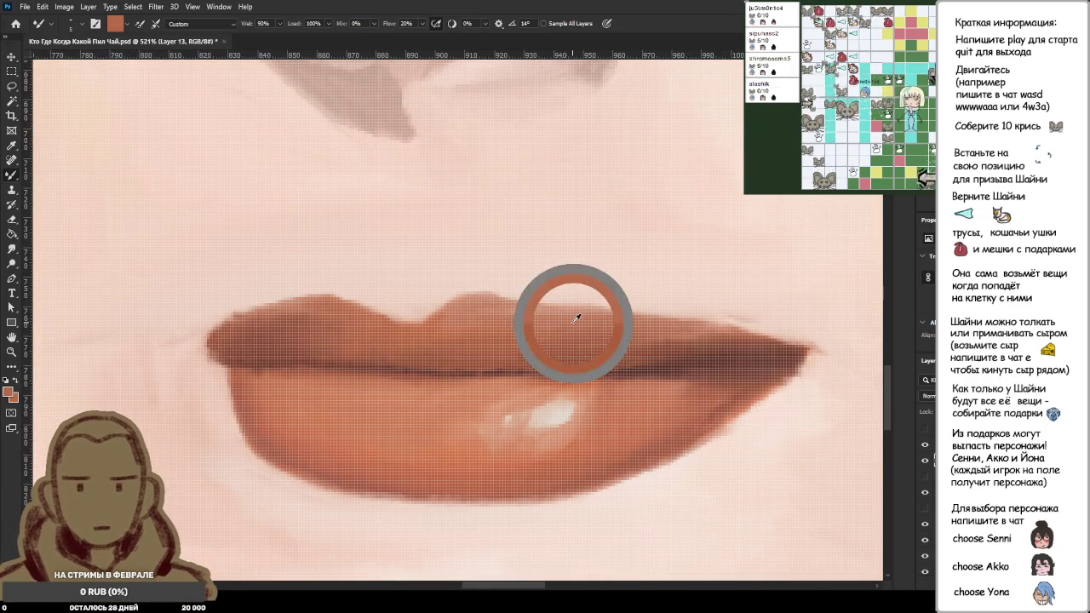
drag(490, 295, 624, 302)
drag(540, 297, 637, 308)
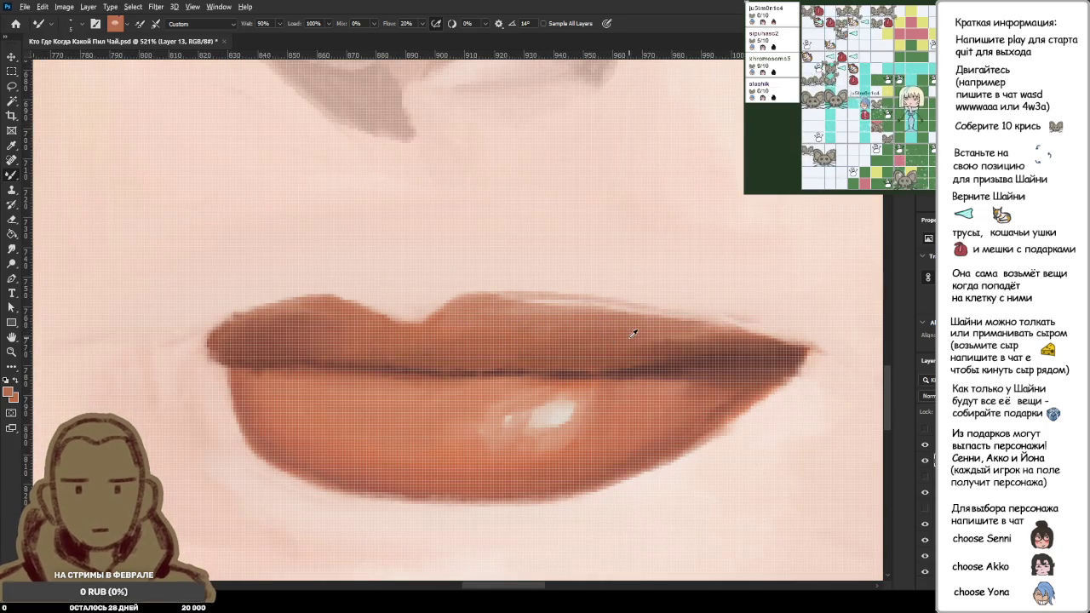
alt+click(609, 339)
drag(592, 303, 536, 317)
alt+click(607, 317)
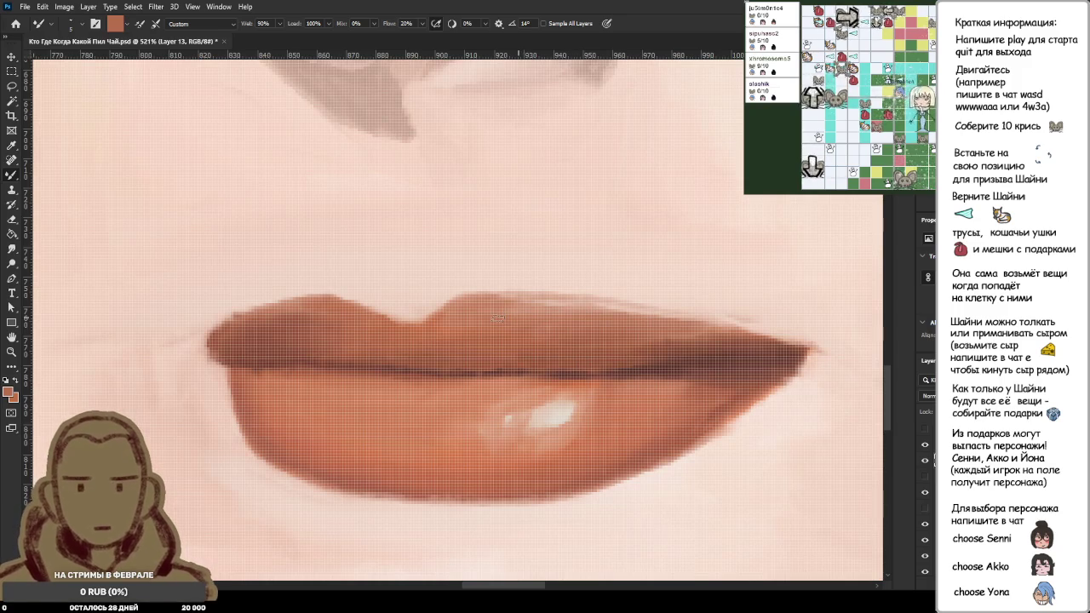
drag(516, 305, 655, 319)
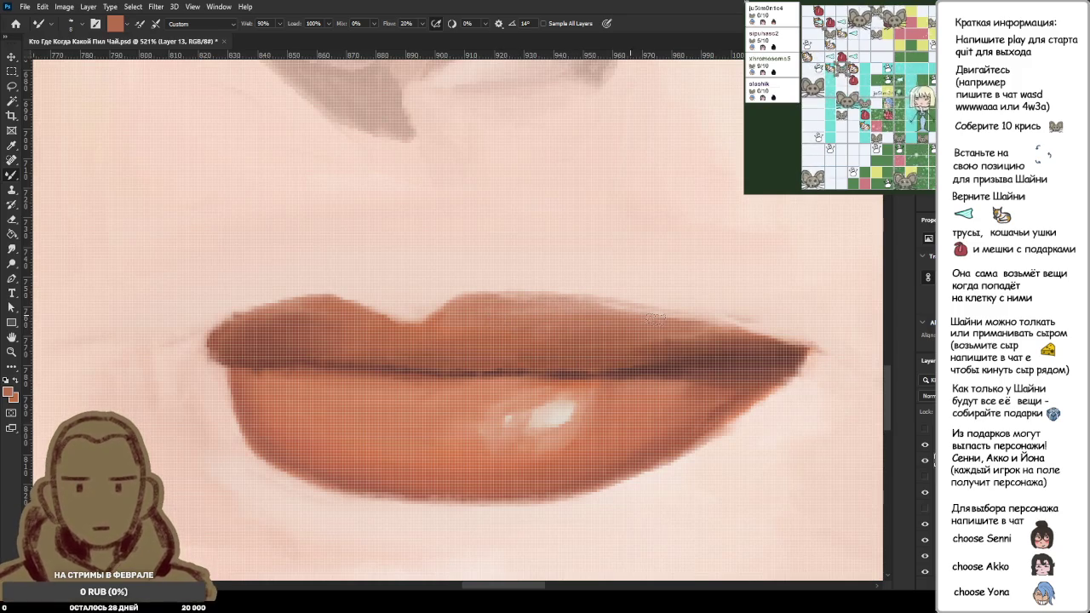
alt+click(525, 316)
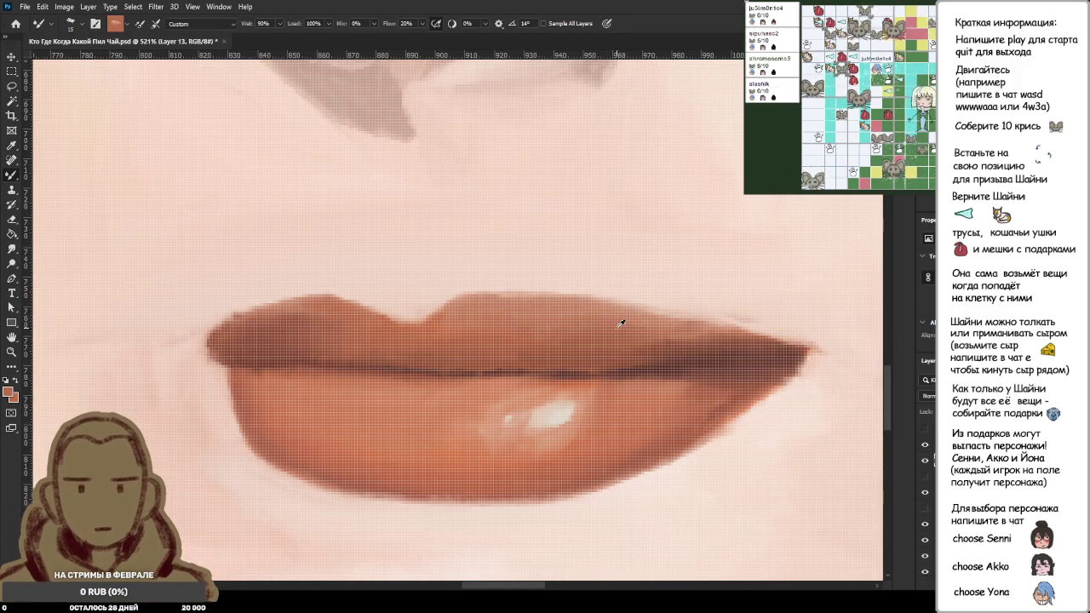
mouse_move(491, 317)
mouse_down()
mouse_move(598, 312)
mouse_move(692, 325)
mouse_up()
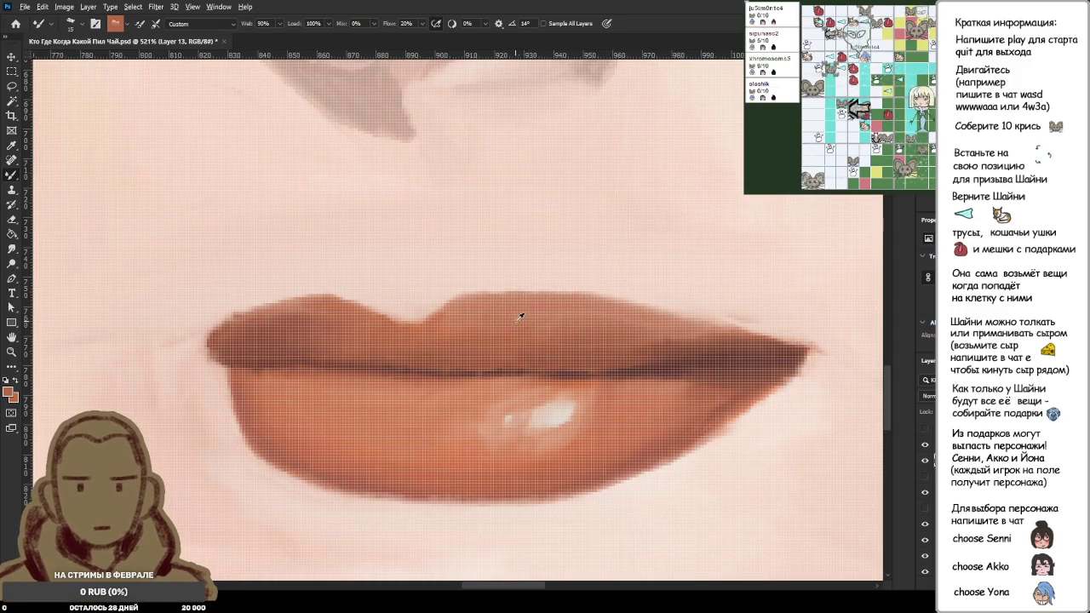
alt+click(560, 276)
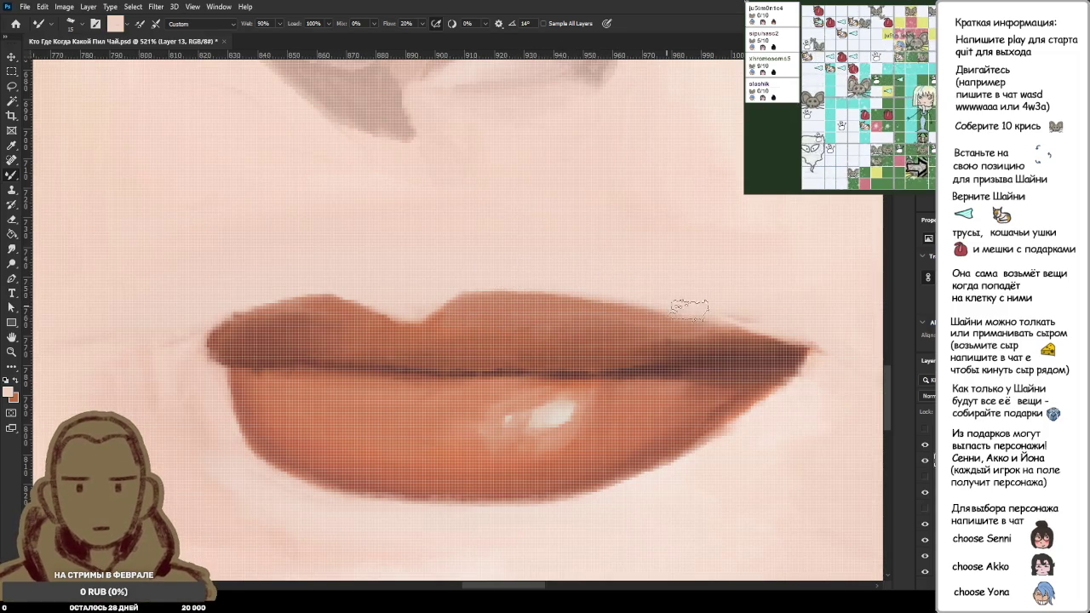
scroll(749, 256, down, 4)
Step: Sample the brown and a lighter tone from the lip
scroll(673, 238, down, 4)
scroll(577, 332, down, 2)
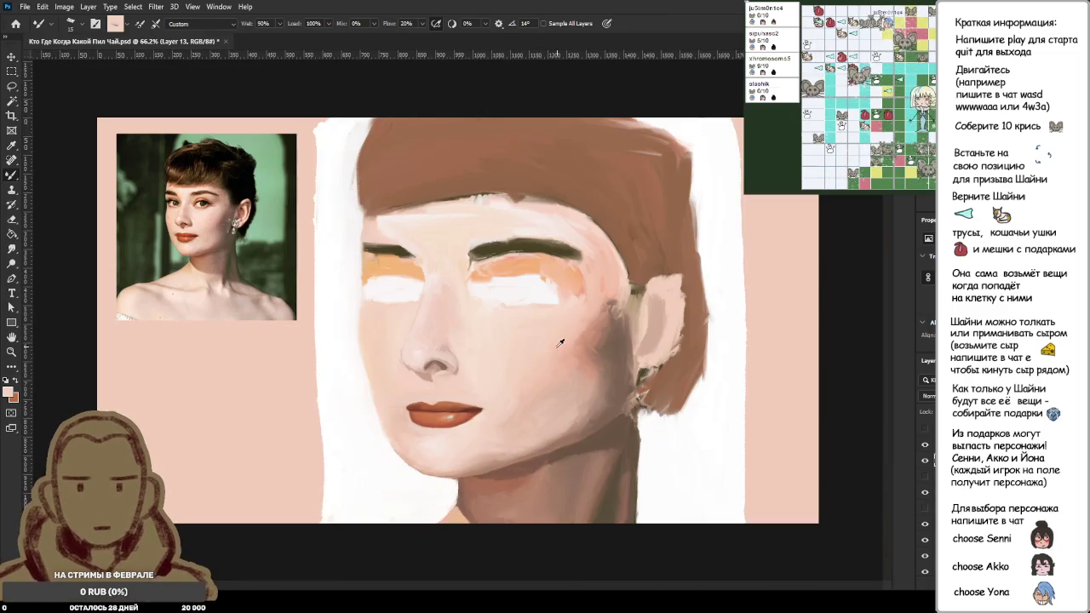
scroll(457, 437, up, 3)
scroll(458, 437, down, 2)
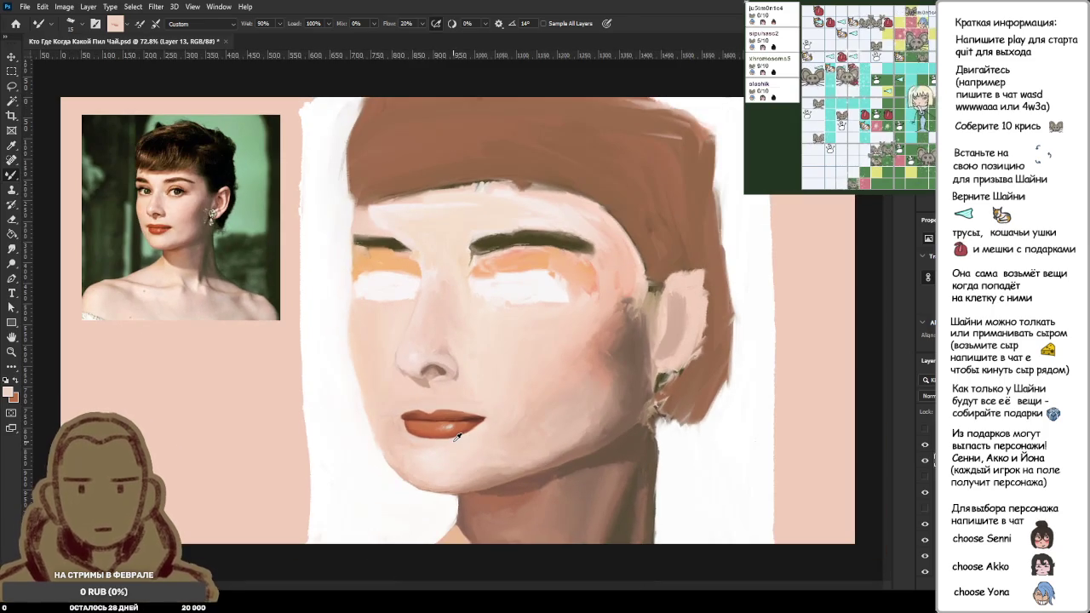
scroll(457, 437, up, 2)
scroll(458, 437, up, 2)
scroll(457, 437, up, 1)
alt+click(475, 252)
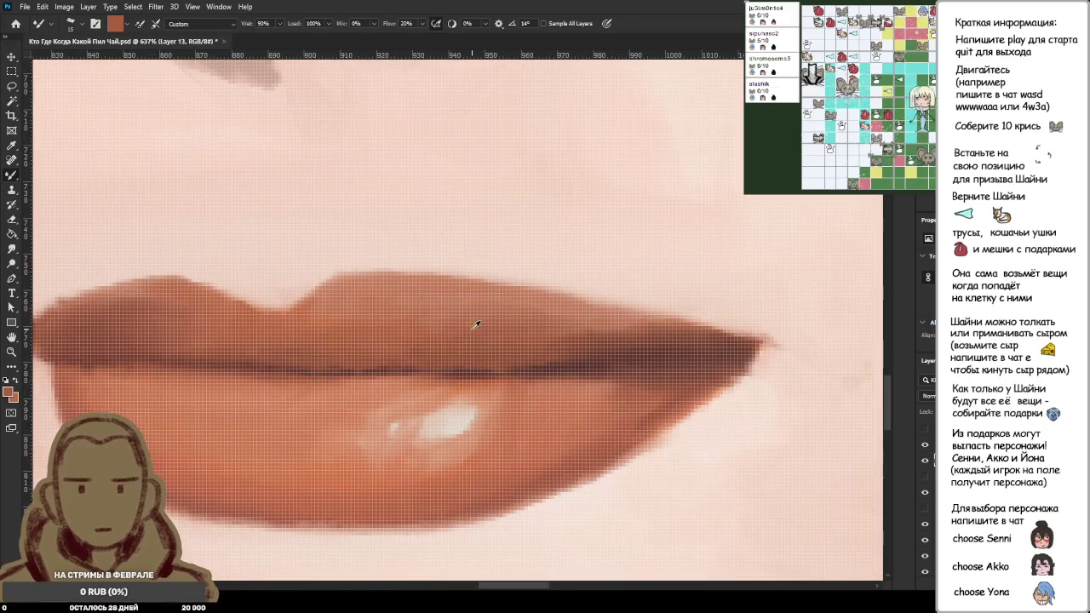
alt+click(562, 325)
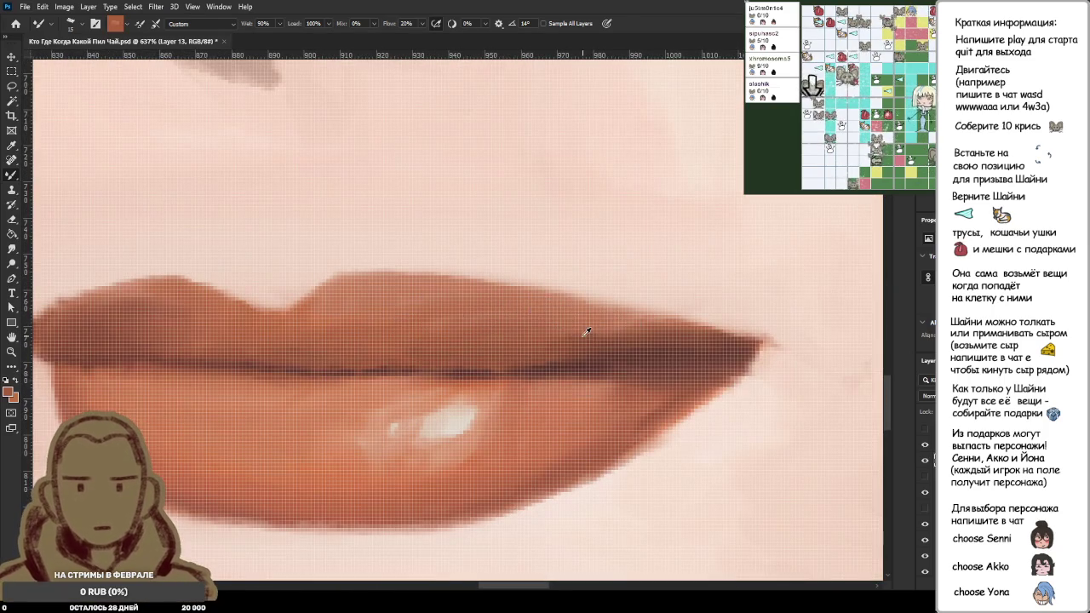
Step: Zoom out to compare the painted mouth with the reference photo, then zoom back onto the lips
scroll(519, 351, down, 2)
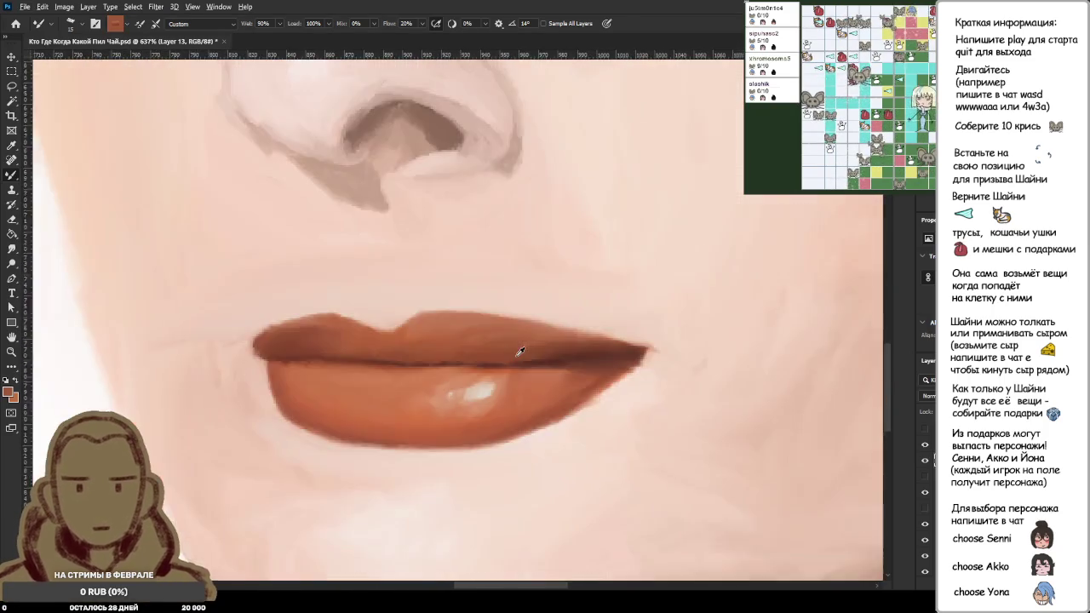
scroll(519, 351, down, 3)
scroll(436, 351, down, 1)
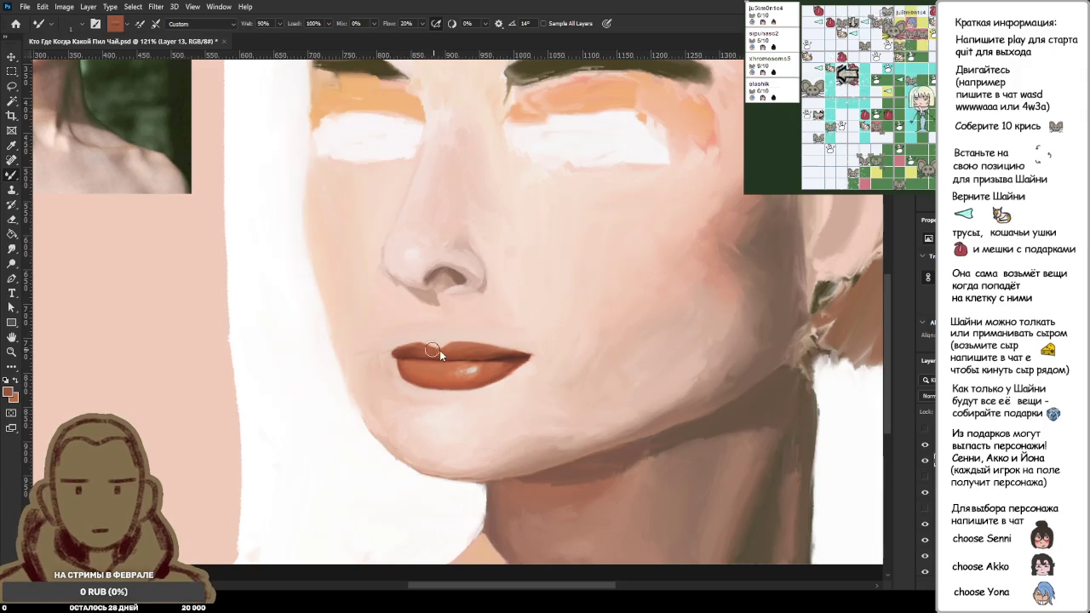
scroll(501, 356, up, 2)
scroll(501, 356, up, 2)
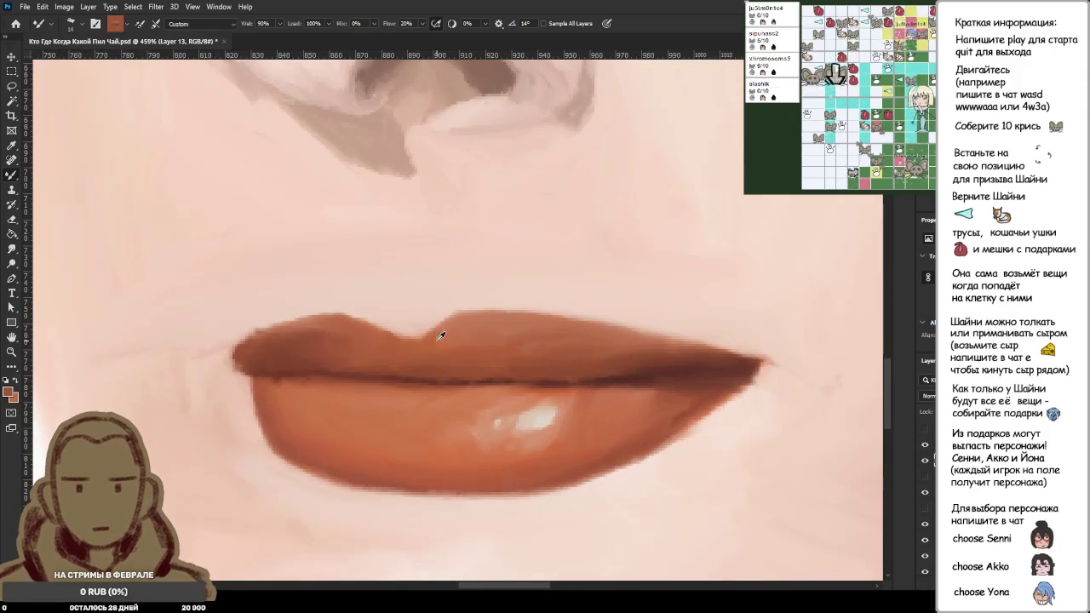
scroll(492, 348, down, 3)
scroll(477, 340, down, 3)
scroll(475, 358, down, 2)
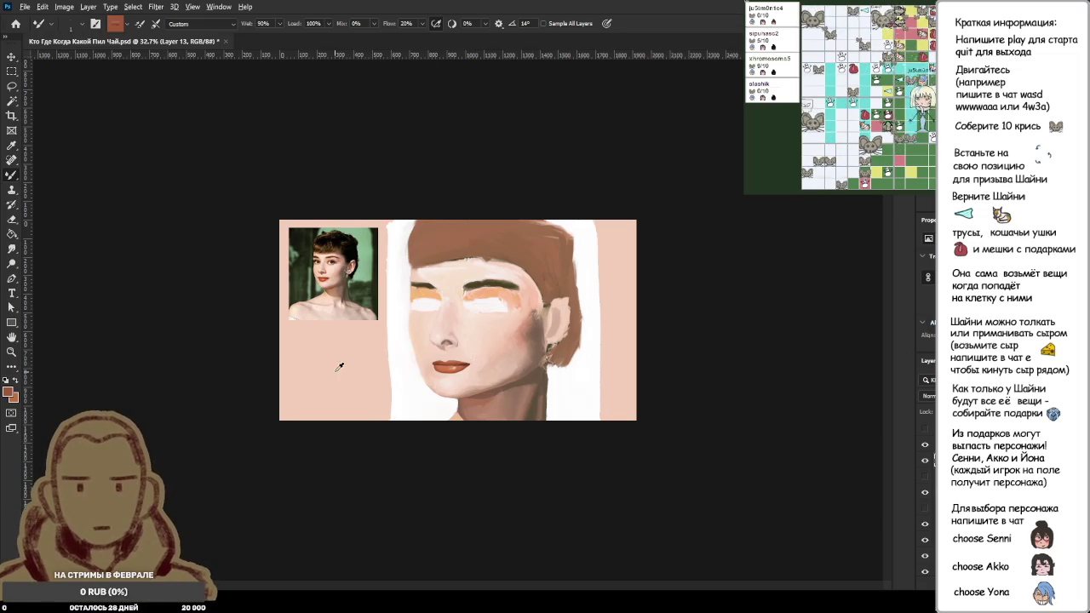
scroll(349, 373, up, 2)
scroll(351, 409, up, 1)
scroll(378, 426, up, 1)
scroll(443, 418, up, 1)
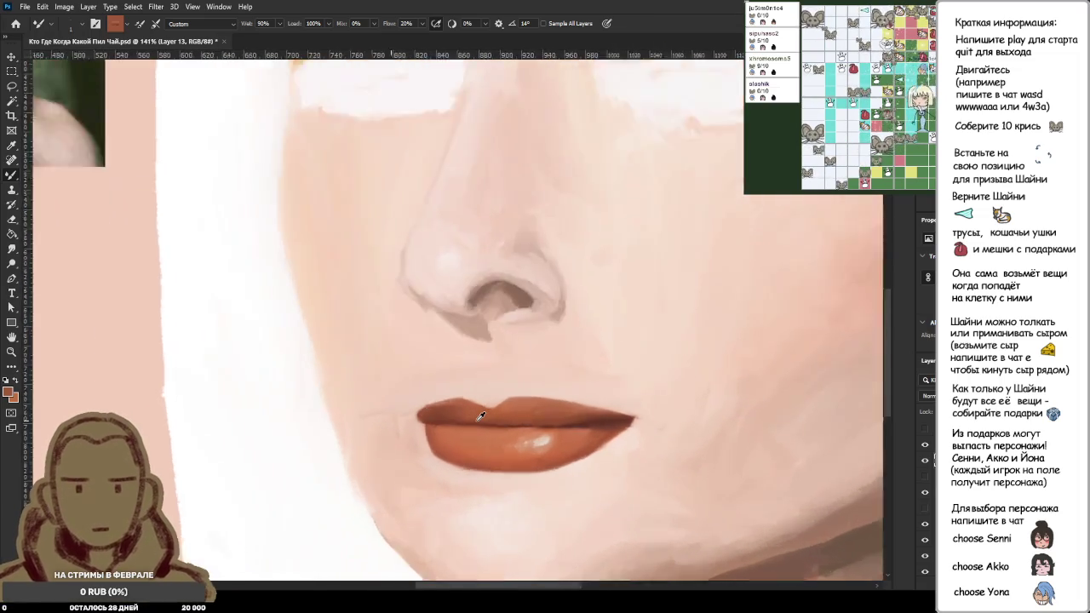
scroll(480, 415, up, 3)
scroll(479, 415, down, 4)
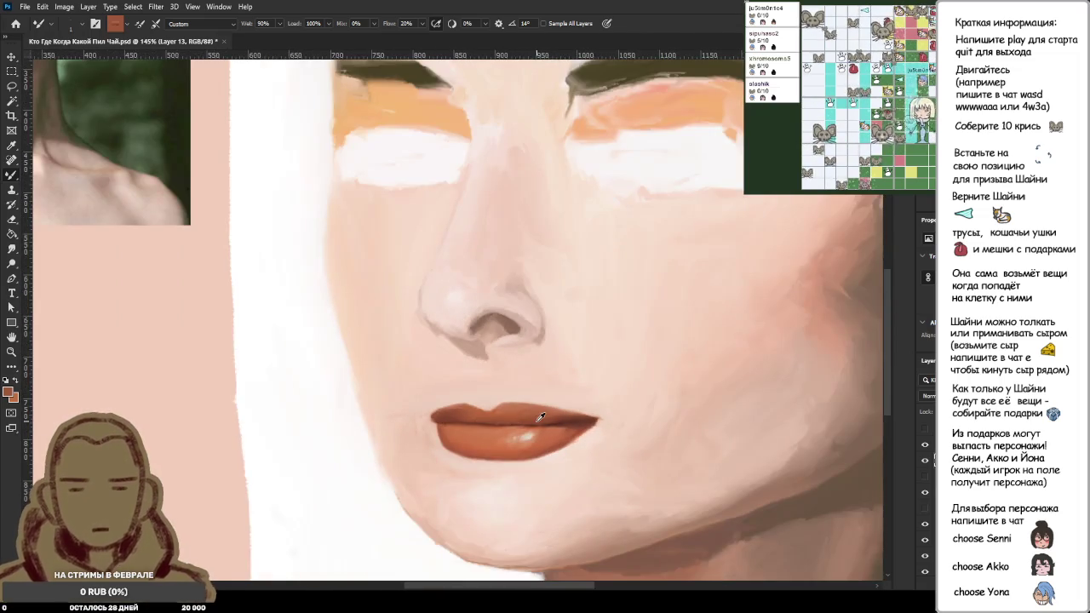
scroll(539, 416, down, 2)
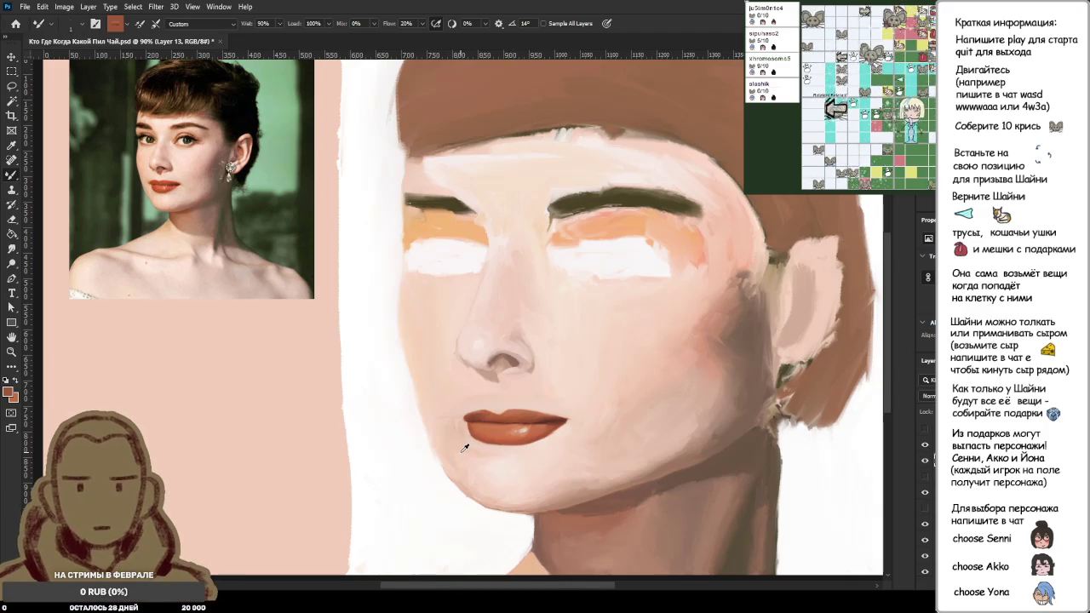
scroll(443, 433, up, 3)
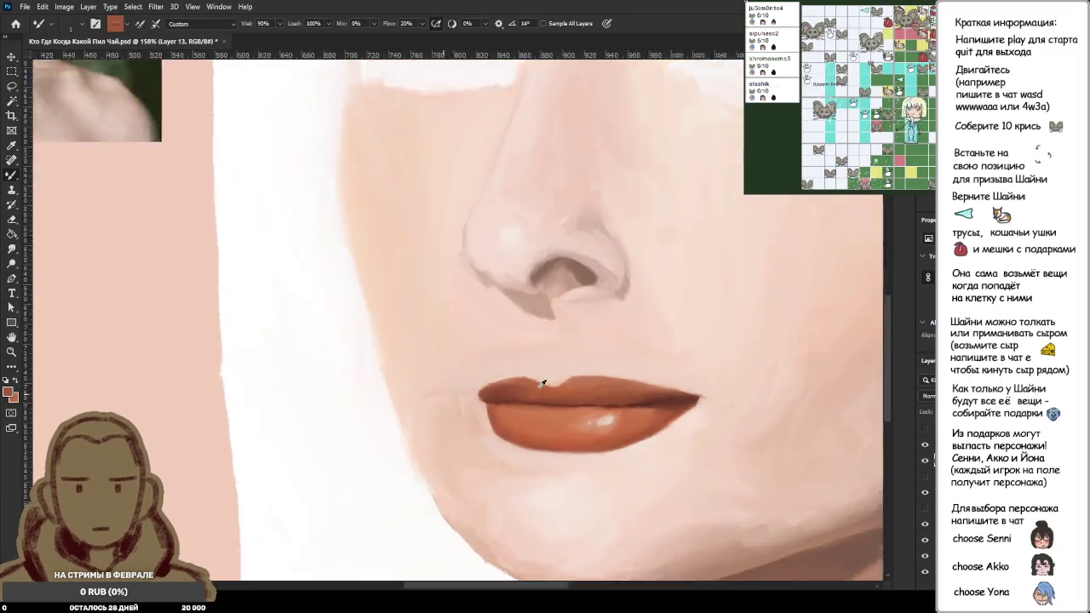
scroll(511, 426, up, 3)
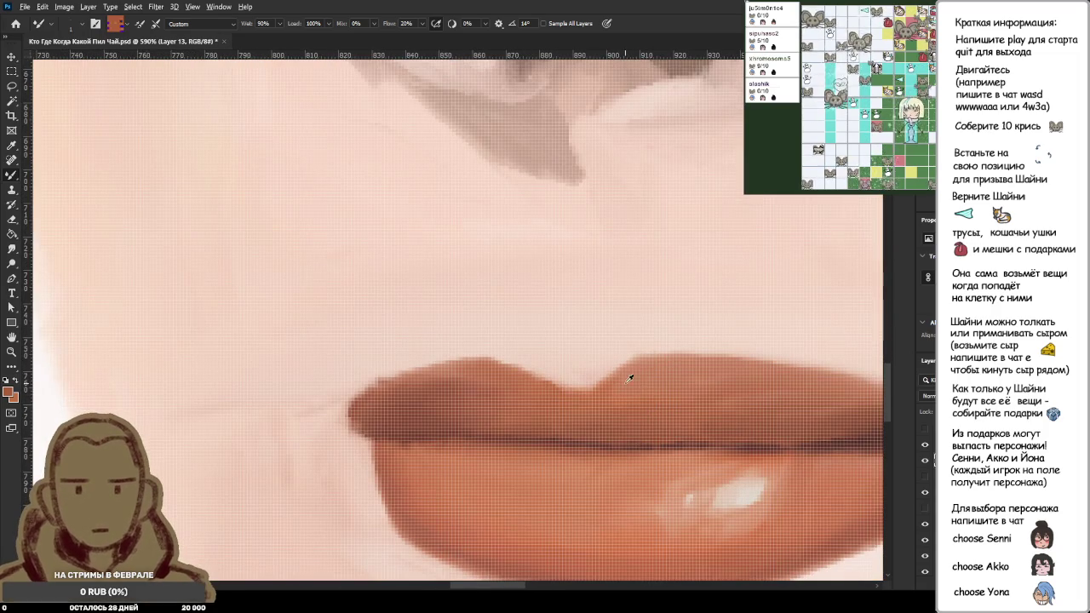
Step: Smooth and darken the cupid's bow dip with Mixer Brush strokes, then sample the upper-lip colour
mouse_move(670, 369)
mouse_down()
mouse_move(609, 365)
mouse_move(557, 389)
mouse_up()
drag(631, 363, 521, 393)
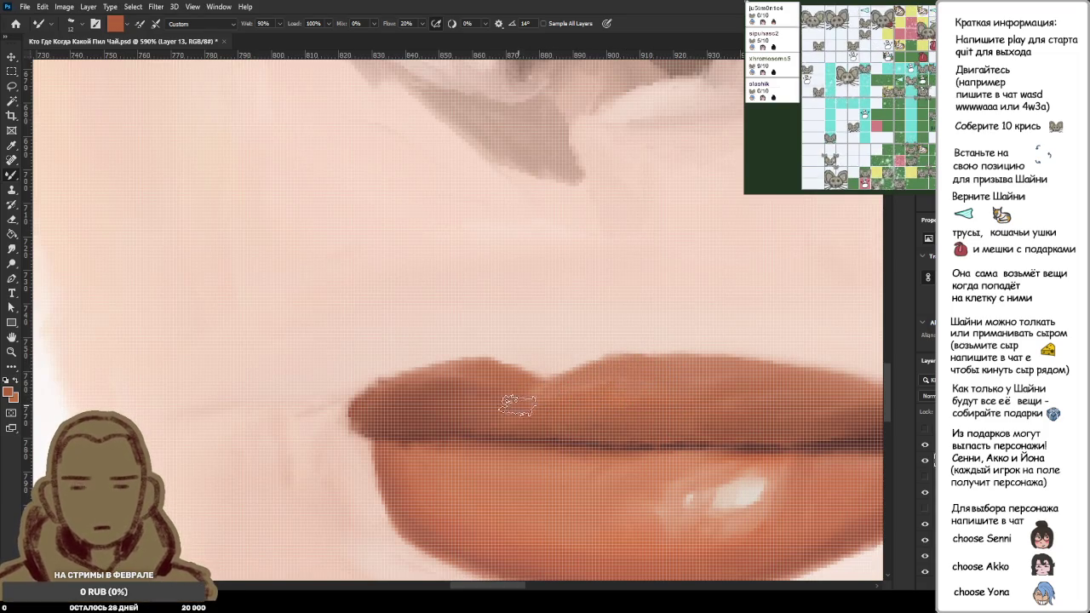
alt+click(530, 401)
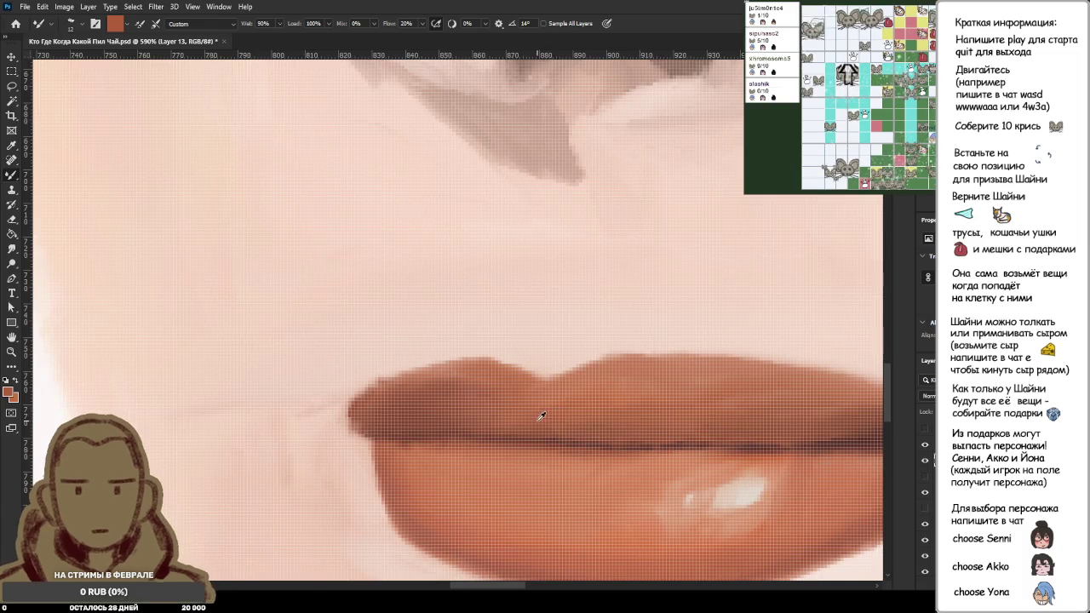
Step: Sample salmon tones along the upper-lip edge, ending on the pale skin just above it
scroll(629, 395, down, 2)
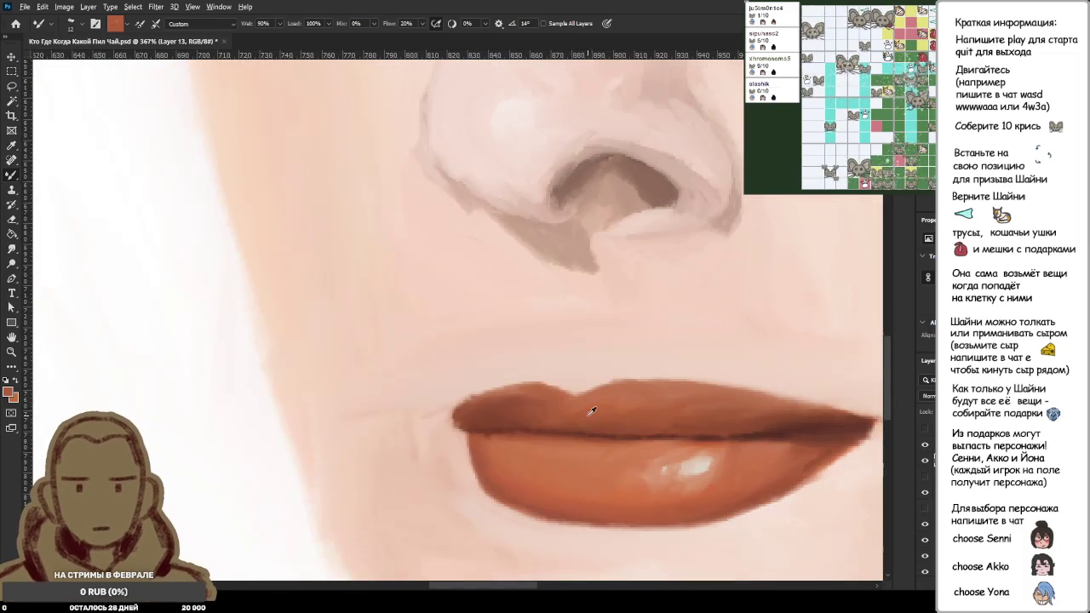
alt+click(623, 384)
alt+click(609, 388)
scroll(613, 392, down, 3)
scroll(617, 395, down, 2)
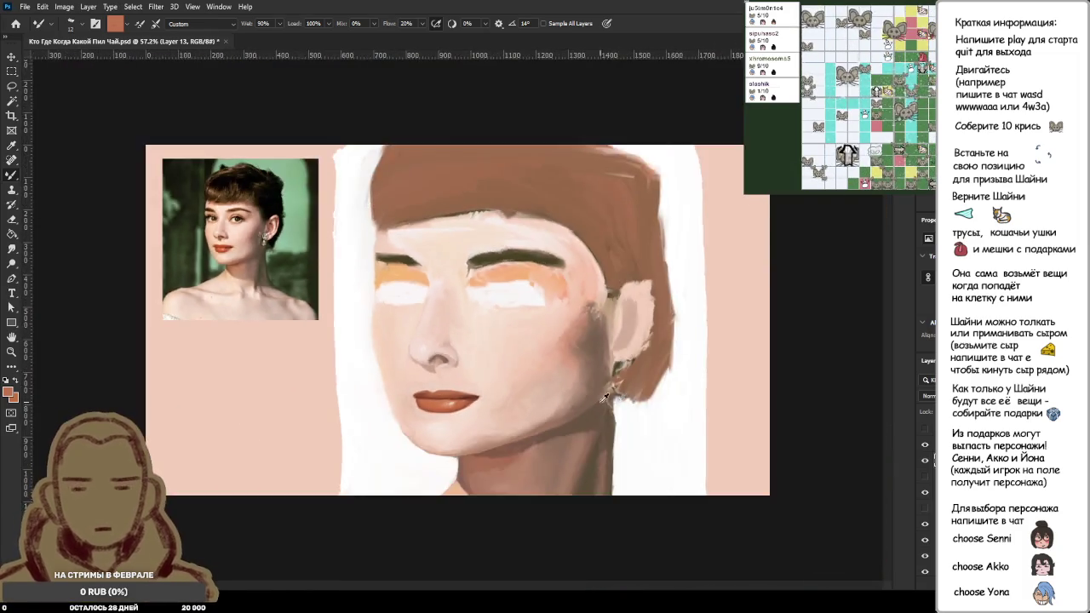
scroll(620, 395, up, 3)
scroll(357, 416, up, 2)
scroll(418, 409, up, 1)
alt+click(573, 388)
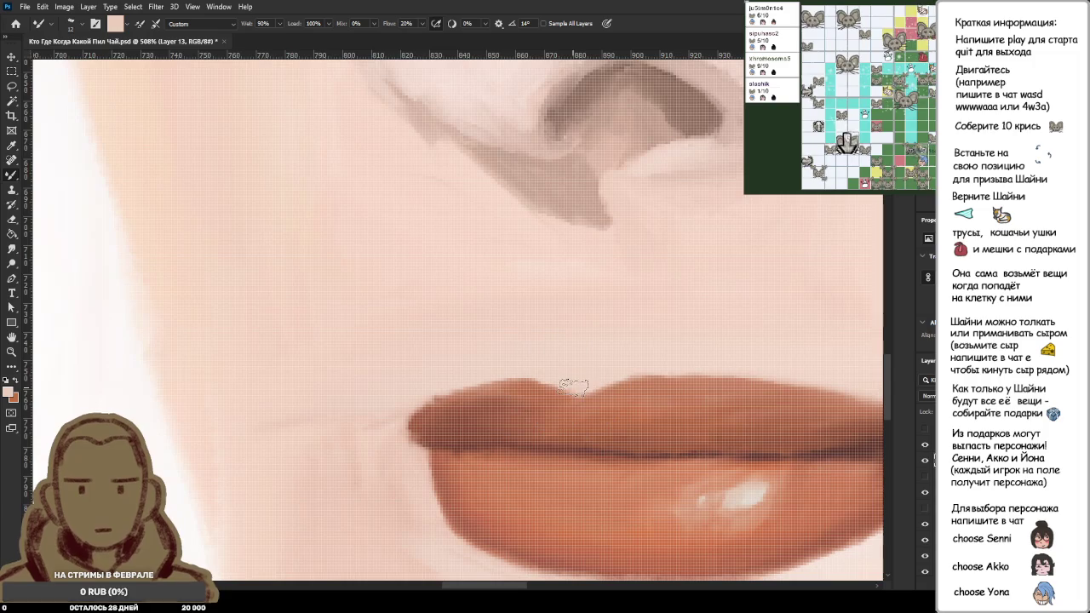
alt+click(578, 374)
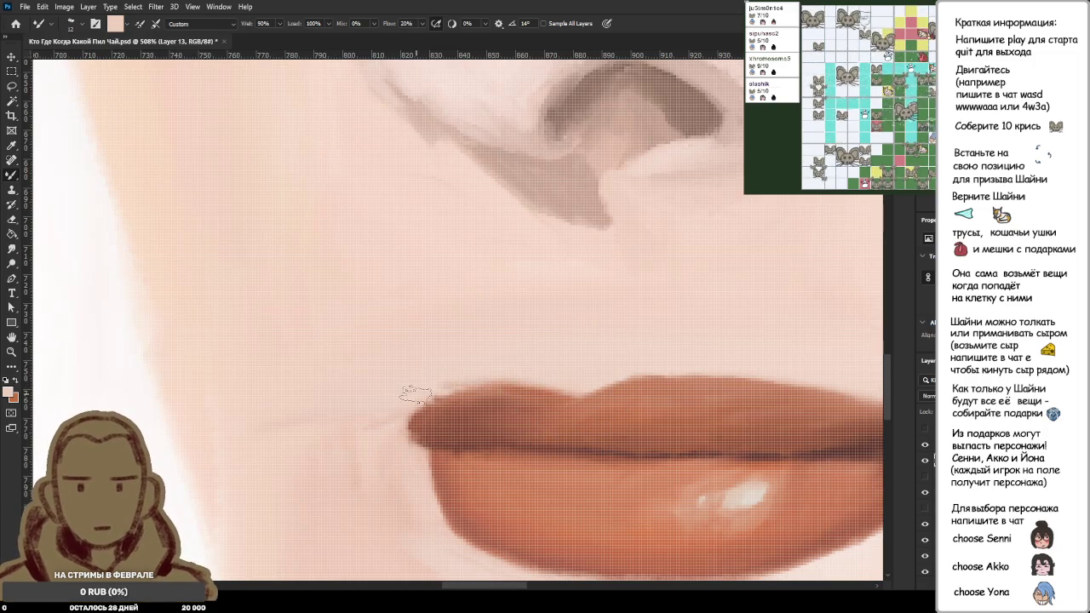
alt+click(561, 378)
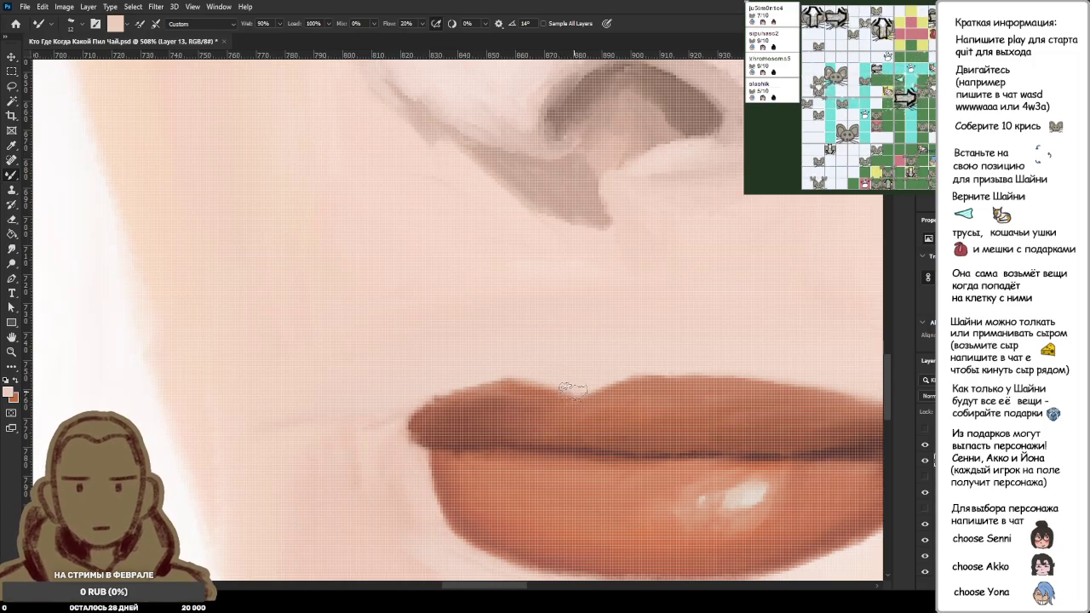